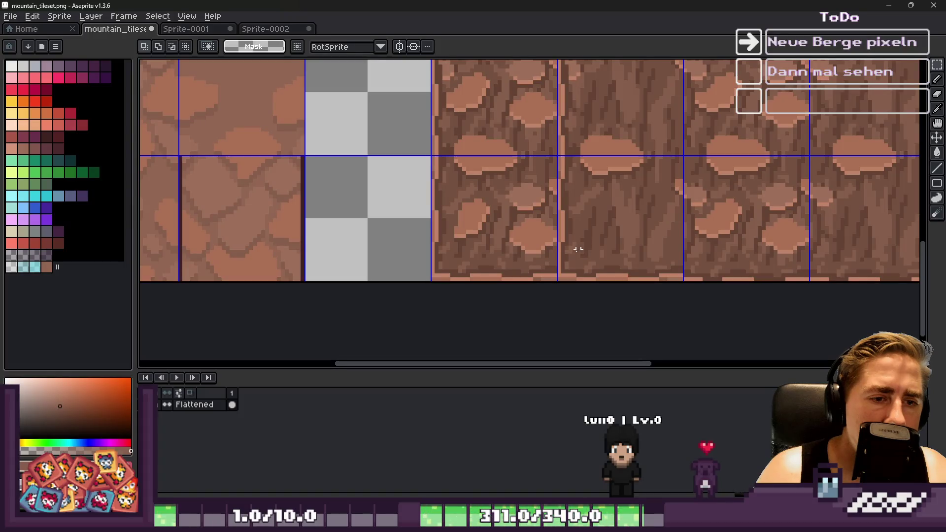
Shift the cliff-wall tile one grid cell to the left in the tileset.
scroll(456, 221, down, 4)
scroll(486, 272, up, 2)
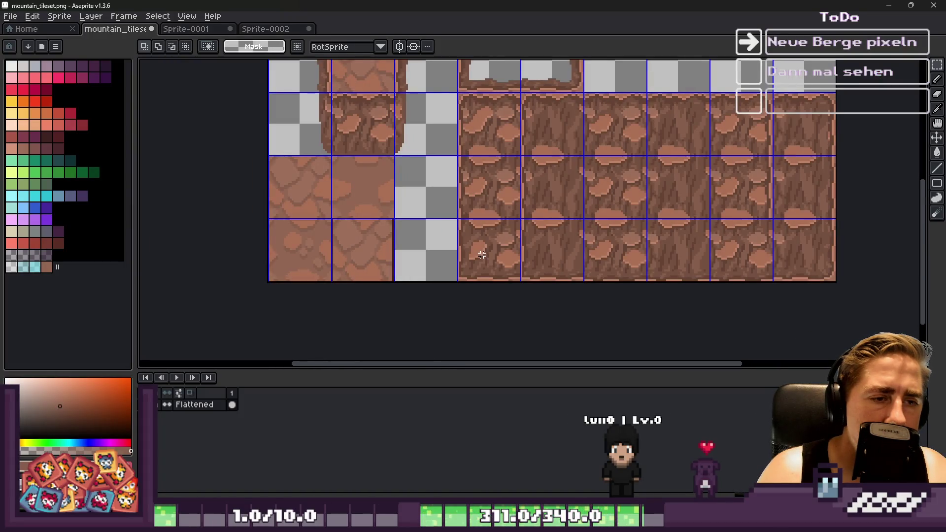
scroll(610, 257, up, 2)
mouse_move(611, 256)
mouse_down()
mouse_move(633, 253)
mouse_move(379, 266)
mouse_up()
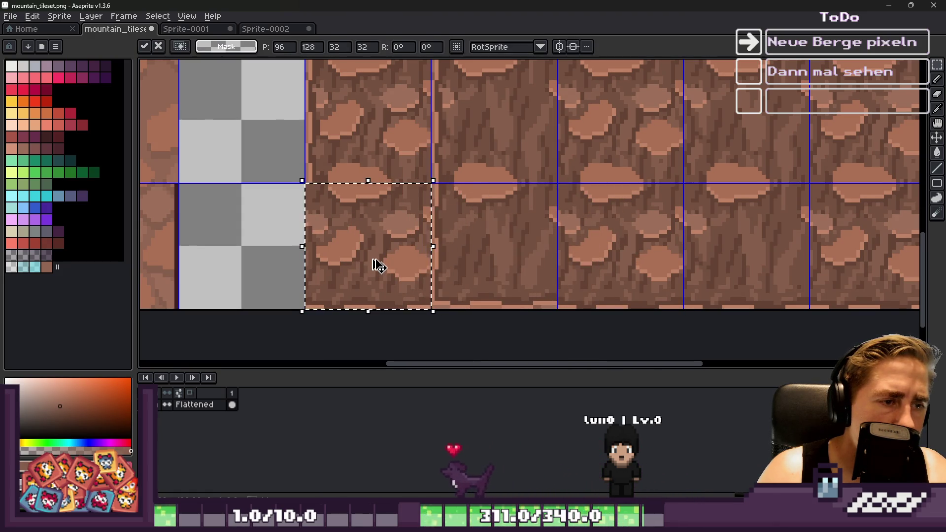
key(Escape)
click(374, 260)
key(ctrl+z)
scroll(332, 258, up, 4)
Touch up the rock texture with a light and a dark pixel, sampling the dark rock colour.
key(b)
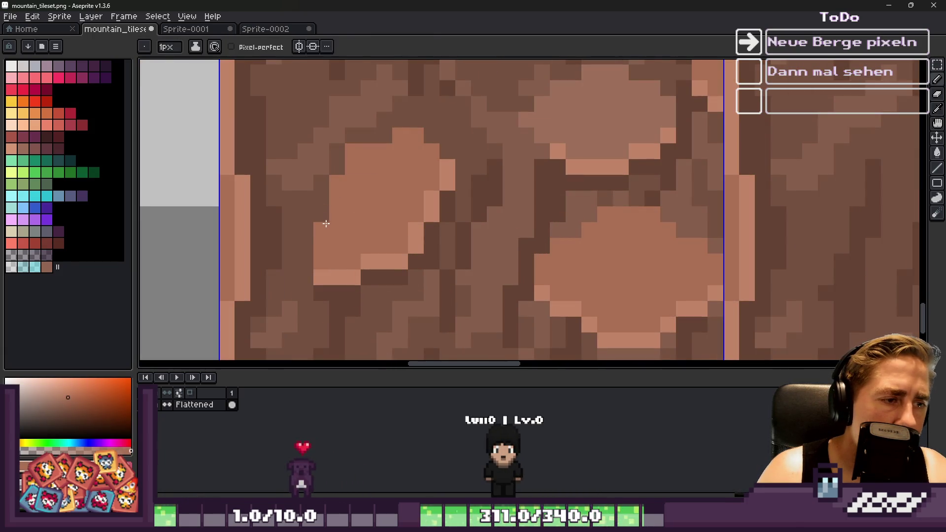
scroll(346, 214, down, 3)
scroll(347, 208, up, 3)
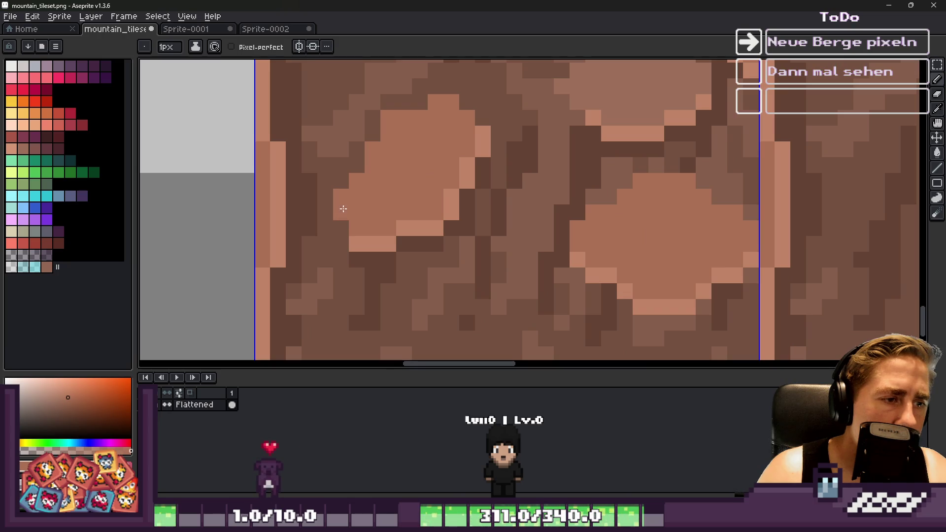
scroll(344, 223, down, 3)
scroll(344, 223, up, 3)
click(335, 233)
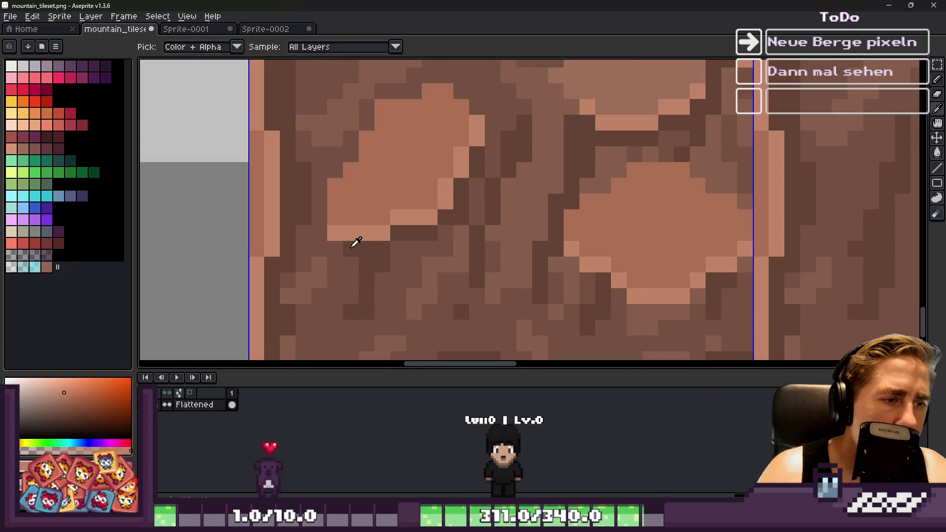
alt+click(353, 244)
click(344, 204)
scroll(344, 204, down, 3)
scroll(344, 198, down, 1)
scroll(344, 187, up, 2)
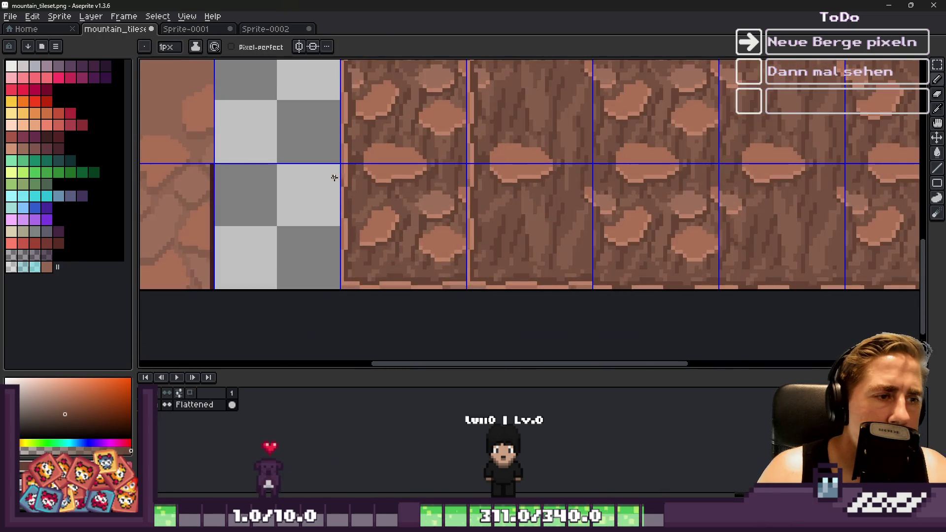
scroll(344, 181, down, 1)
scroll(344, 181, down, 2)
key(m)
scroll(396, 193, down, 1)
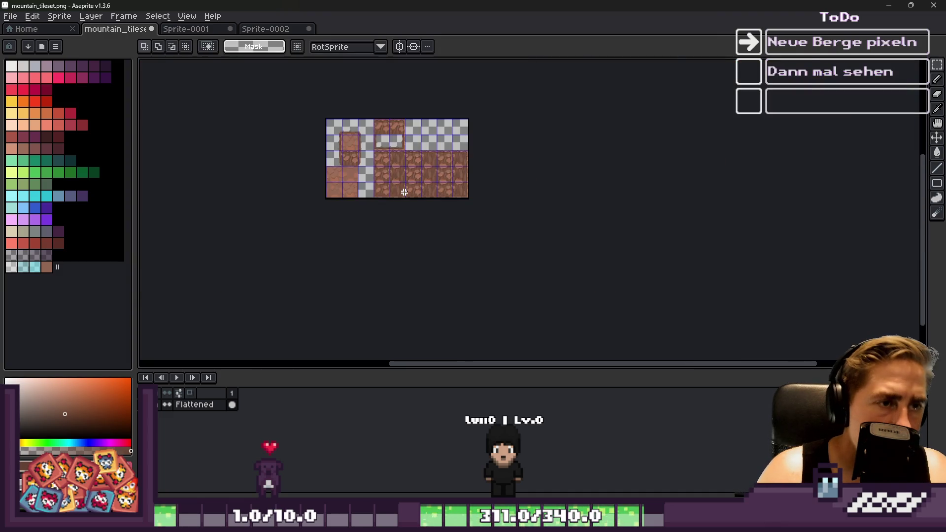
Marquee-select the inner section of the framed cliff-top piece across the lower tile.
scroll(400, 140, up, 3)
scroll(409, 197, up, 2)
scroll(417, 148, up, 4)
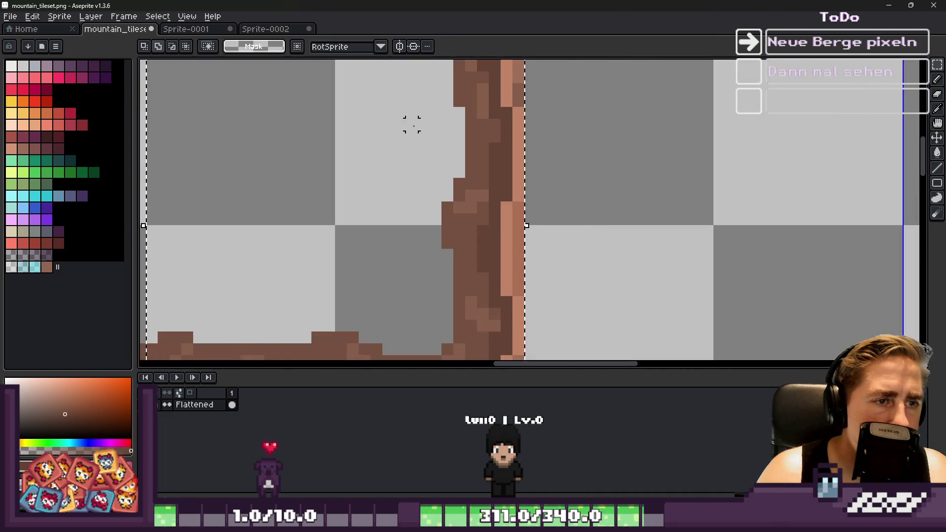
scroll(444, 148, down, 4)
scroll(461, 145, up, 1)
scroll(463, 136, up, 2)
drag(557, 113, 460, 325)
scroll(443, 170, down, 2)
scroll(464, 244, up, 4)
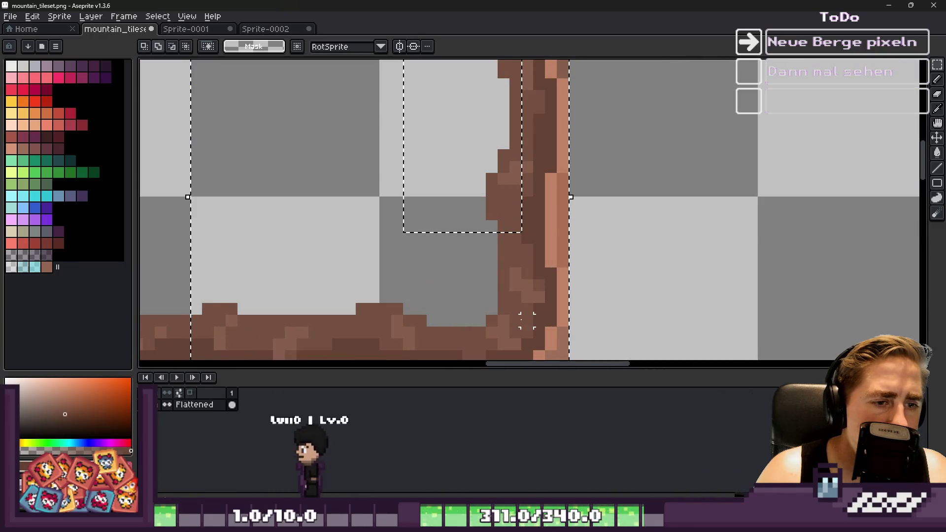
drag(527, 333, 465, 243)
drag(507, 211, 486, 285)
scroll(521, 165, down, 2)
scroll(466, 217, up, 1)
drag(334, 210, 524, 257)
scroll(419, 185, down, 2)
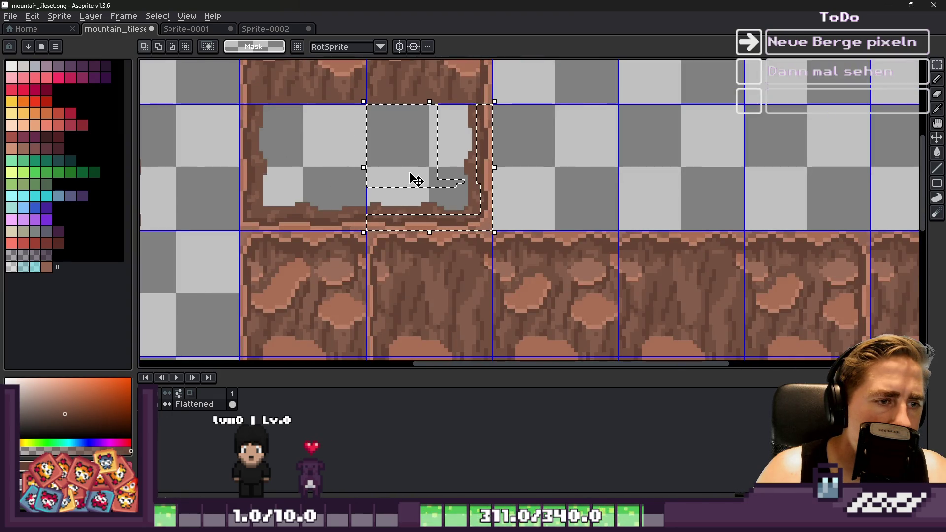
scroll(424, 152, down, 4)
Move the selected cliff section down-right to P 224,128 and commit it.
drag(422, 143, 471, 232)
scroll(546, 241, up, 4)
drag(334, 209, 516, 256)
key(Return)
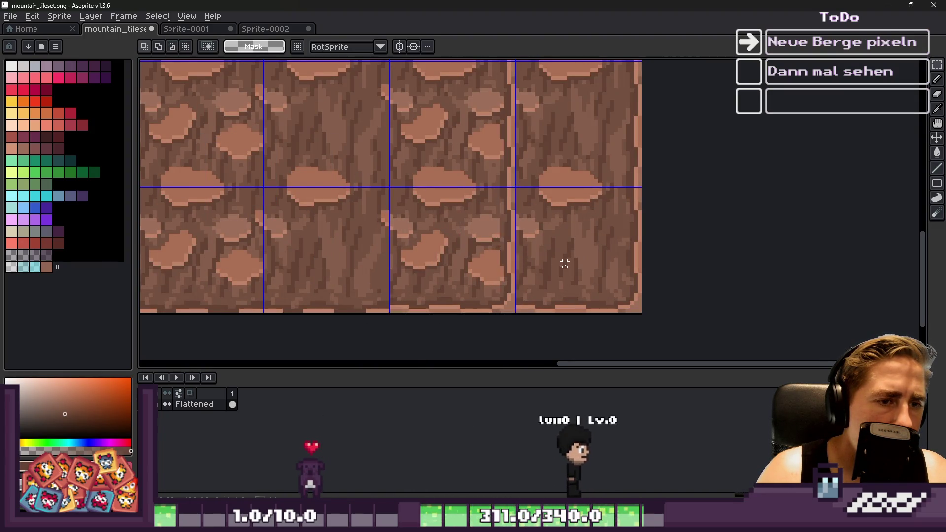
scroll(564, 270, down, 5)
scroll(499, 222, up, 2)
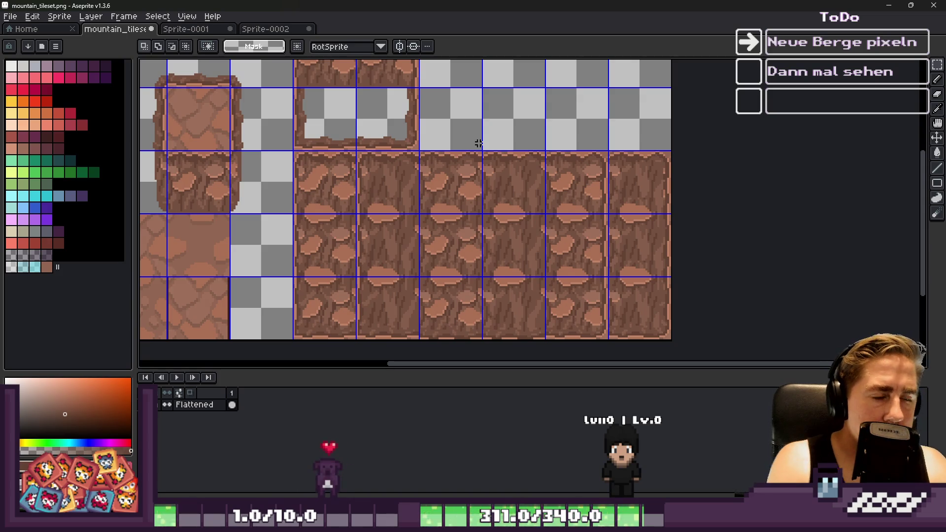
scroll(520, 267, down, 2)
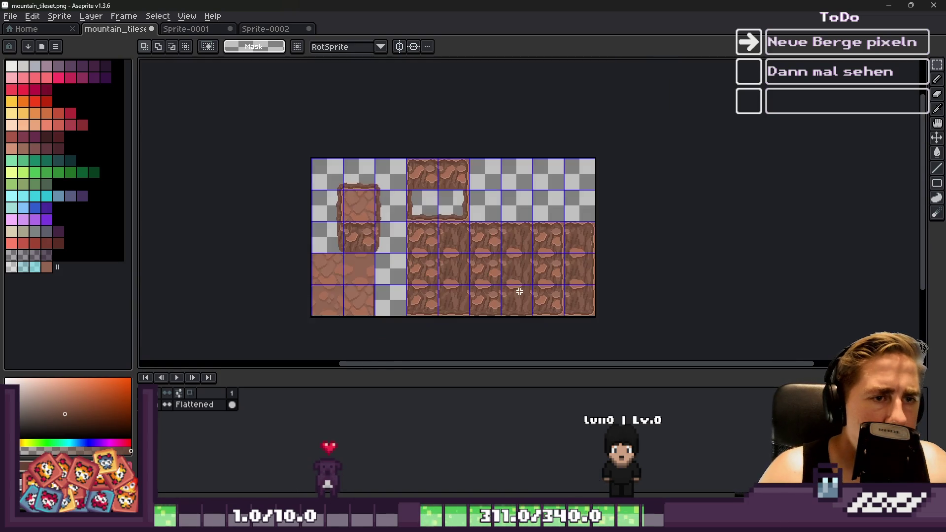
scroll(520, 263, up, 2)
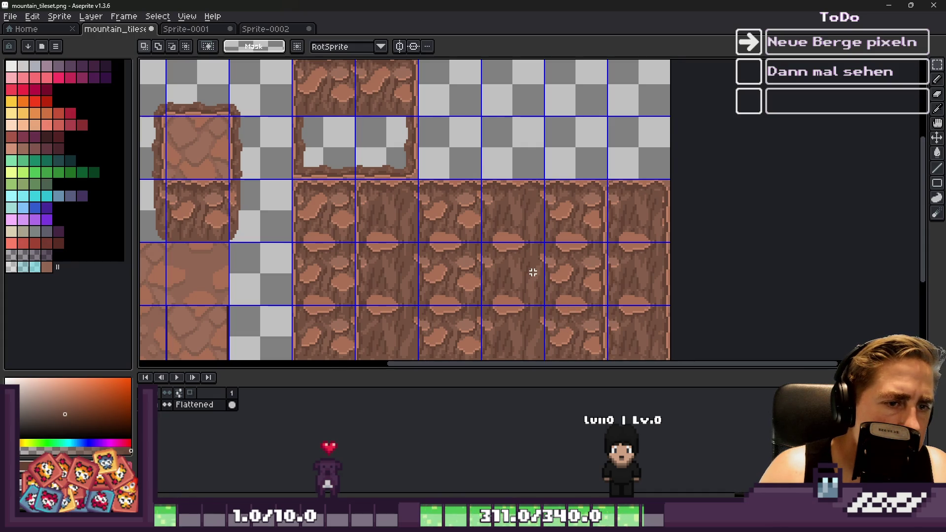
scroll(532, 273, down, 2)
scroll(448, 254, up, 2)
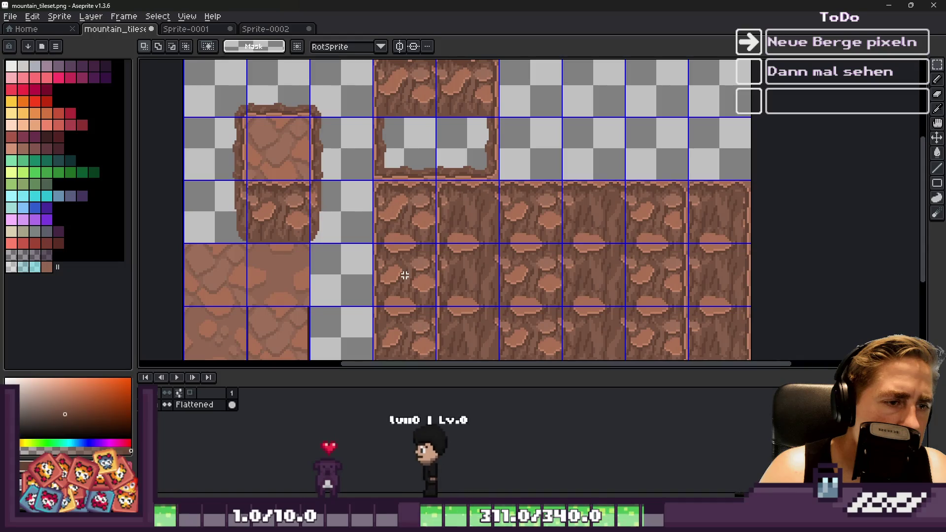
drag(422, 264, 470, 276)
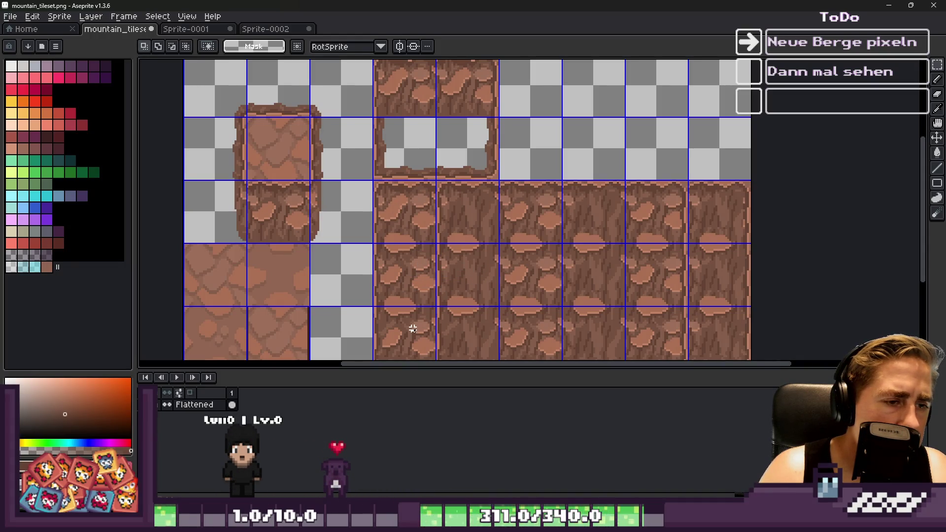
scroll(367, 189, down, 2)
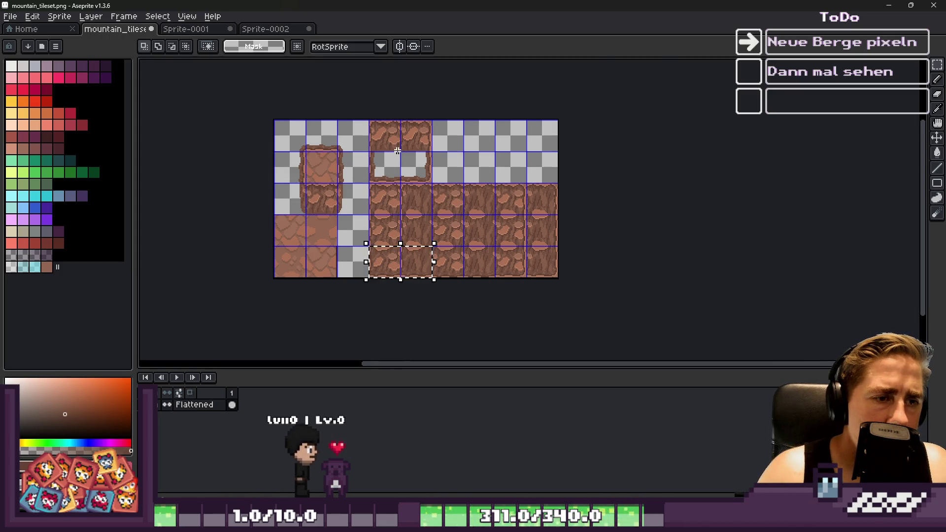
scroll(383, 196, up, 2)
scroll(395, 201, down, 2)
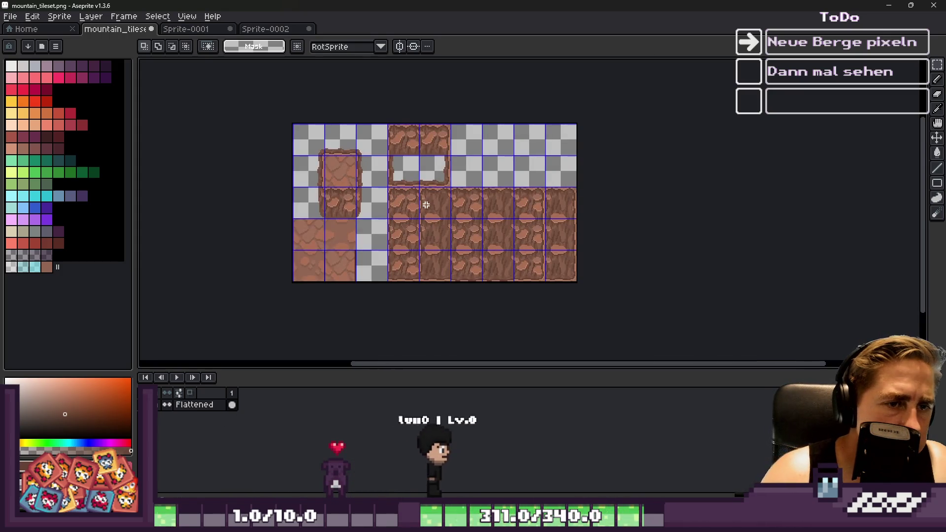
click(59, 16)
Widen the canvas from 288 to 352 pixels, adding two empty tile columns on the right.
click(83, 81)
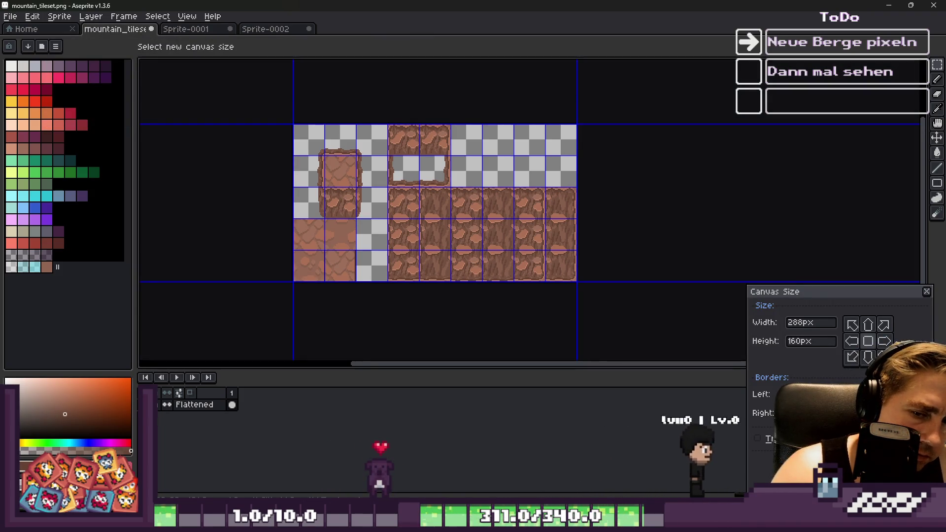
drag(577, 202, 641, 202)
key(Return)
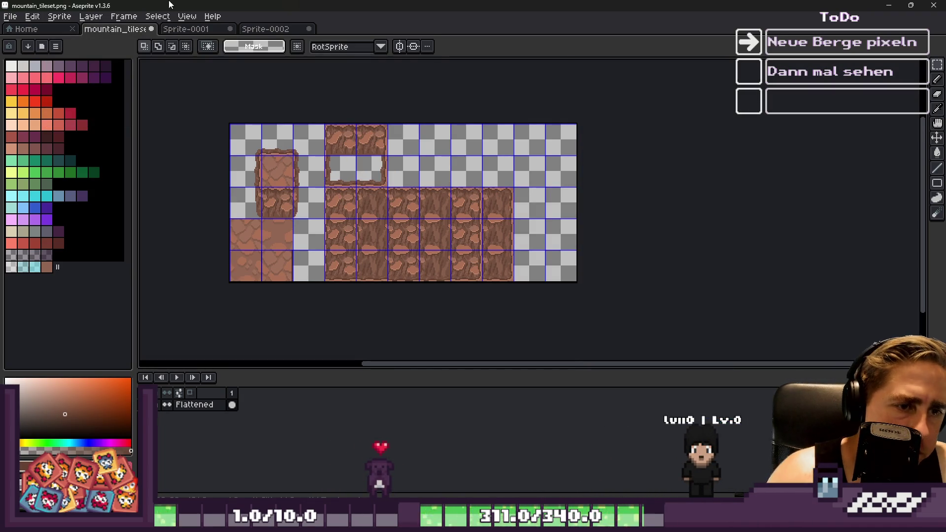
scroll(394, 203, up, 1)
scroll(505, 143, down, 1)
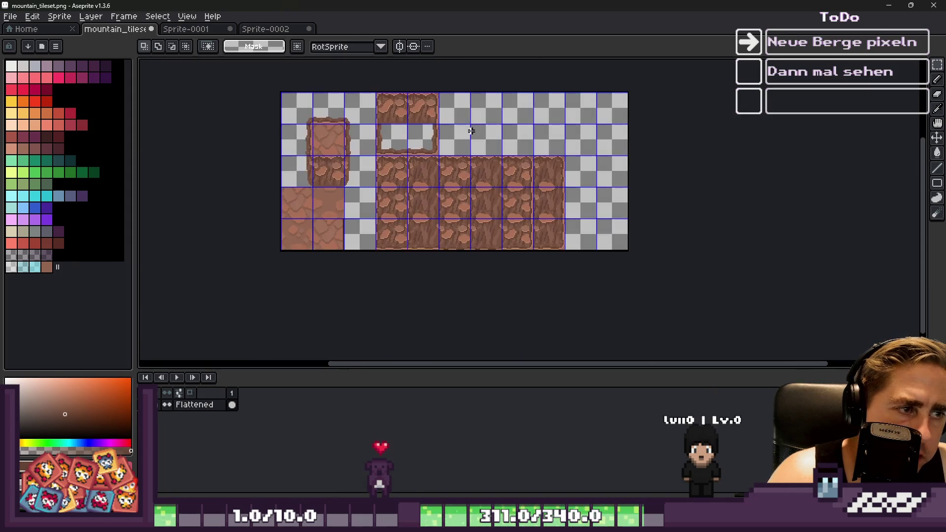
scroll(543, 168, up, 1)
mouse_move(561, 181)
mouse_down()
mouse_move(583, 165)
mouse_move(581, 275)
mouse_up()
Move three rock-tile columns to the right, dropping each into place.
mouse_move(589, 197)
mouse_down()
mouse_move(598, 183)
mouse_move(708, 197)
mouse_up()
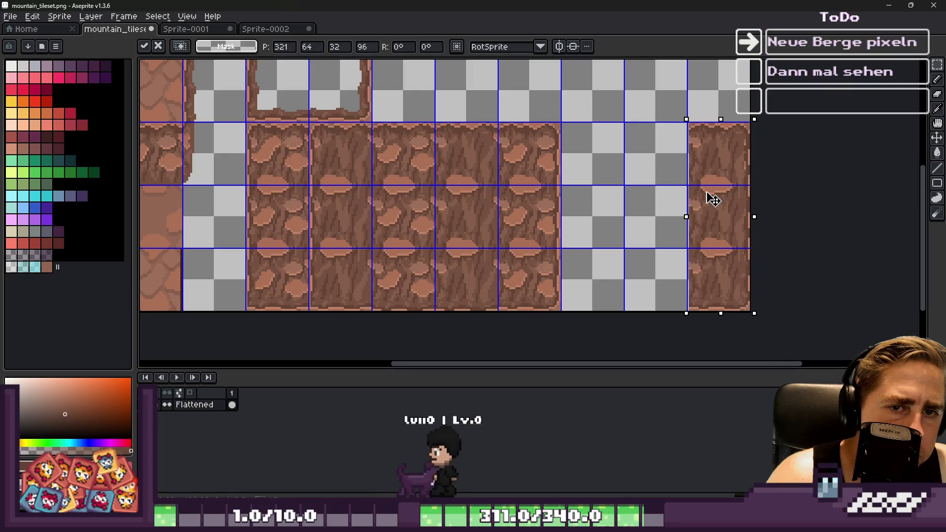
click(660, 223)
scroll(660, 223, down, 1)
scroll(500, 215, up, 1)
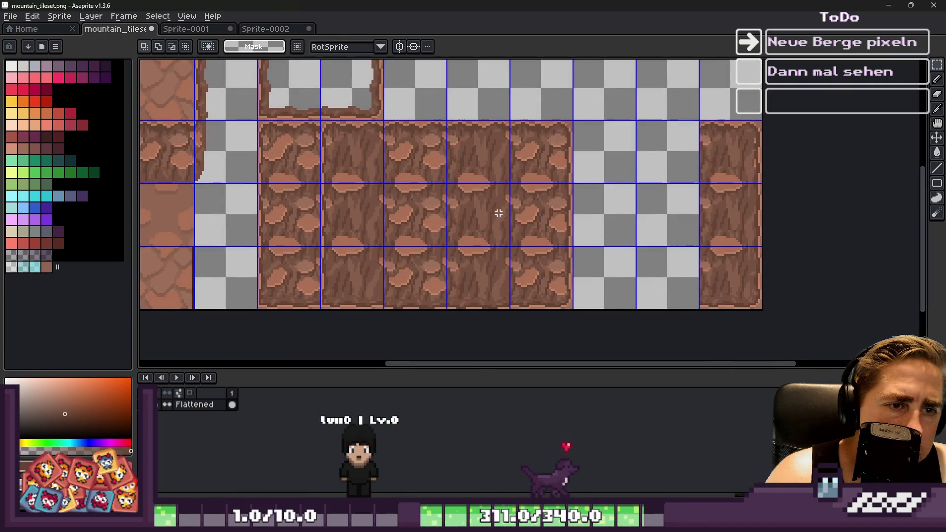
mouse_move(479, 158)
mouse_down()
mouse_move(481, 148)
mouse_move(675, 168)
mouse_up()
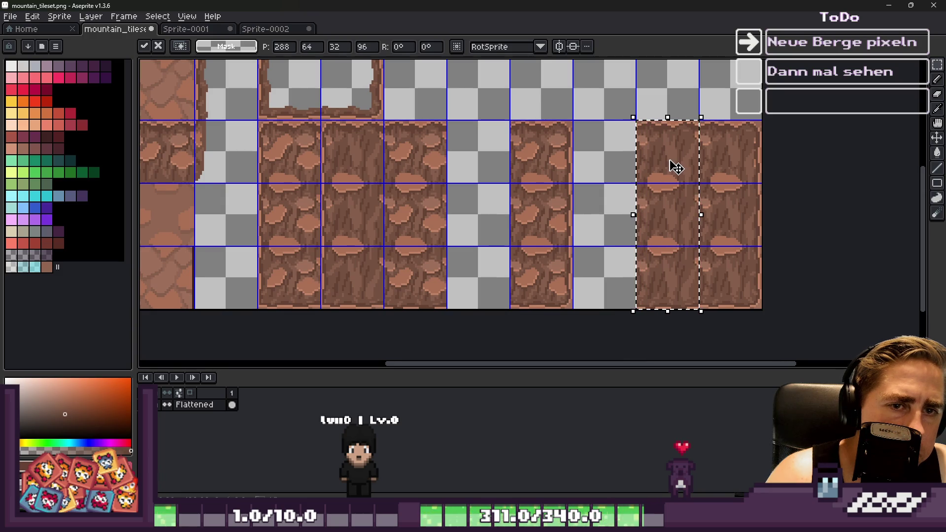
click(619, 143)
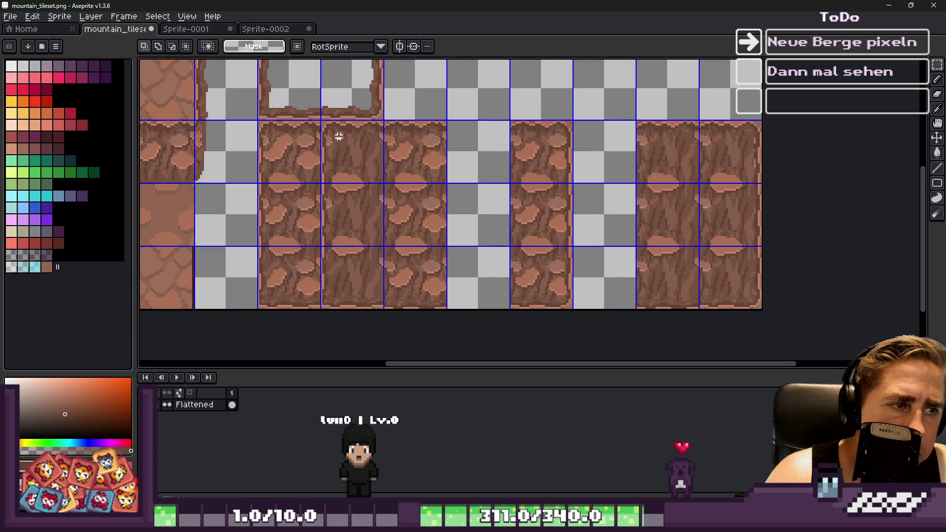
mouse_move(340, 293)
mouse_down()
mouse_move(360, 148)
mouse_move(615, 170)
mouse_up()
click(426, 154)
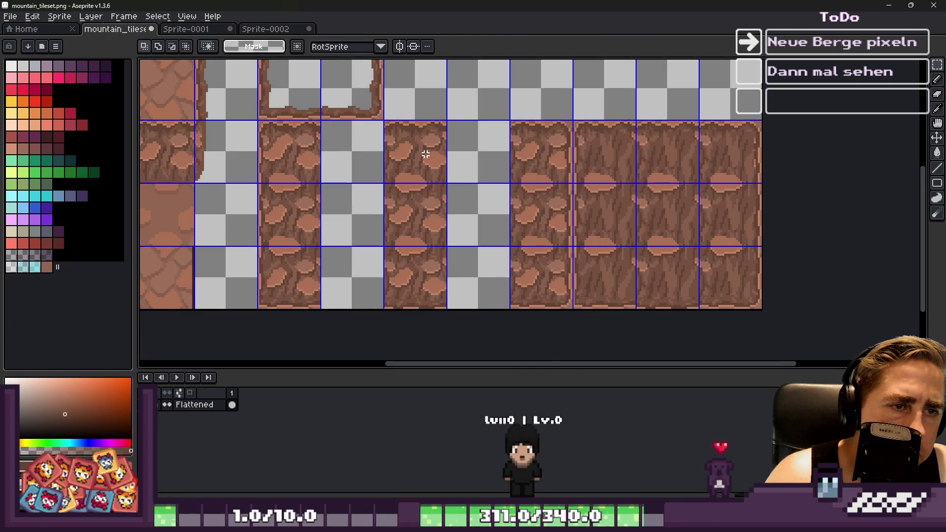
Shift another rock column and a two-tile rock stack to the right.
scroll(414, 157, up, 3)
drag(417, 156, 542, 167)
scroll(530, 166, down, 3)
click(358, 163)
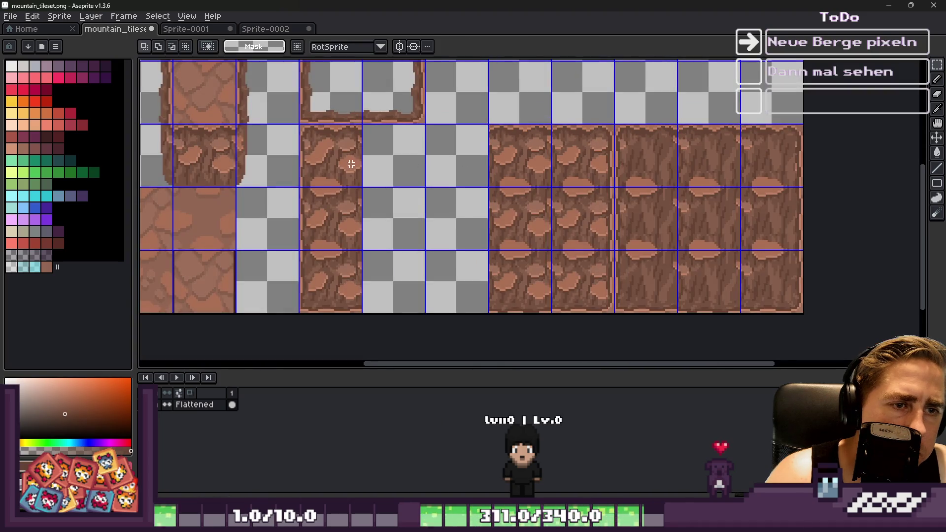
drag(335, 166, 336, 237)
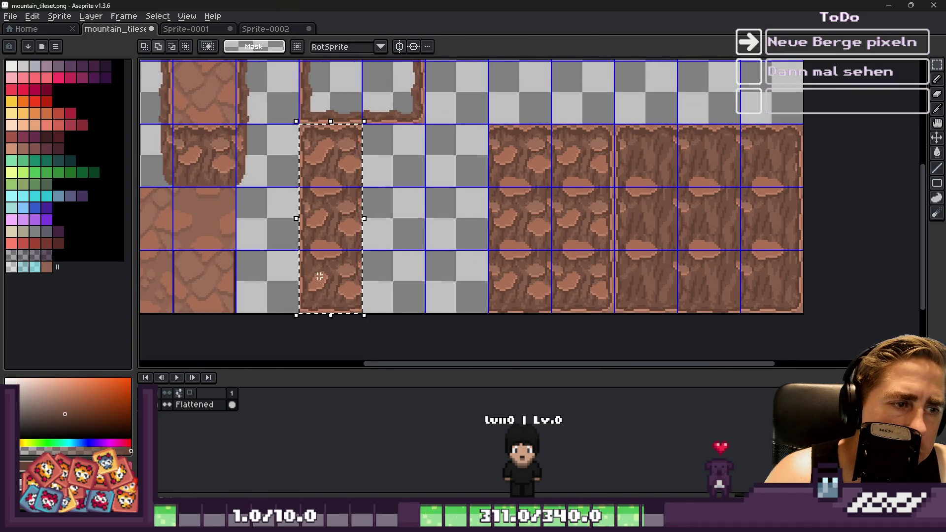
drag(327, 158, 454, 180)
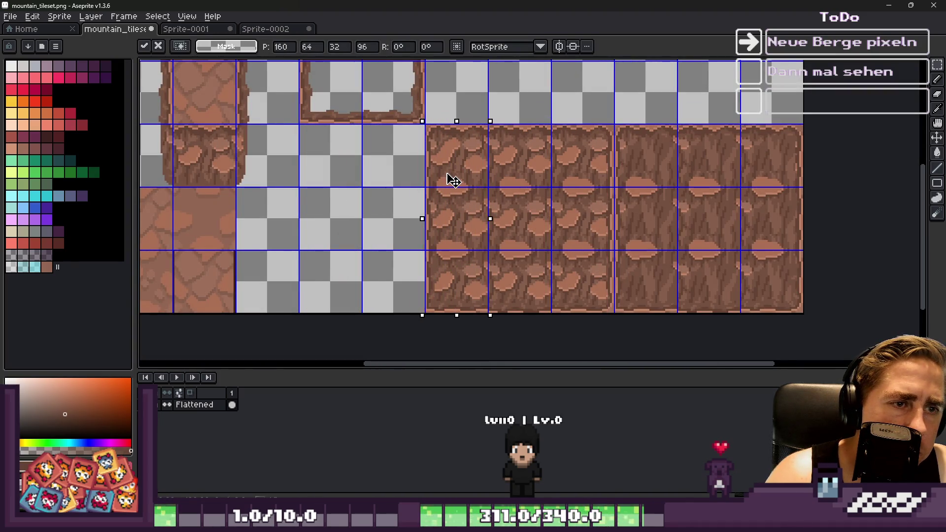
click(424, 173)
Select the right-hand 192×96 rock block and shift it left under the frame tile.
drag(408, 127, 819, 298)
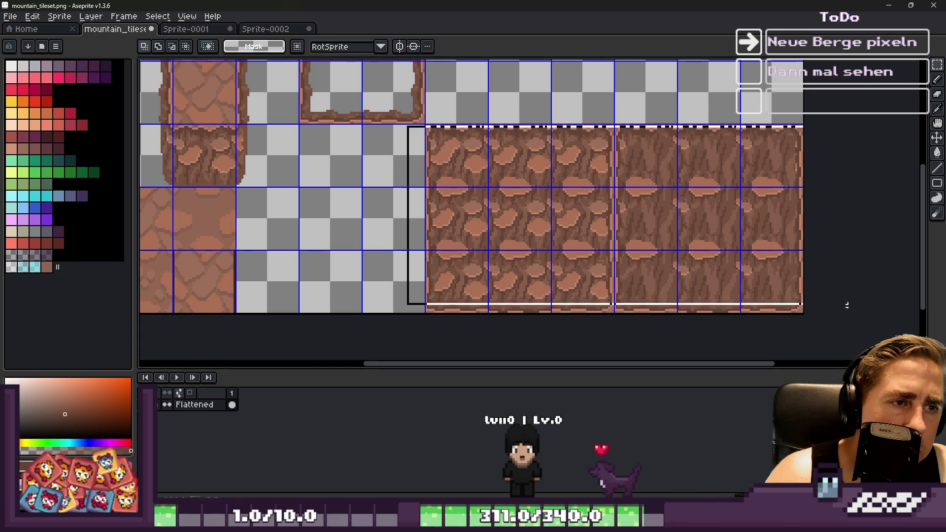
scroll(424, 126, up, 1)
scroll(387, 101, up, 1)
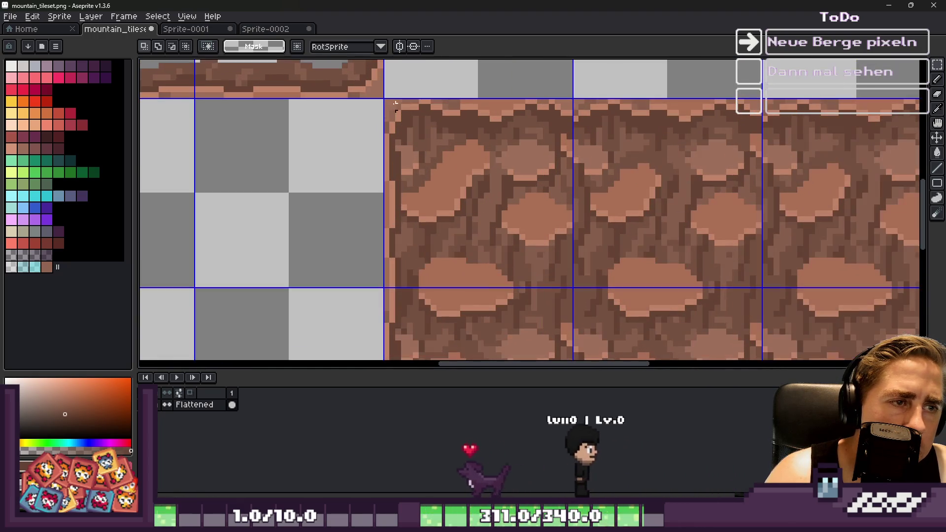
scroll(387, 101, down, 1)
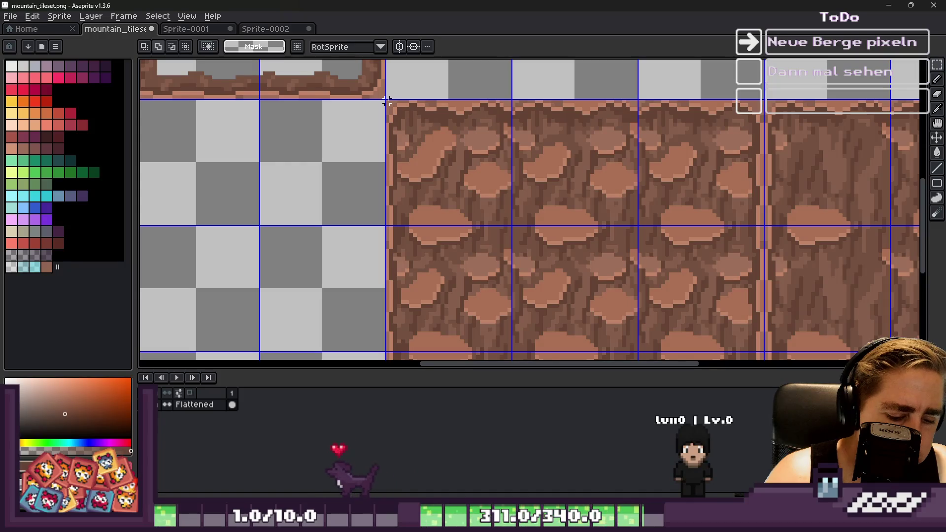
scroll(387, 100, down, 1)
scroll(511, 224, down, 2)
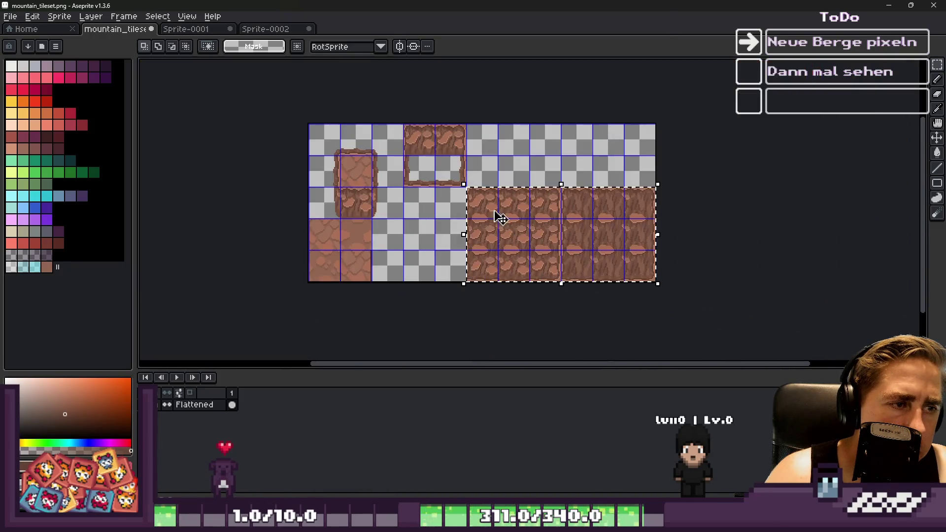
scroll(528, 226, up, 2)
drag(529, 227, 295, 224)
scroll(403, 208, down, 3)
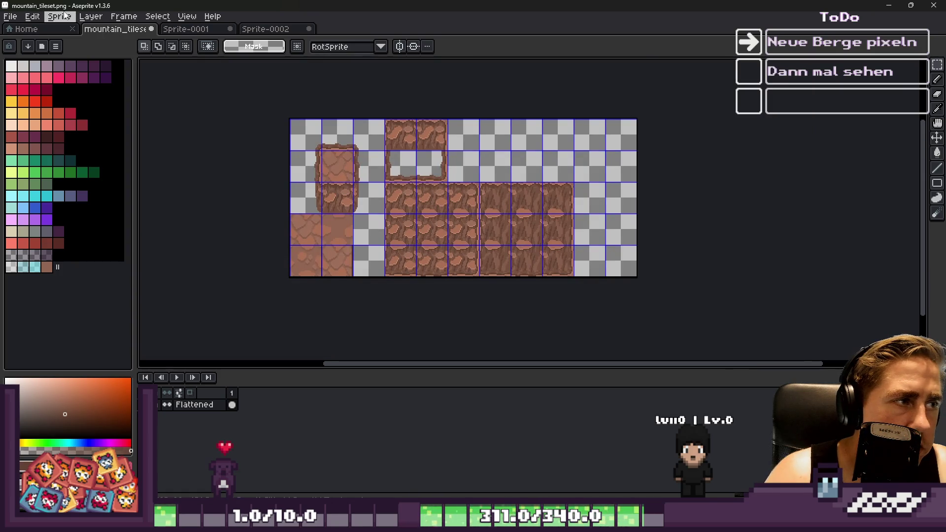
Crop the canvas back to 288 pixels wide and minimize Aseprite.
click(66, 15)
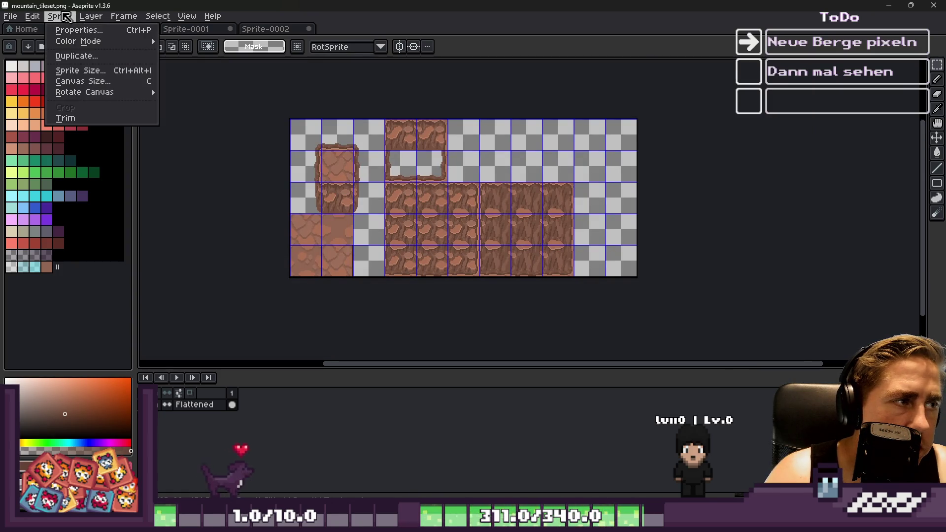
click(81, 81)
scroll(577, 190, up, 1)
mouse_move(688, 200)
mouse_down()
mouse_move(566, 205)
mouse_move(564, 215)
mouse_up()
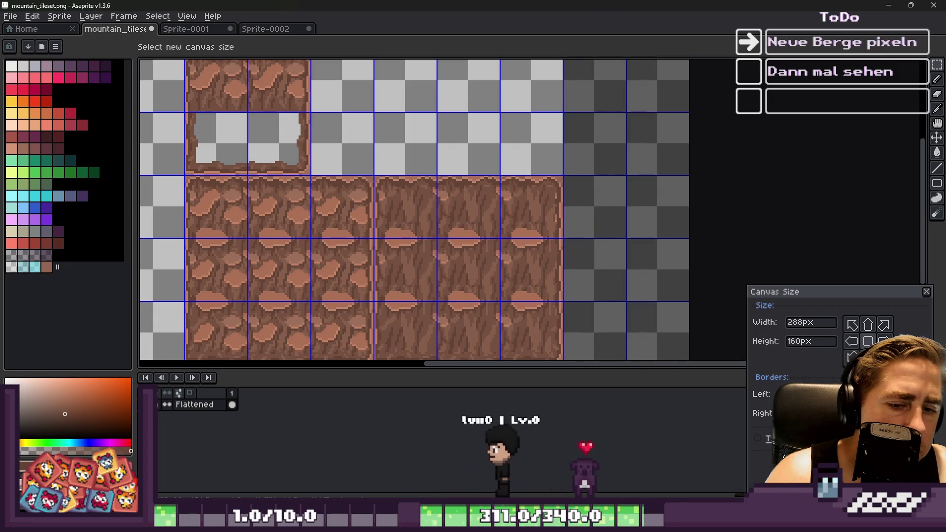
key(Return)
scroll(562, 167, down, 3)
scroll(492, 176, up, 3)
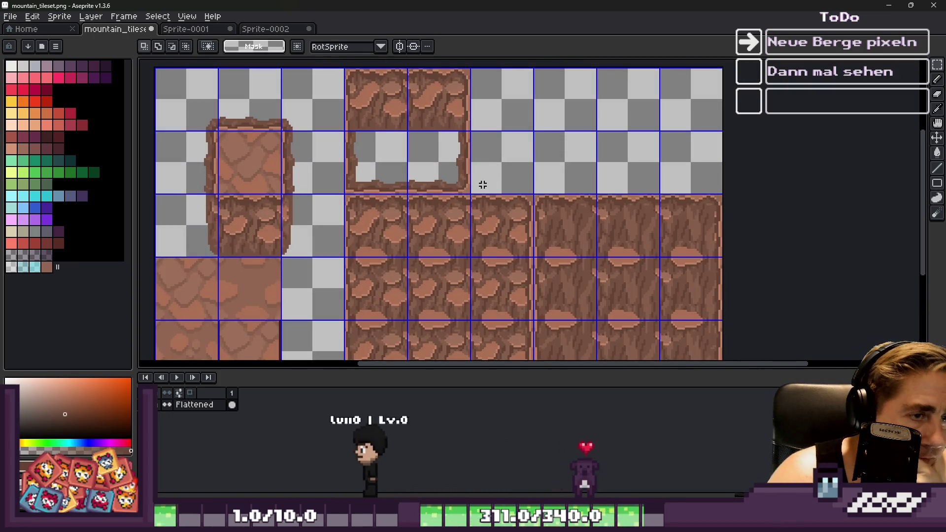
scroll(483, 184, down, 2)
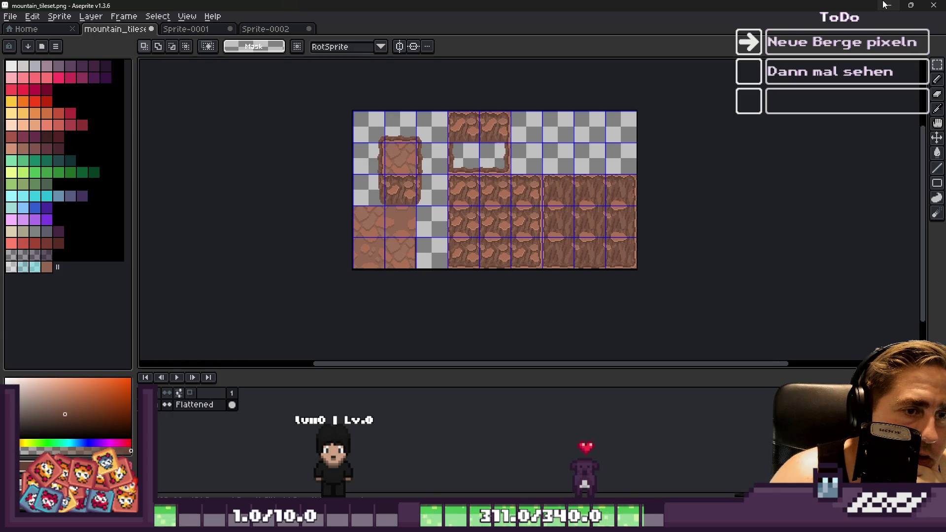
click(884, 5)
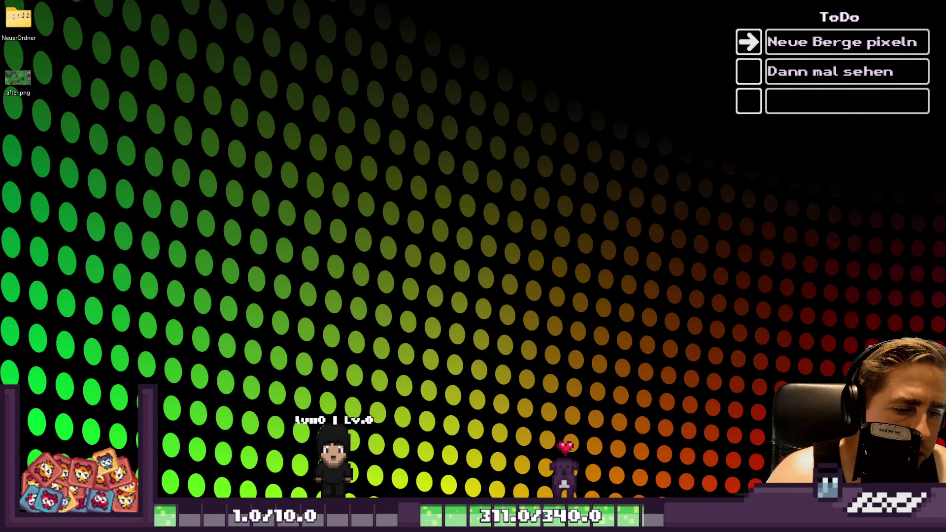
Bring Godot back and show the TileSet editor in an enlarged bottom panel.
click(564, 453)
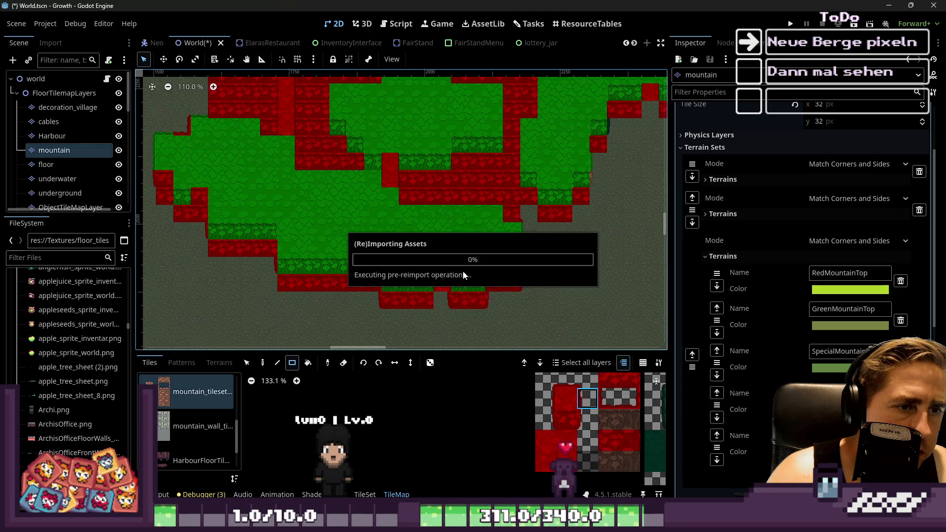
scroll(450, 270, up, 15)
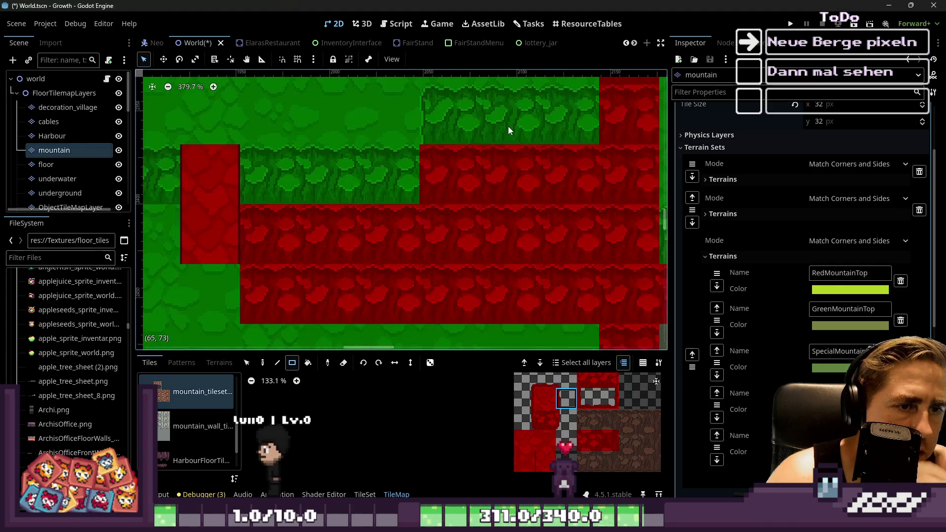
scroll(410, 197, up, 2)
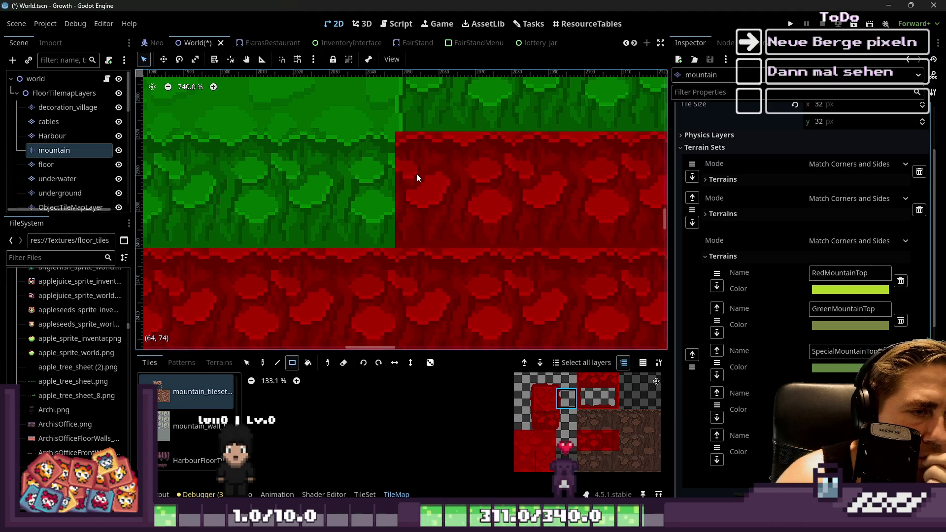
scroll(540, 408, up, 2)
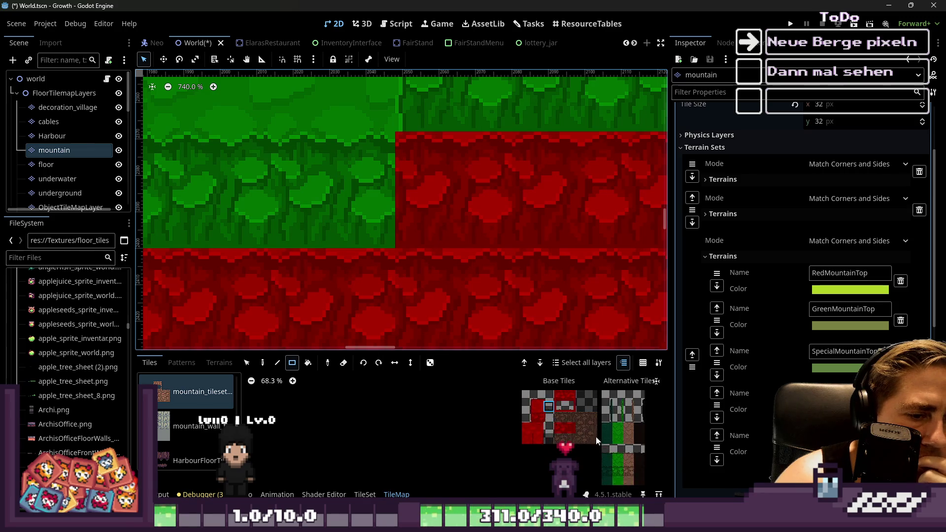
scroll(587, 434, right, 3)
scroll(570, 398, up, 2)
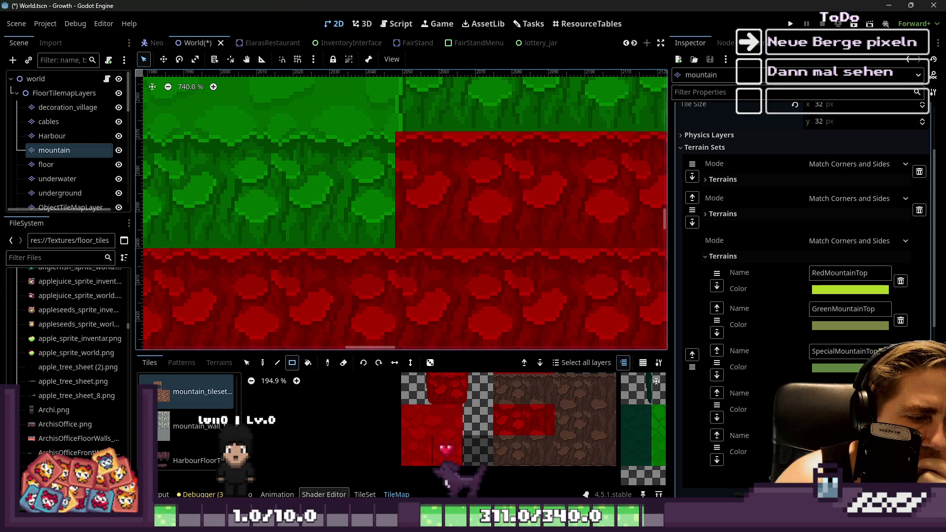
click(360, 495)
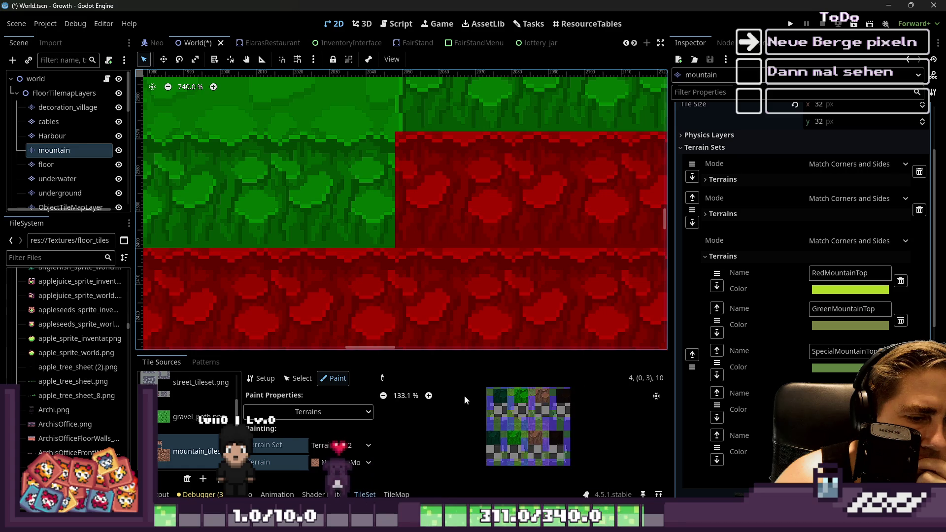
drag(281, 351, 345, 105)
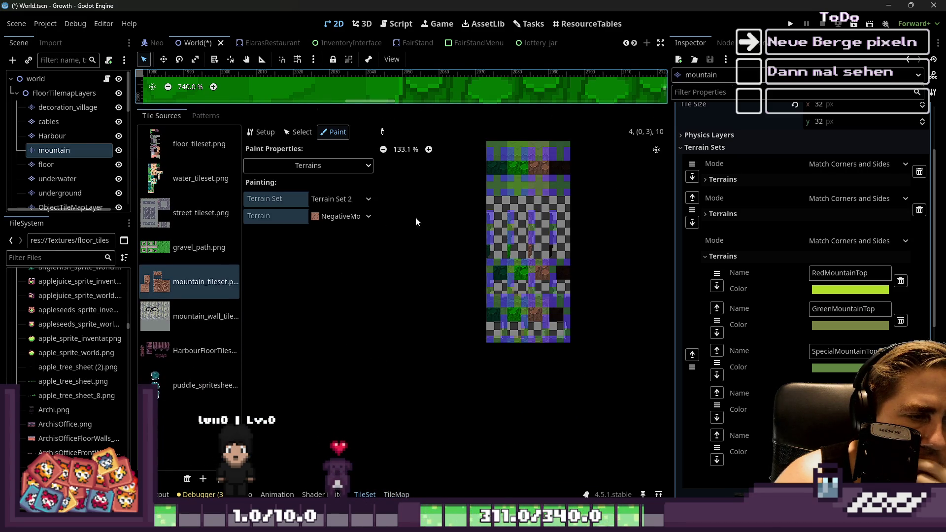
Create atlas tiles for the new rock cells in the TileSet Setup mode.
click(261, 132)
scroll(457, 421, up, 4)
mouse_move(416, 243)
mouse_down()
mouse_move(472, 248)
mouse_move(501, 274)
mouse_move(473, 288)
mouse_up()
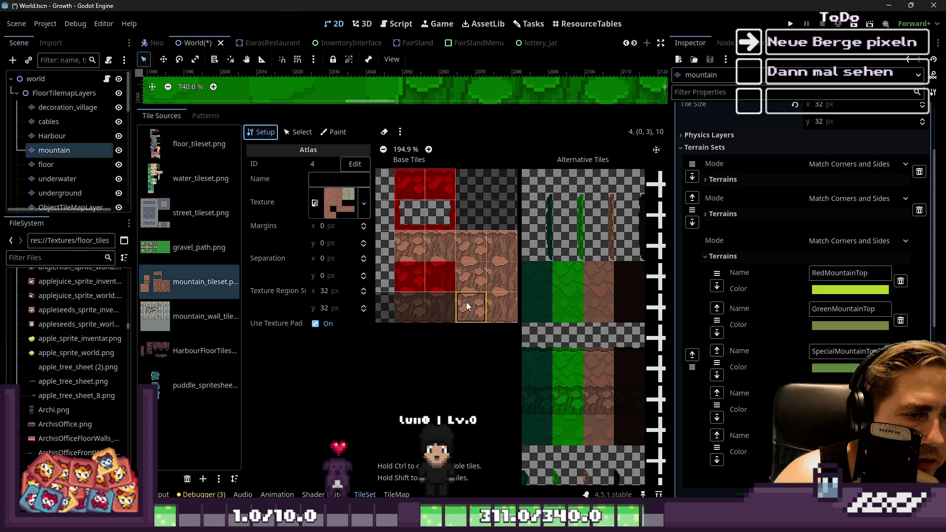
scroll(449, 288, up, 6)
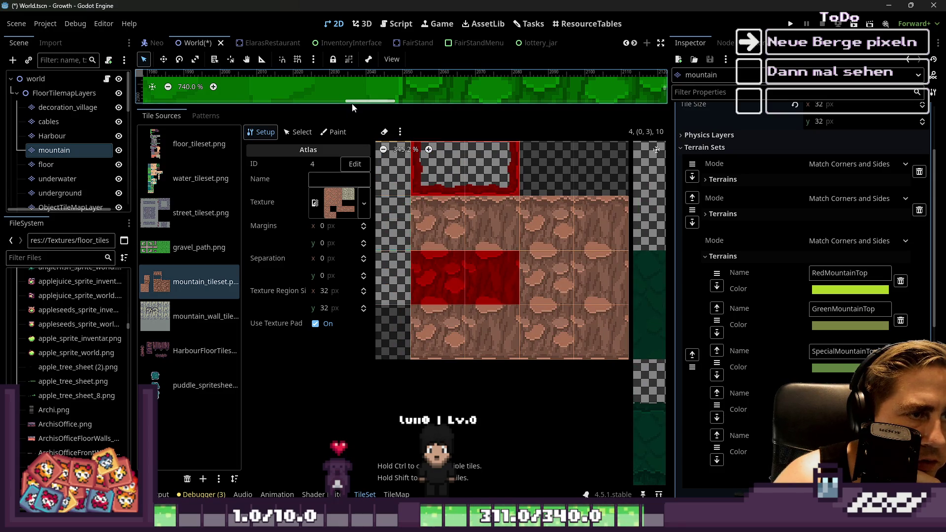
drag(354, 104, 354, 387)
scroll(443, 197, down, 8)
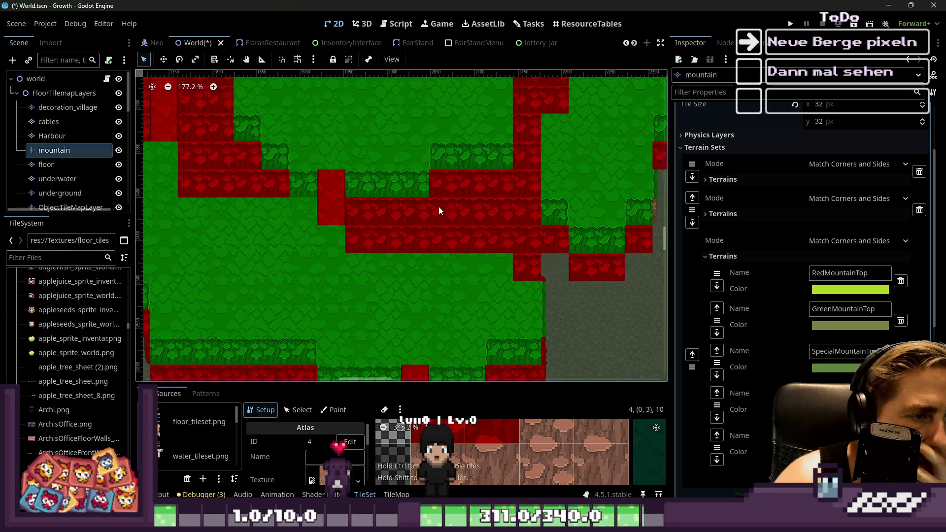
scroll(369, 184, up, 1)
drag(375, 386, 375, 225)
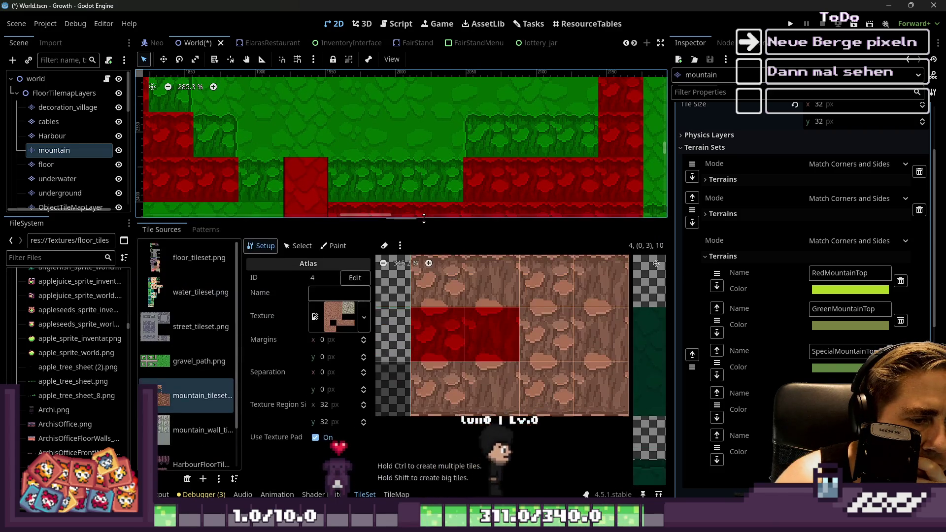
scroll(445, 353, up, 2)
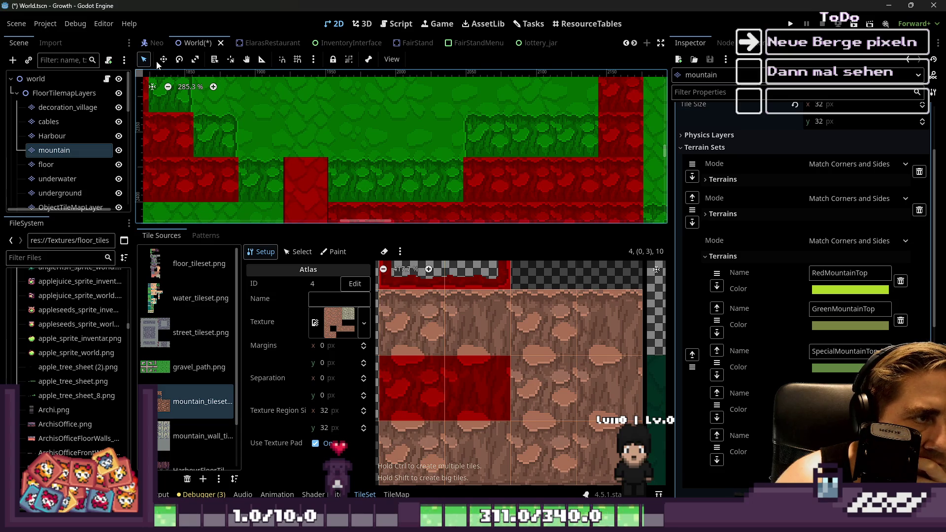
Paint three brown rock tiles over the green gap on the map.
click(397, 494)
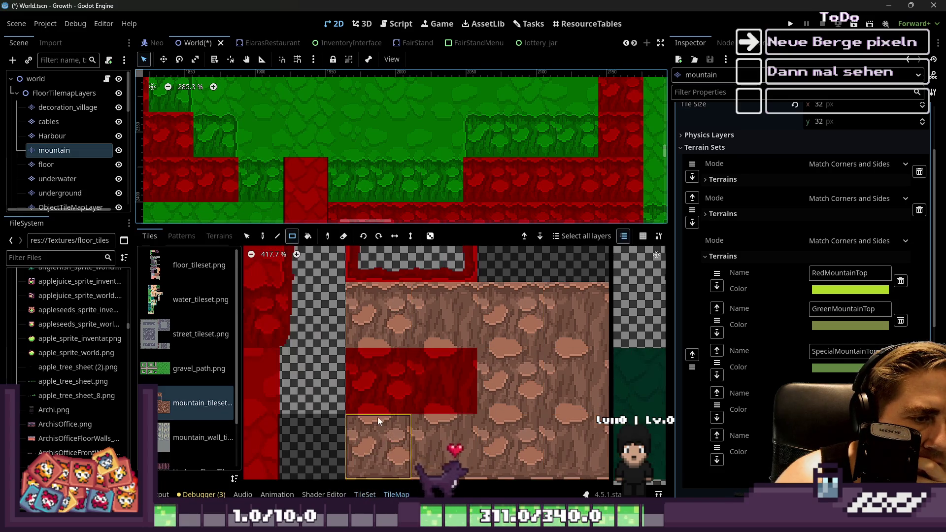
click(262, 236)
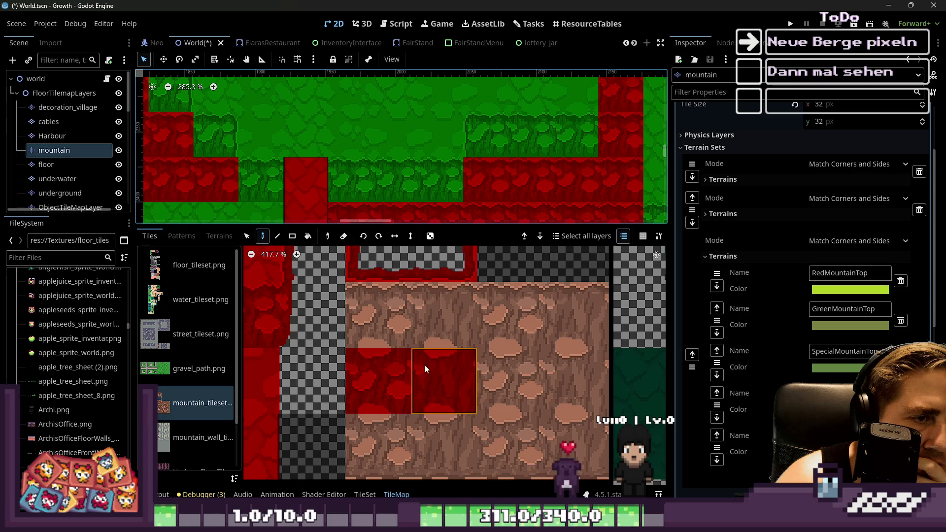
drag(351, 189, 432, 188)
Place one more brown rock tile from the atlas, then return to mountain_tileset.png in Aseprite.
click(380, 316)
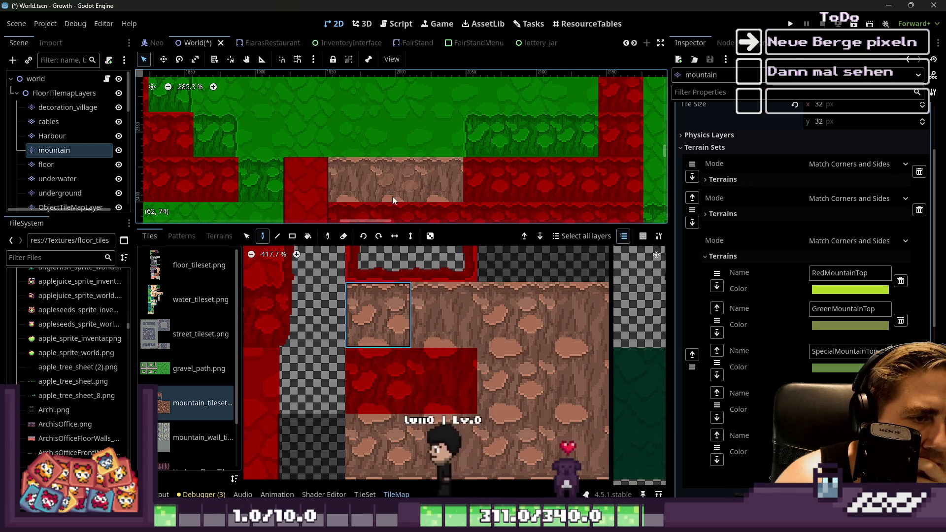
scroll(392, 201, down, 3)
scroll(458, 171, up, 4)
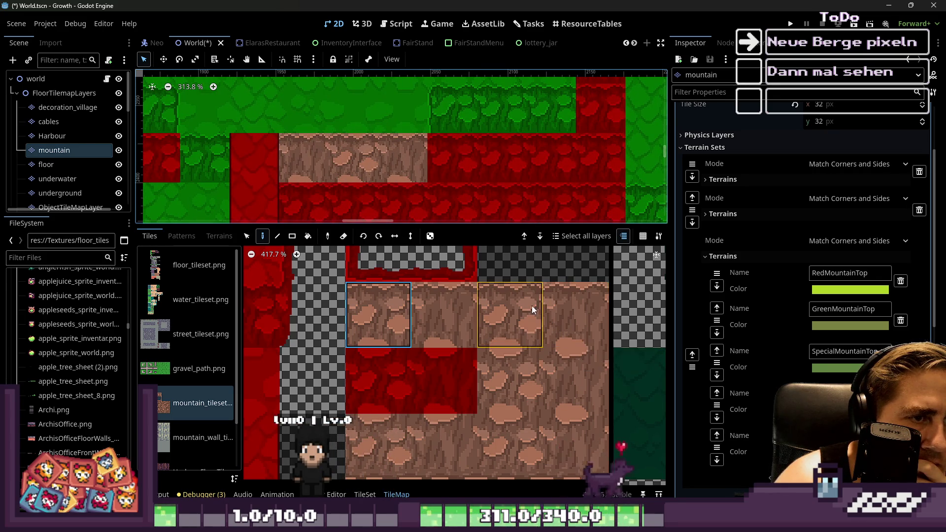
click(510, 380)
click(452, 159)
scroll(408, 206, up, 2)
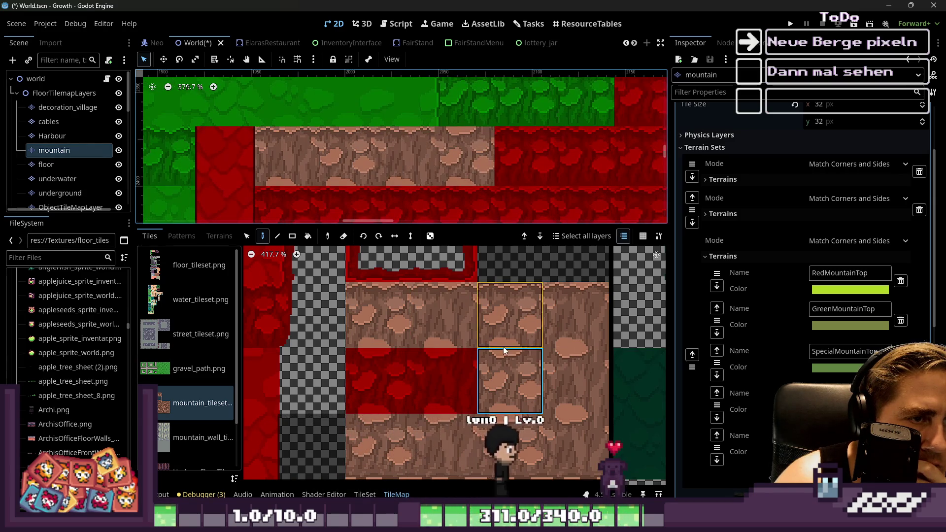
scroll(515, 285, down, 3)
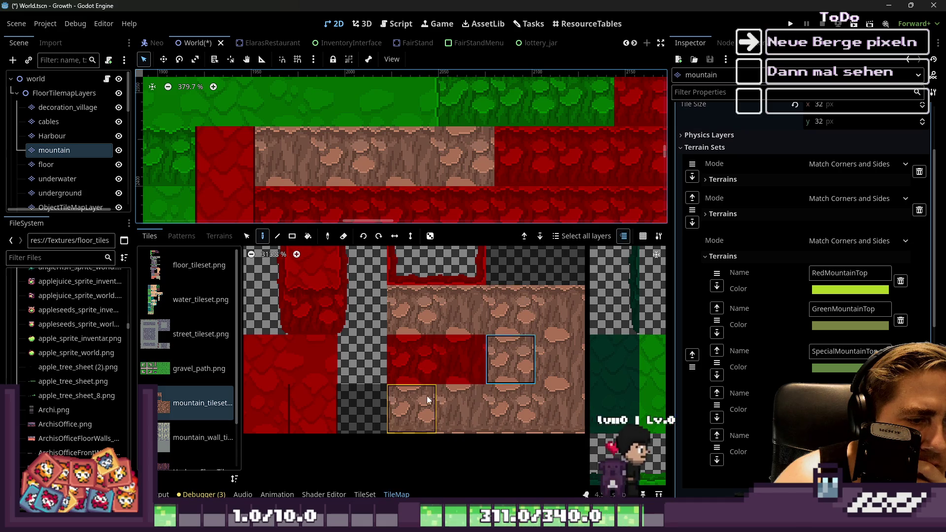
scroll(436, 419, down, 2)
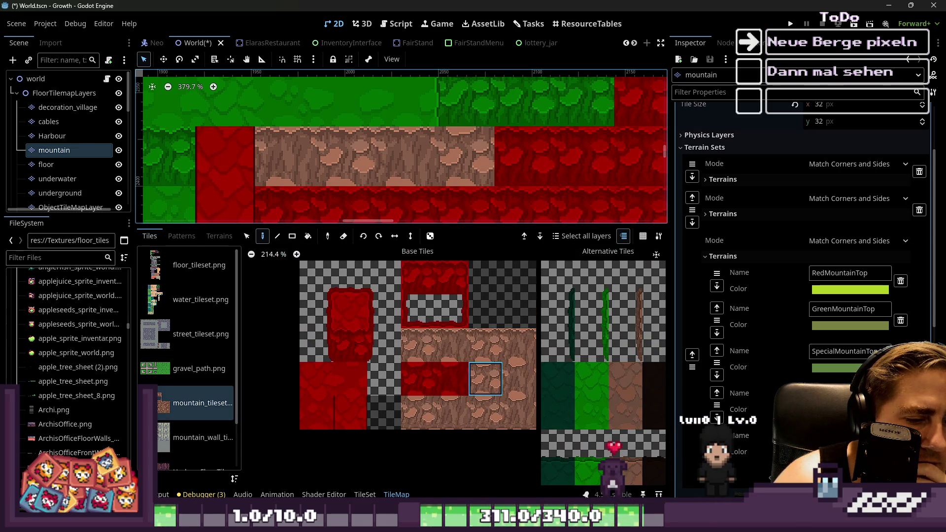
key(alt+Tab)
scroll(392, 152, up, 3)
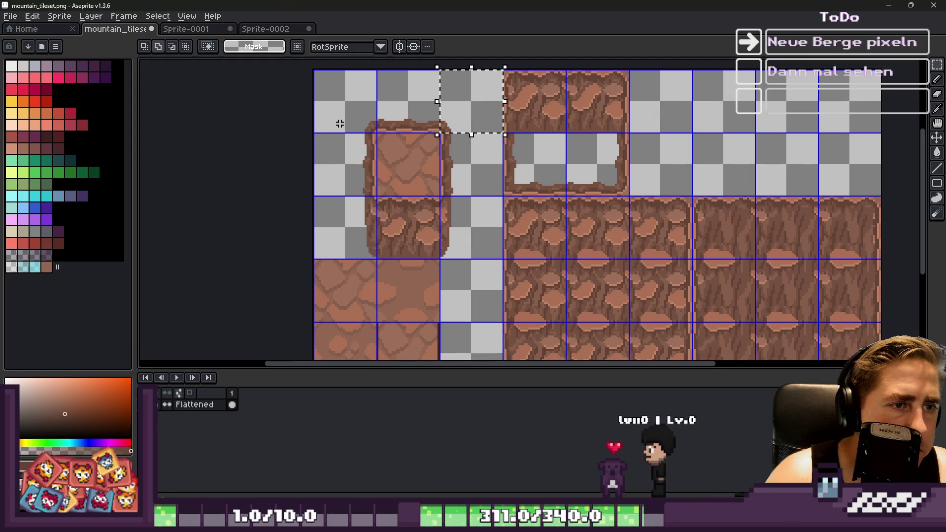
Paste the copied rock tiles into an empty top-row slot, snapped to the tile grid.
drag(461, 237, 450, 249)
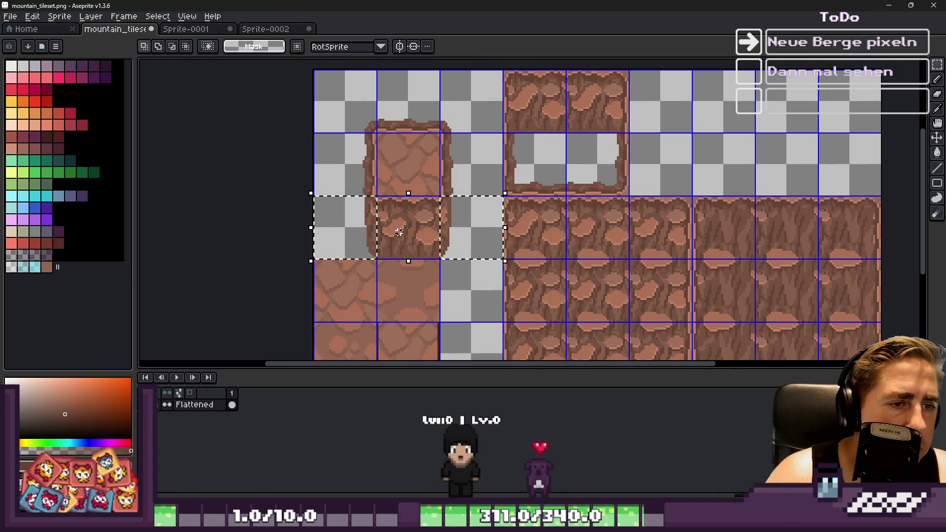
scroll(400, 232, up, 4)
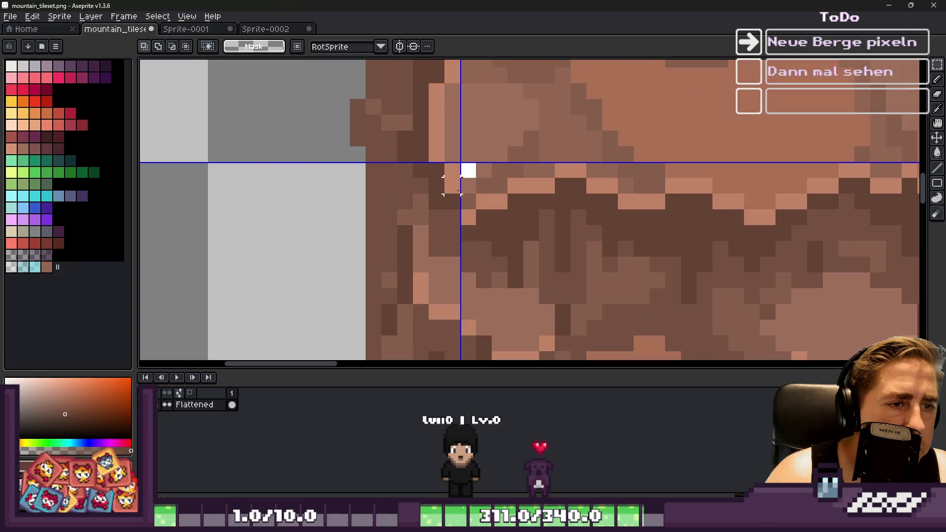
scroll(405, 201, down, 4)
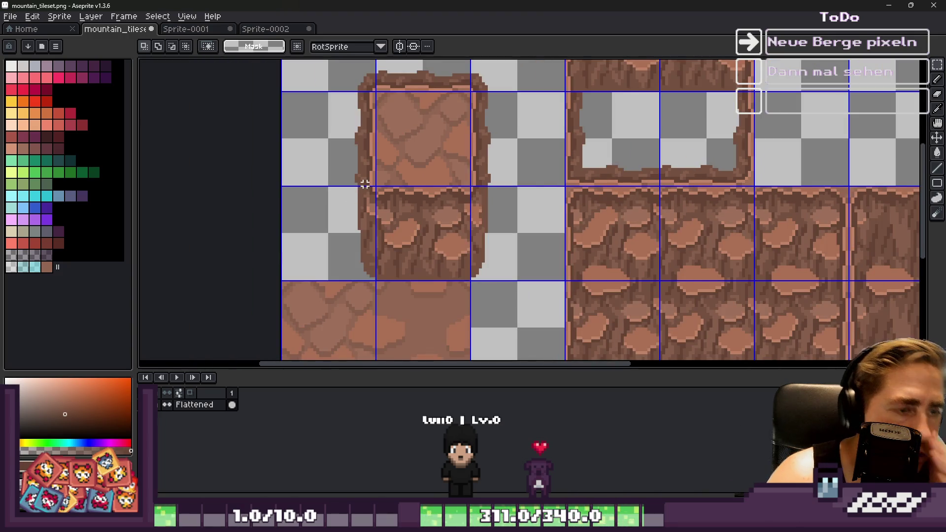
scroll(477, 207, up, 4)
scroll(510, 164, down, 2)
scroll(441, 157, down, 4)
scroll(545, 175, up, 2)
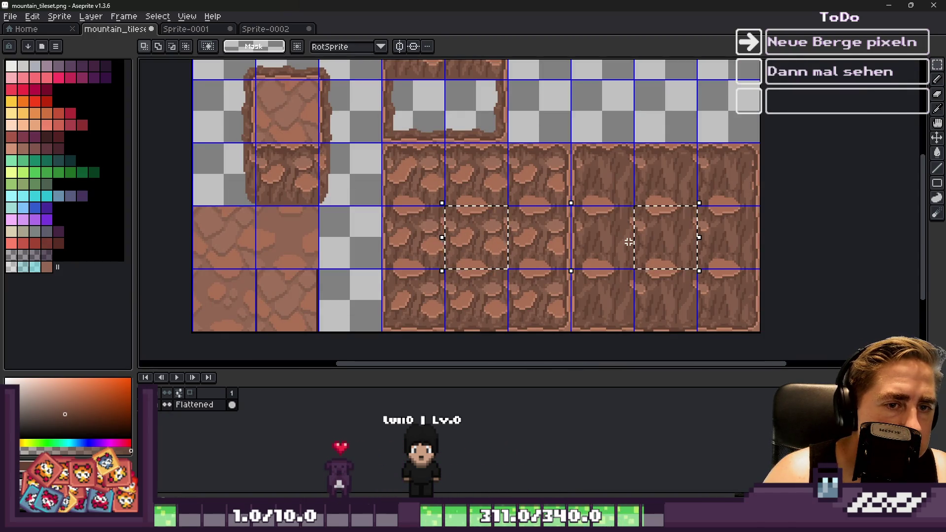
scroll(629, 242, down, 2)
scroll(494, 159, up, 4)
key(ctrl+v)
mouse_move(310, 207)
mouse_down()
mouse_move(323, 182)
mouse_move(334, 213)
mouse_up()
key(Return)
Move a rock tile up into the empty row, then one cell up and right.
scroll(395, 187, down, 4)
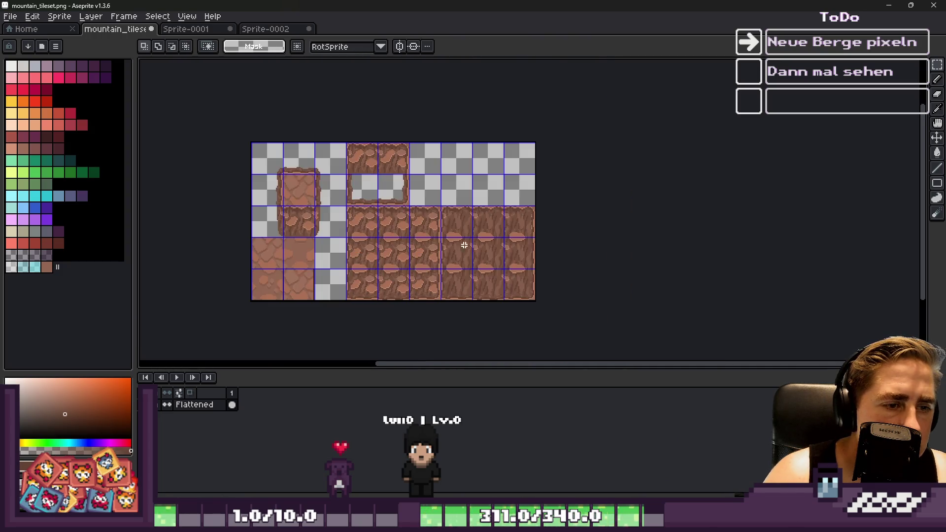
scroll(499, 247, up, 2)
drag(503, 258, 489, 133)
click(395, 203)
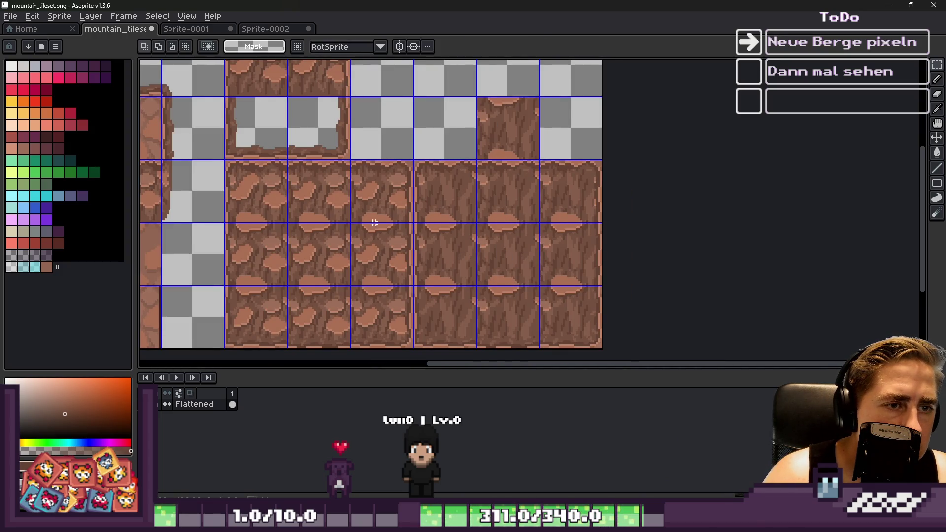
click(337, 267)
drag(421, 160, 433, 165)
scroll(433, 166, up, 2)
click(437, 169)
scroll(438, 169, down, 4)
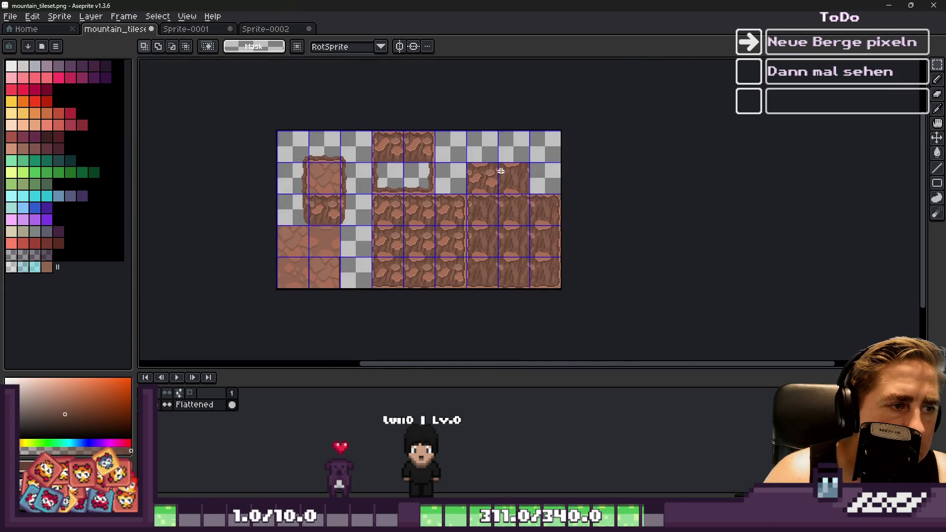
scroll(501, 171, up, 2)
Shift the pair of adjacent rock tiles one cell right and up one row.
drag(494, 169, 566, 186)
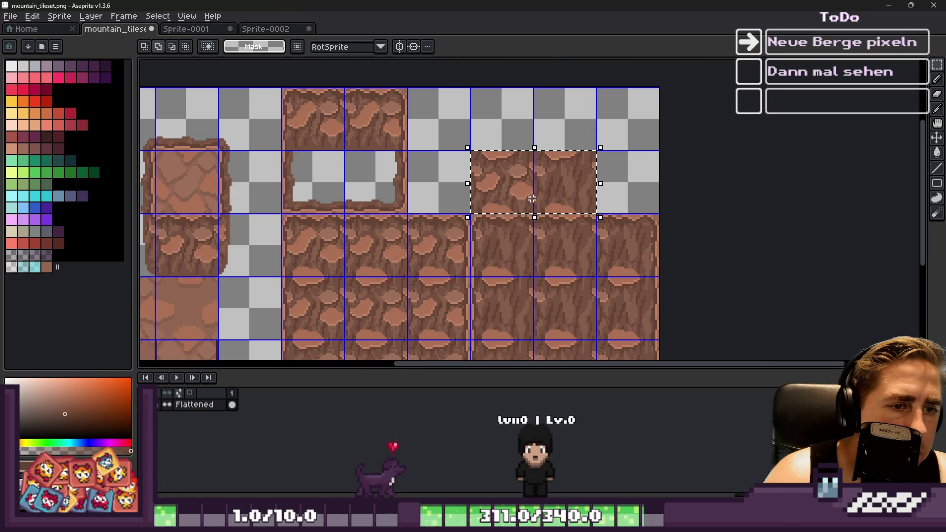
drag(495, 206, 557, 207)
scroll(567, 190, up, 1)
drag(575, 169, 554, 116)
scroll(554, 117, down, 3)
scroll(528, 186, up, 3)
click(528, 177)
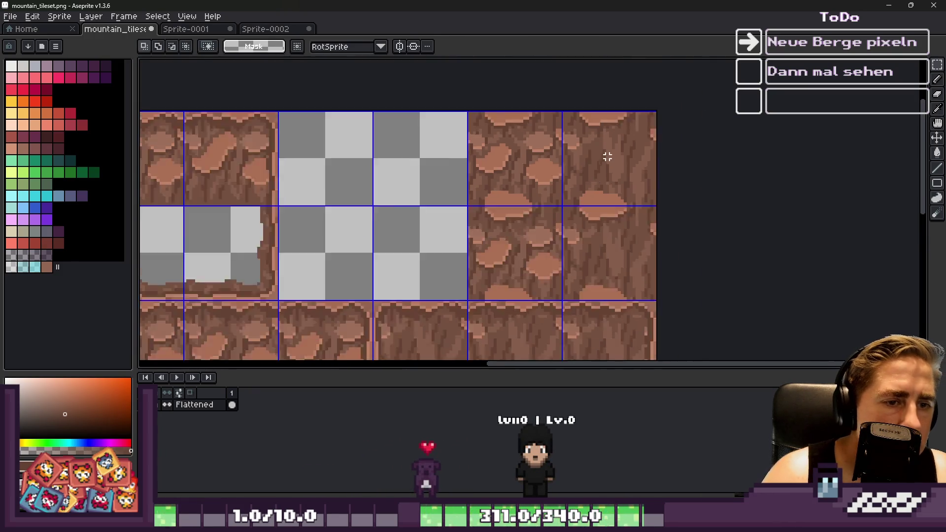
scroll(604, 158, down, 1)
scroll(261, 188, up, 6)
scroll(215, 175, up, 8)
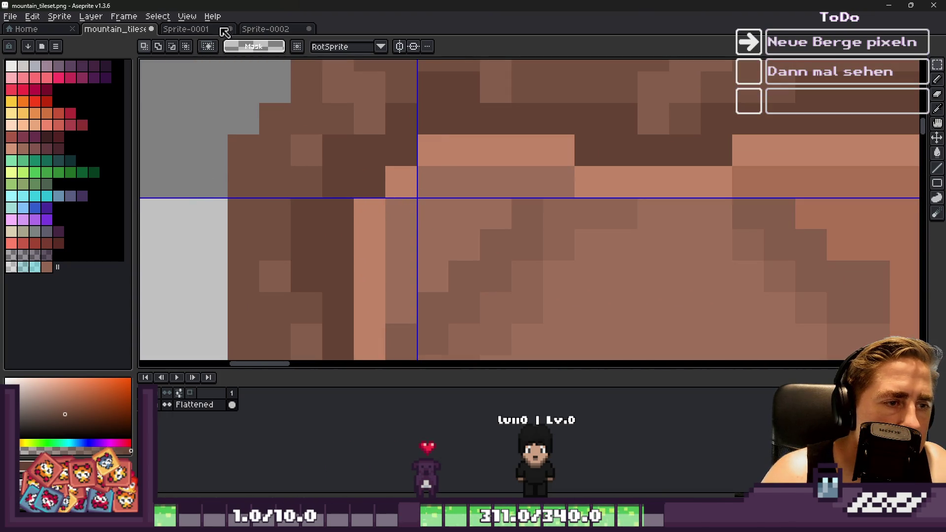
Paste a small 3x2 rock pixel patch and place it further right.
drag(337, 143, 401, 185)
scroll(293, 127, down, 7)
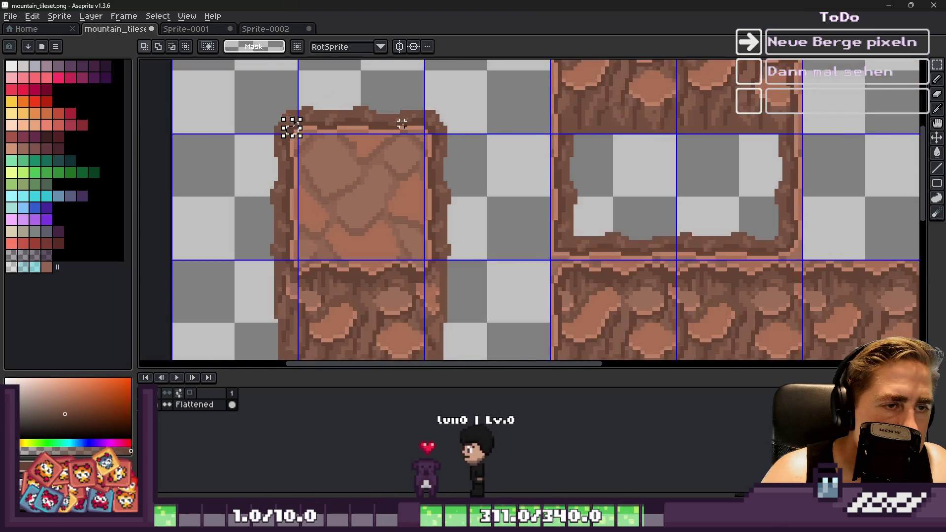
scroll(849, 128, up, 3)
scroll(849, 128, up, 4)
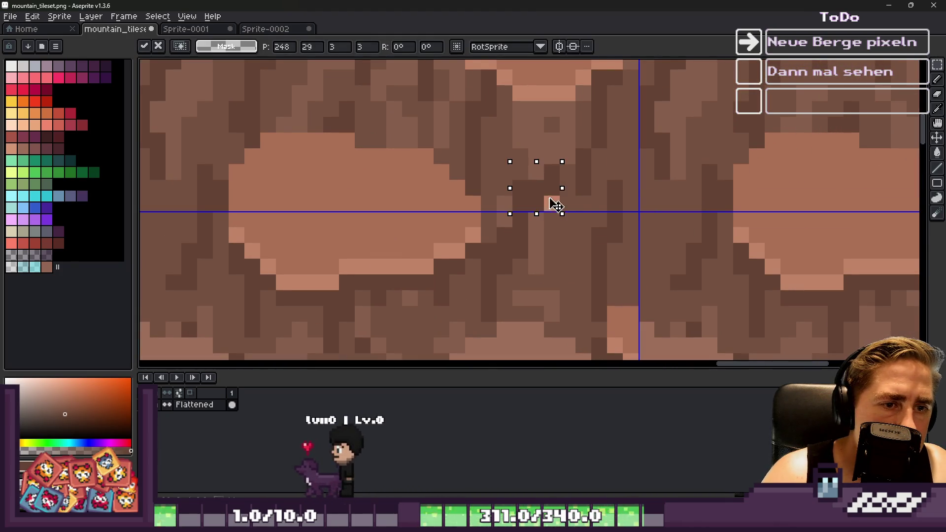
scroll(518, 169, down, 3)
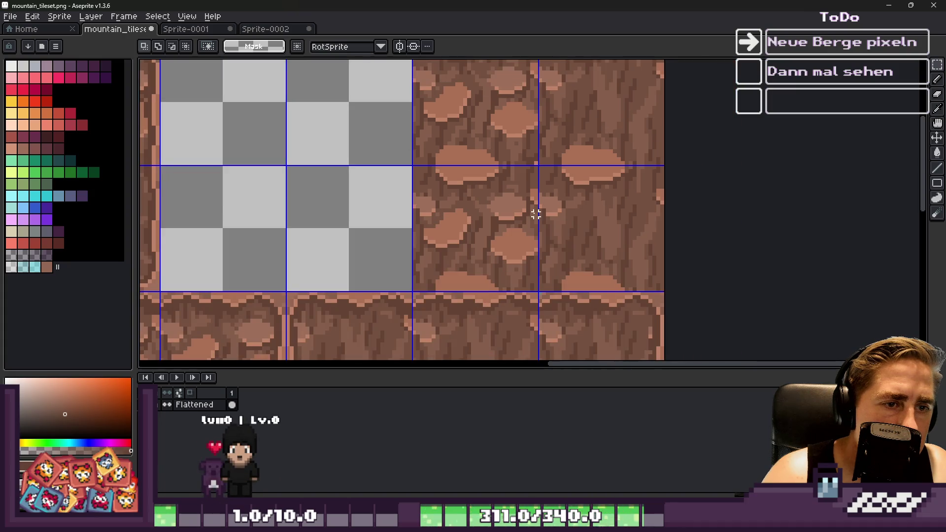
scroll(571, 186, up, 2)
key(ctrl+v)
drag(545, 190, 805, 178)
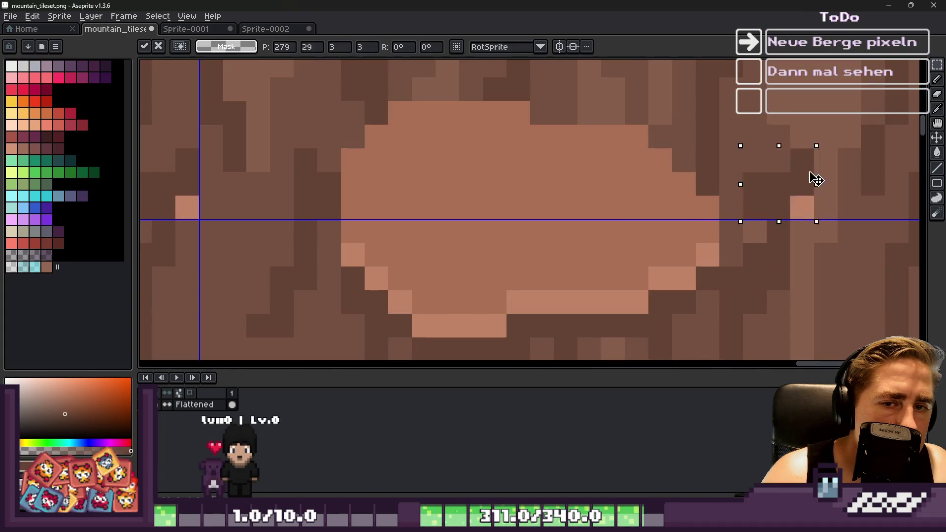
scroll(804, 177, down, 1)
scroll(587, 190, up, 1)
drag(587, 191, 714, 214)
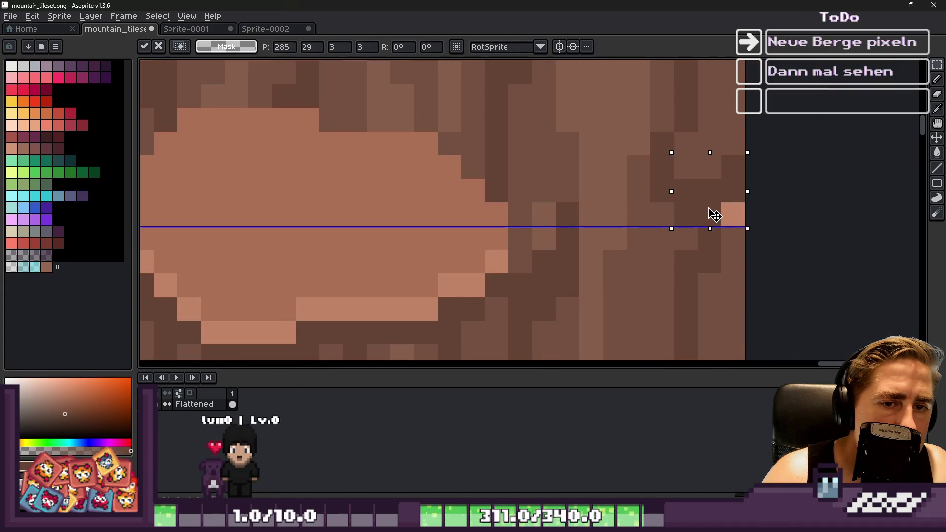
key(Return)
Move the two selected rock tiles left and deselect them.
scroll(654, 184, down, 1)
scroll(654, 184, down, 2)
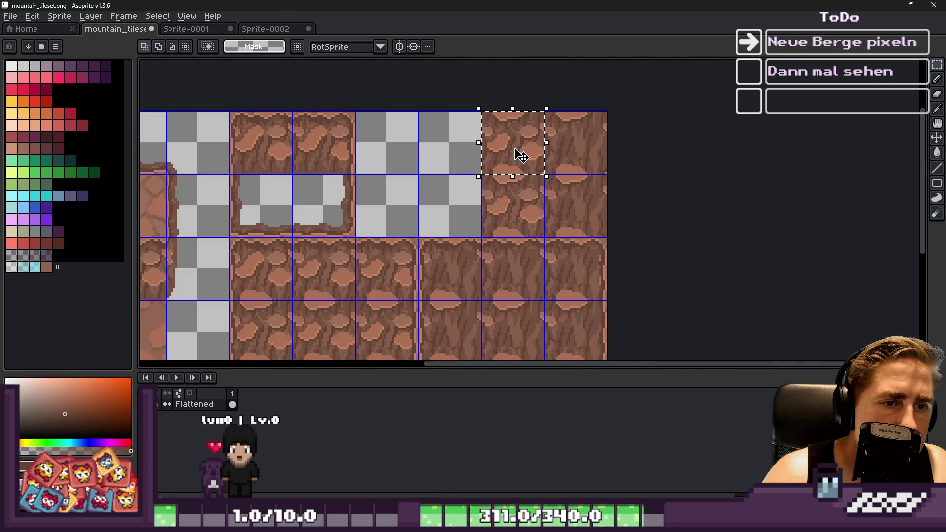
scroll(586, 134, up, 1)
scroll(503, 148, up, 1)
mouse_move(503, 148)
mouse_down()
mouse_move(303, 152)
mouse_move(311, 155)
mouse_up()
key(Return)
key(ctrl+d)
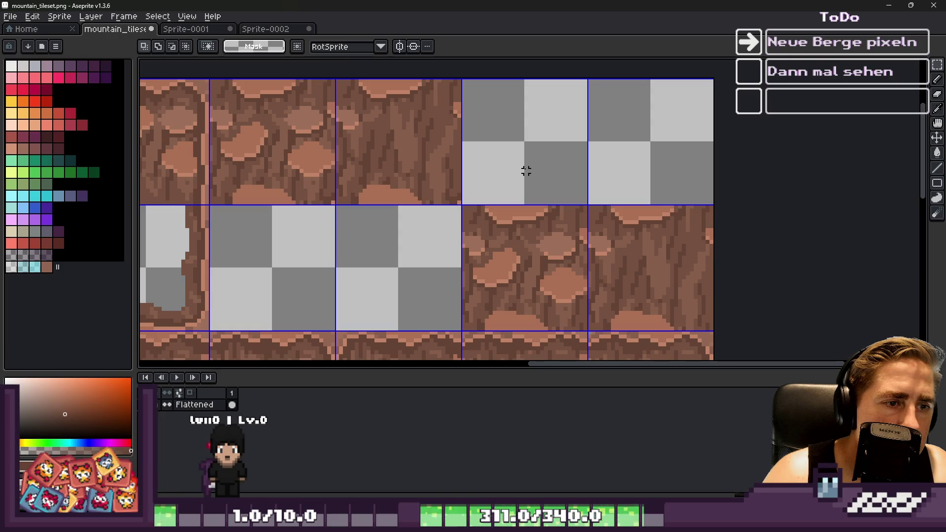
Move the two rock tiles up one row, then two cells left.
scroll(531, 191, down, 1)
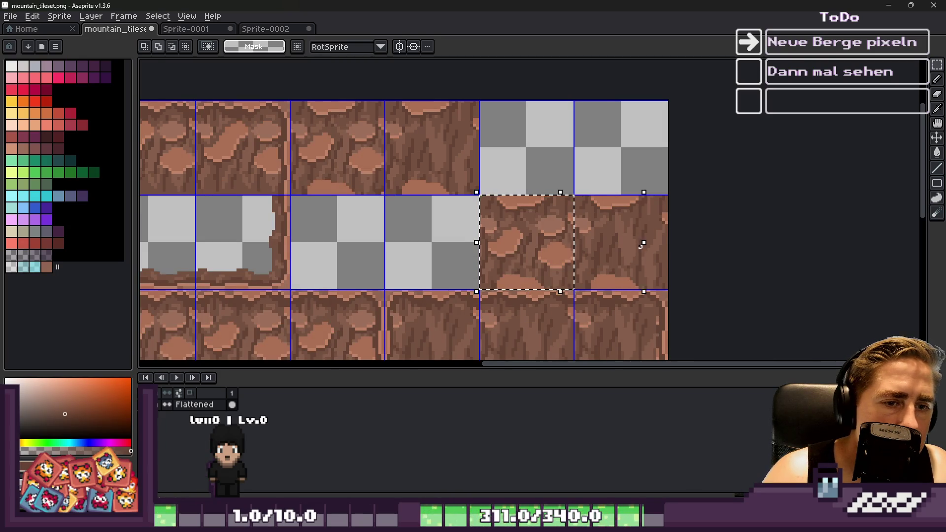
mouse_move(534, 255)
mouse_down()
mouse_move(534, 148)
mouse_move(520, 159)
mouse_move(524, 189)
mouse_up()
scroll(522, 155, up, 2)
key(Return)
scroll(550, 197, down, 1)
scroll(554, 232, down, 1)
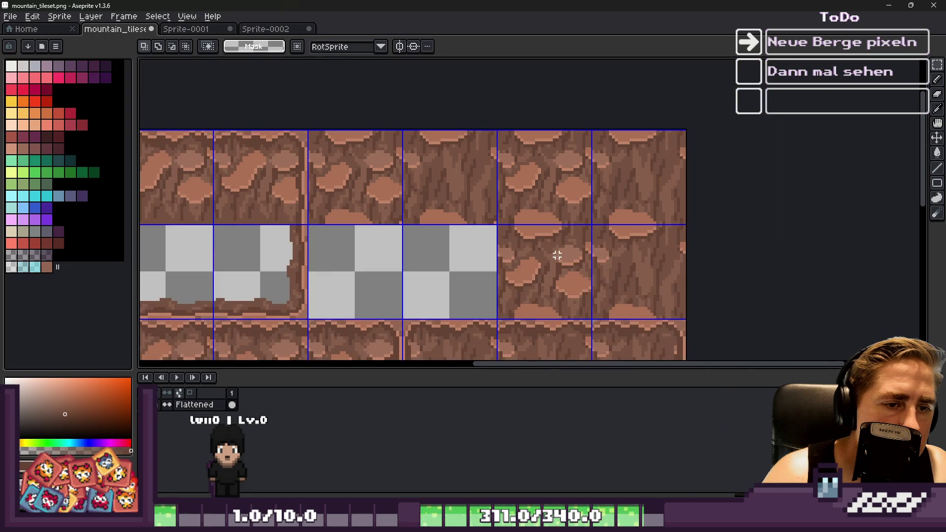
mouse_move(657, 261)
mouse_down()
mouse_move(464, 261)
mouse_move(460, 253)
mouse_up()
key(ctrl+d)
Shift two pixel columns of the rock edge to the right.
scroll(603, 180, down, 1)
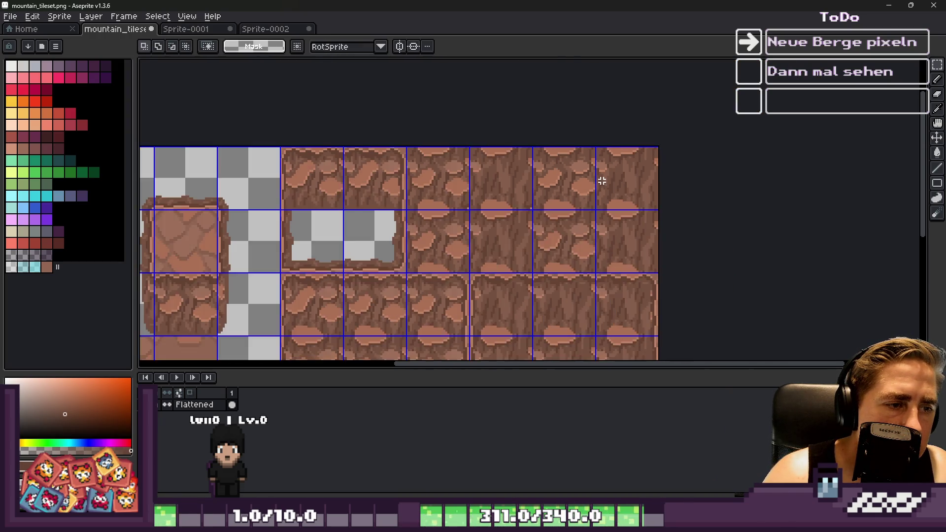
scroll(603, 181, down, 1)
scroll(678, 177, up, 2)
scroll(641, 197, down, 2)
scroll(494, 234, up, 3)
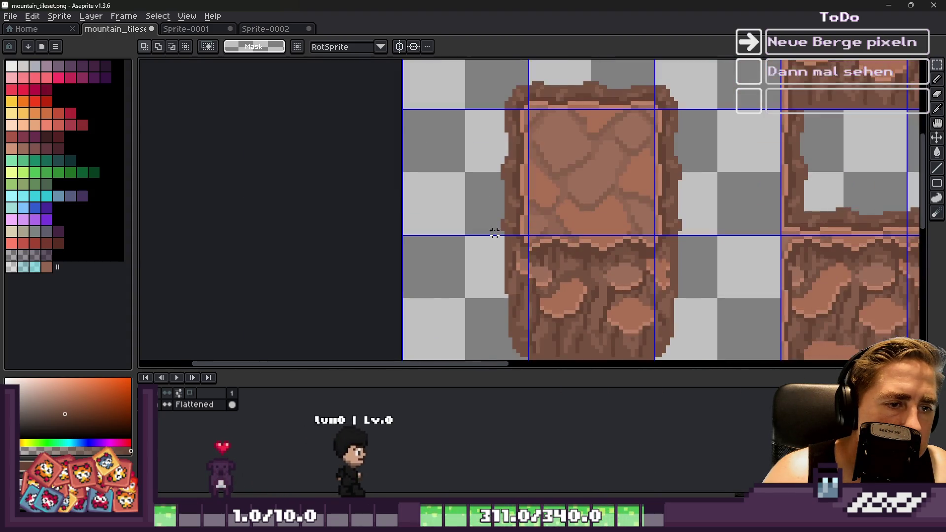
scroll(494, 234, up, 4)
drag(468, 263, 518, 165)
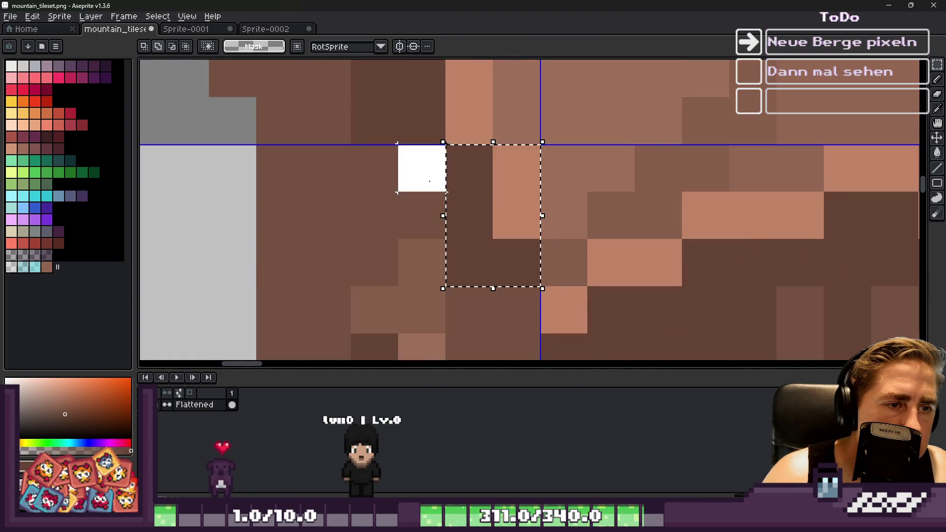
scroll(345, 187, down, 6)
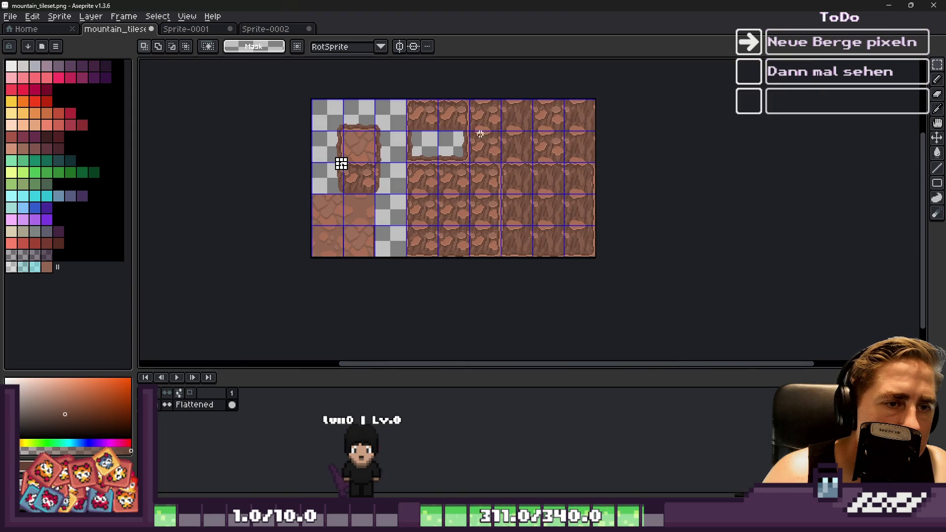
scroll(408, 156, up, 8)
click(581, 214)
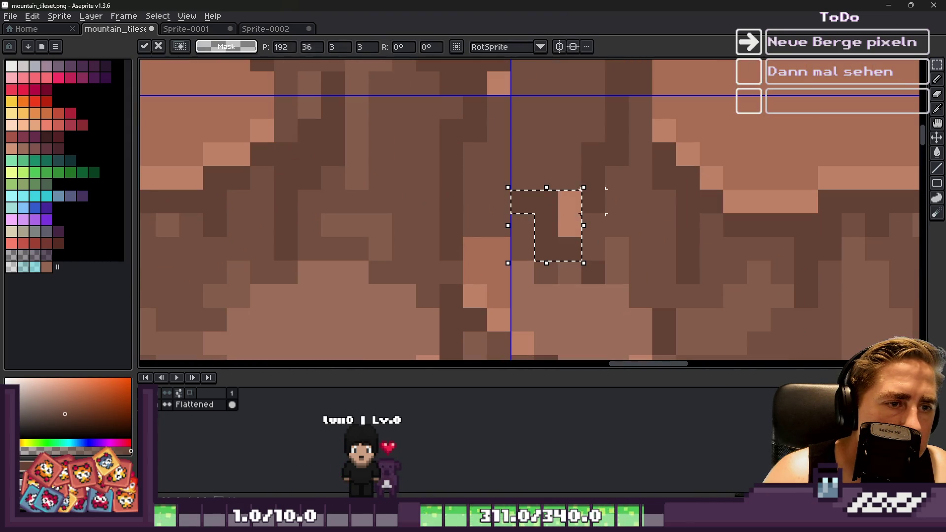
scroll(328, 163, down, 4)
mouse_move(480, 113)
mouse_down()
mouse_move(327, 162)
mouse_move(572, 148)
mouse_move(526, 196)
mouse_up()
scroll(573, 148, up, 5)
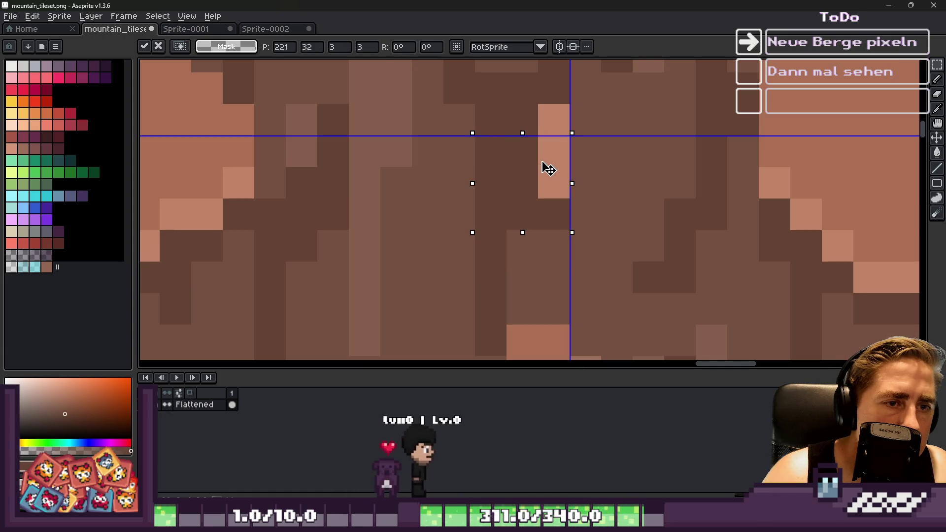
key(Return)
Paste a small rock pixel block and shift it right along the seam.
scroll(576, 167, down, 3)
scroll(576, 167, down, 4)
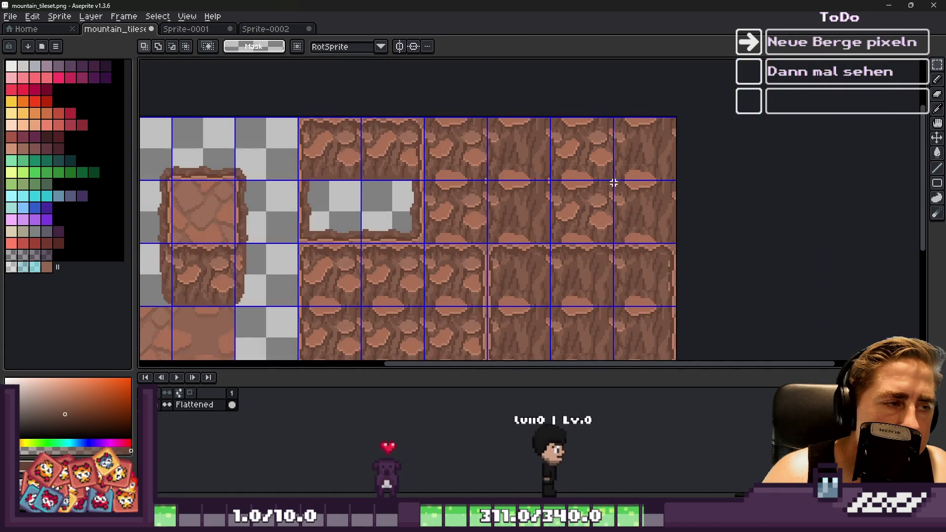
scroll(393, 194, up, 8)
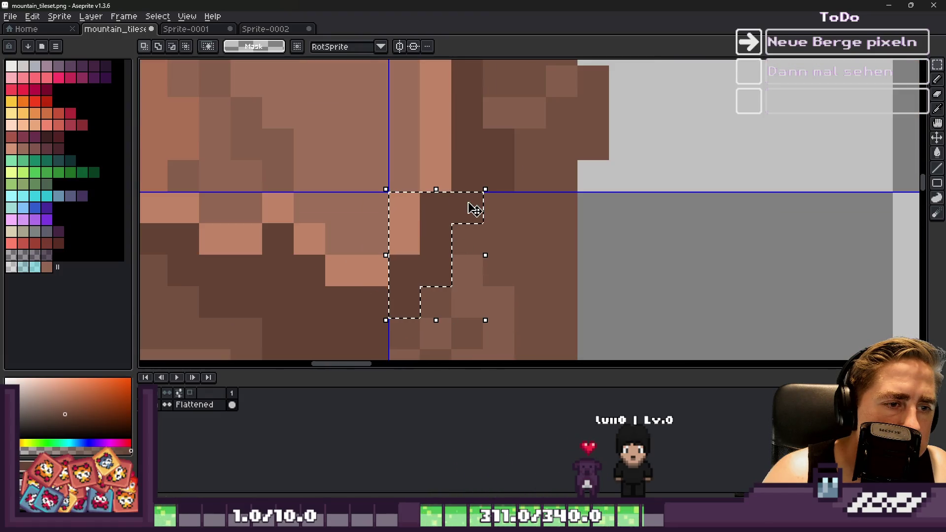
scroll(278, 144, down, 5)
scroll(493, 115, up, 3)
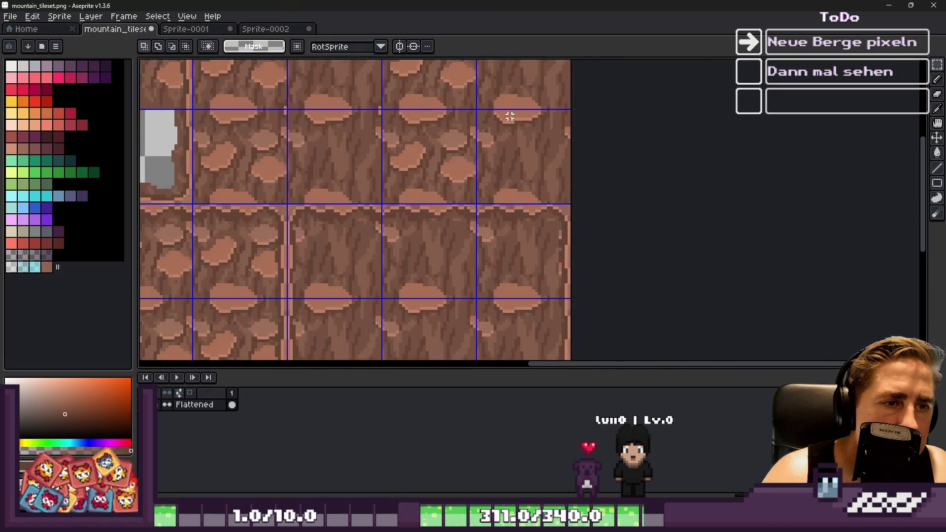
scroll(479, 113, up, 2)
scroll(484, 174, down, 3)
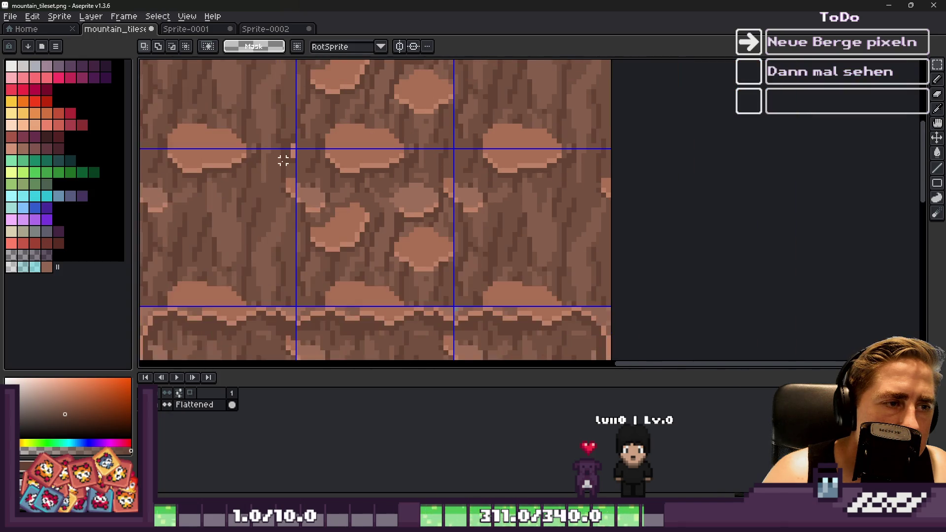
scroll(281, 136, up, 5)
key(ctrl+v)
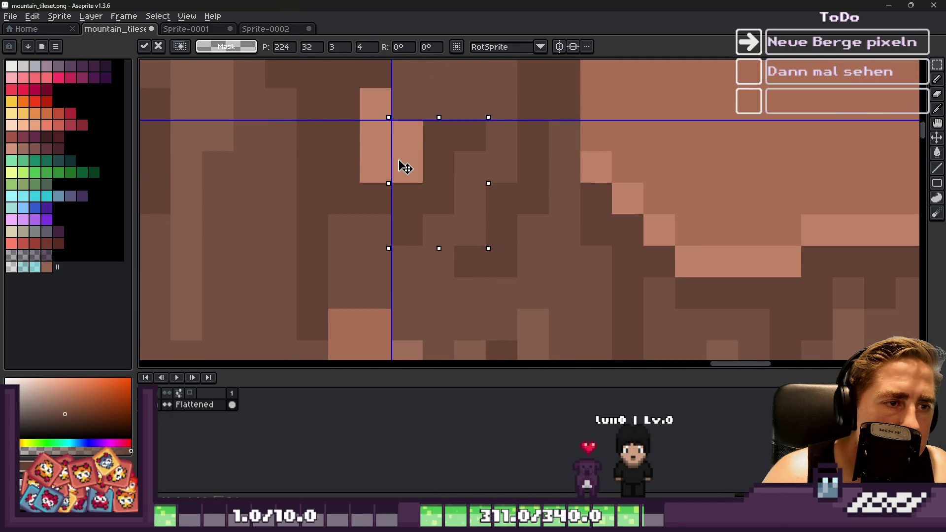
scroll(406, 168, down, 5)
scroll(475, 200, up, 4)
mouse_move(301, 165)
mouse_down()
mouse_move(475, 201)
mouse_move(349, 165)
mouse_move(423, 169)
mouse_up()
key(Return)
Move the pixel block left across the tile, then save the mountain tileset.
scroll(606, 163, down, 6)
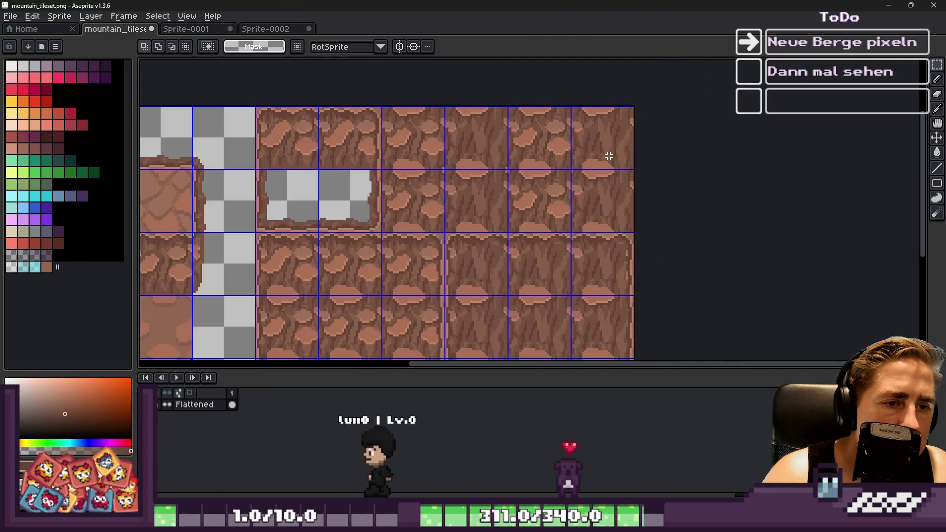
scroll(609, 156, down, 3)
scroll(511, 169, up, 10)
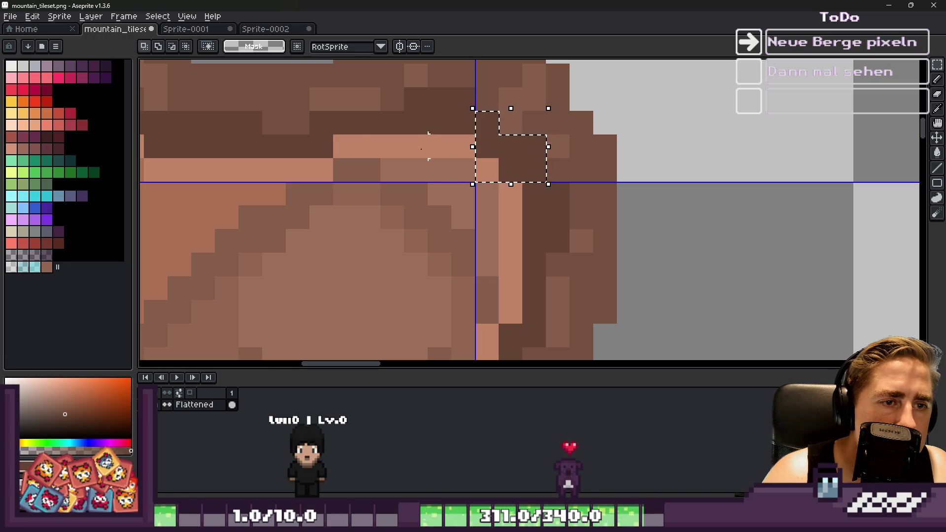
scroll(437, 153, down, 5)
scroll(657, 148, up, 6)
mouse_move(657, 148)
mouse_down()
mouse_move(543, 180)
mouse_move(581, 176)
mouse_up()
scroll(665, 154, down, 5)
scroll(392, 143, up, 5)
scroll(391, 143, down, 5)
drag(542, 247, 274, 250)
scroll(453, 166, up, 5)
scroll(453, 166, down, 4)
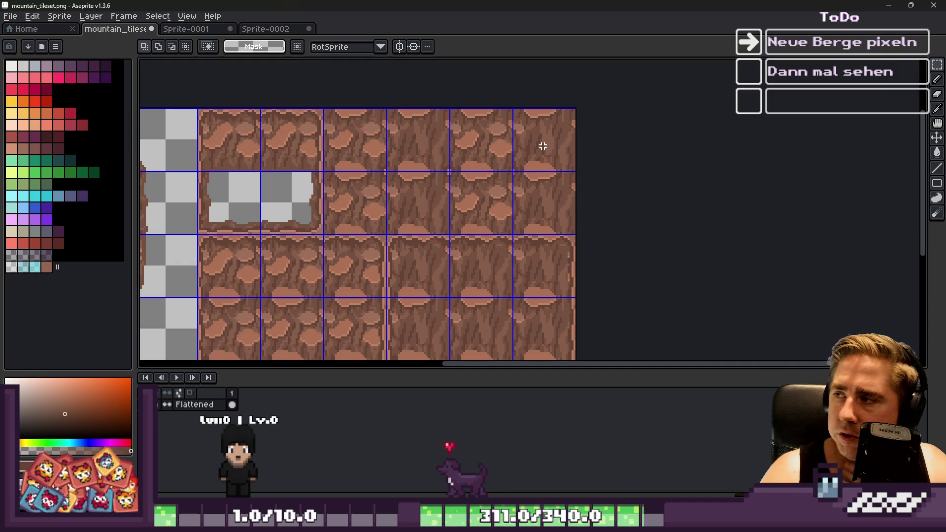
scroll(533, 160, down, 2)
scroll(368, 183, up, 2)
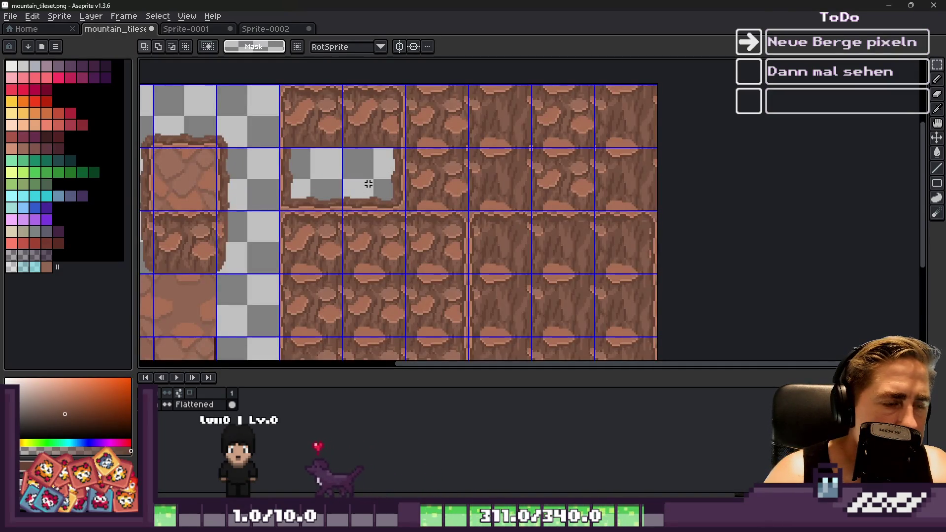
scroll(368, 184, down, 2)
key(ctrl+s)
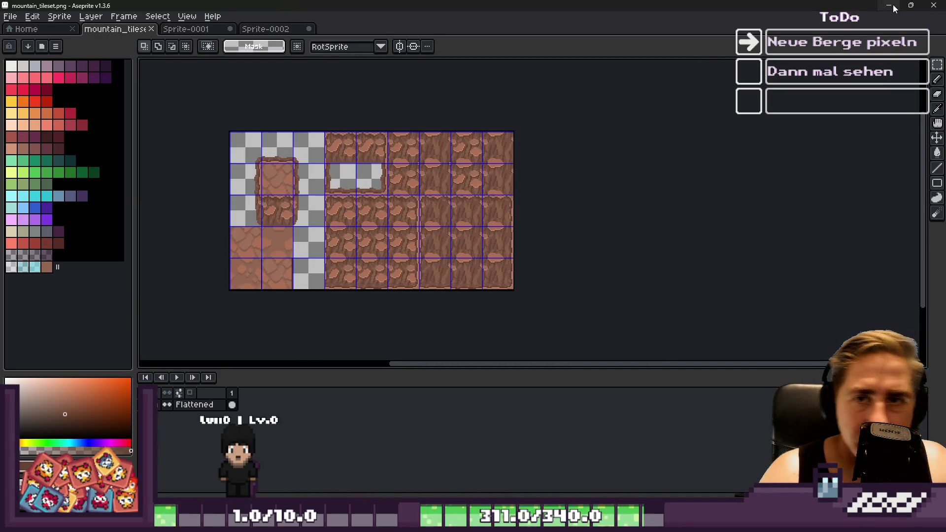
Back in Godot, create tiles from the newly drawn rock cells in the mountain atlas.
click(890, 6)
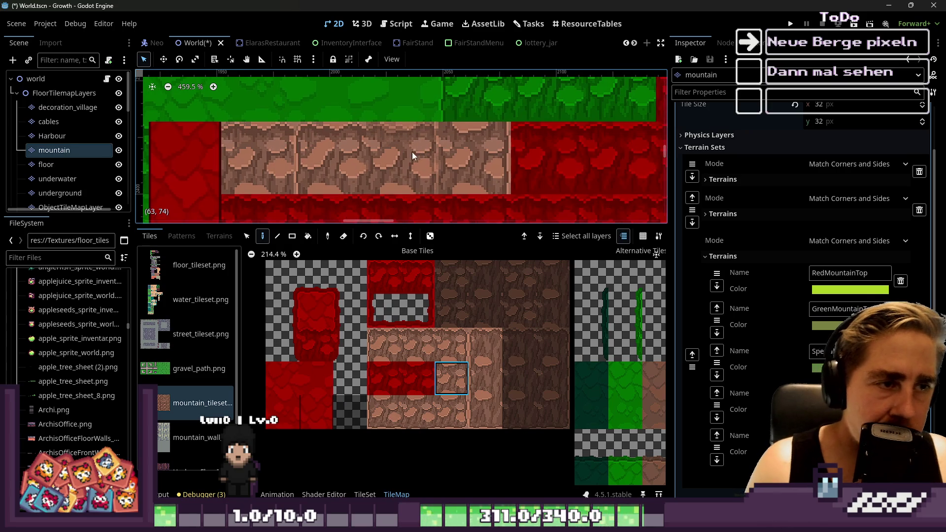
scroll(509, 354, down, 2)
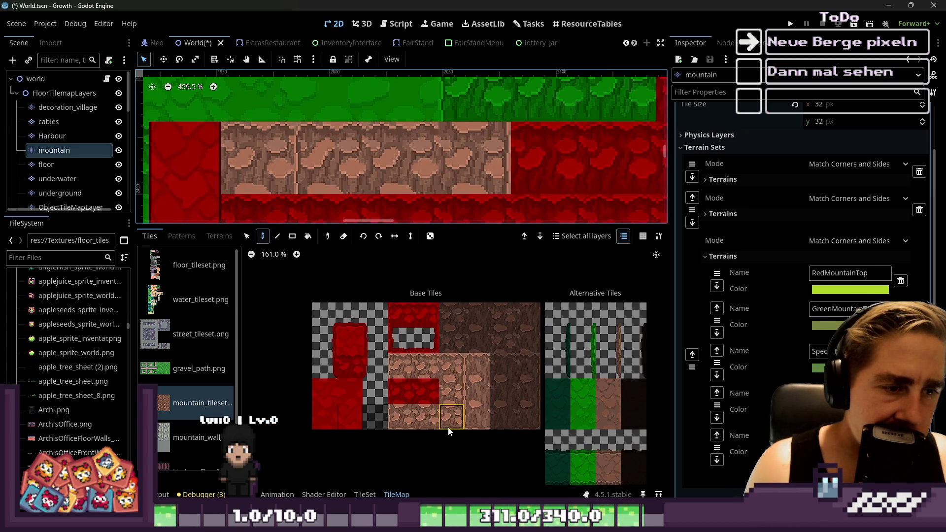
scroll(449, 183, down, 5)
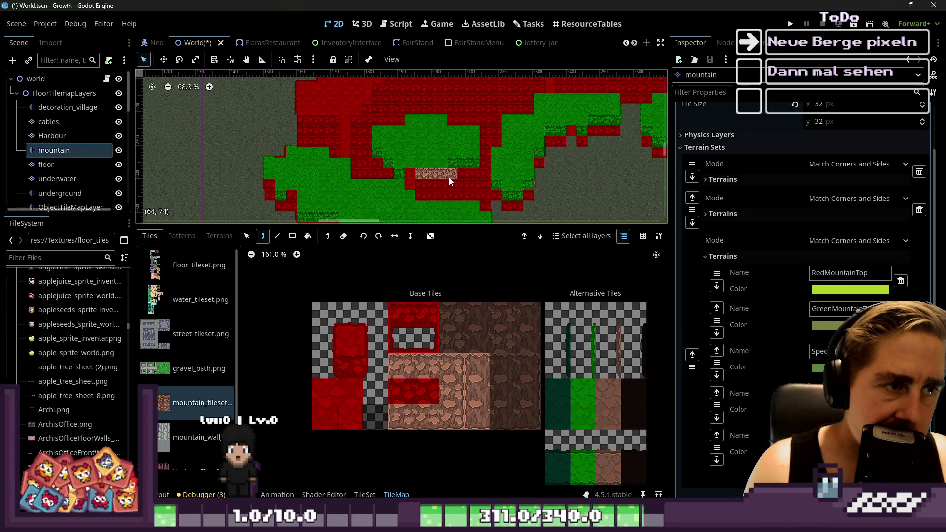
scroll(449, 178, up, 5)
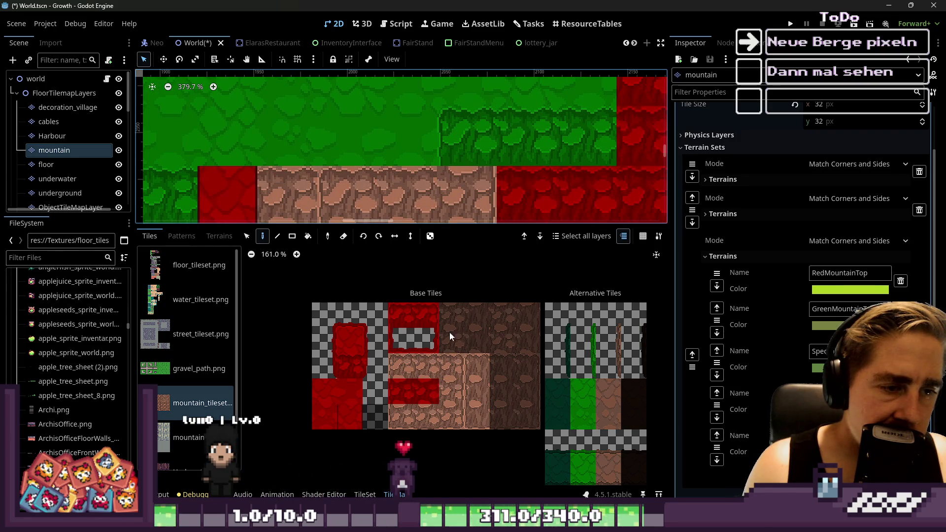
click(365, 494)
scroll(474, 344, down, 3)
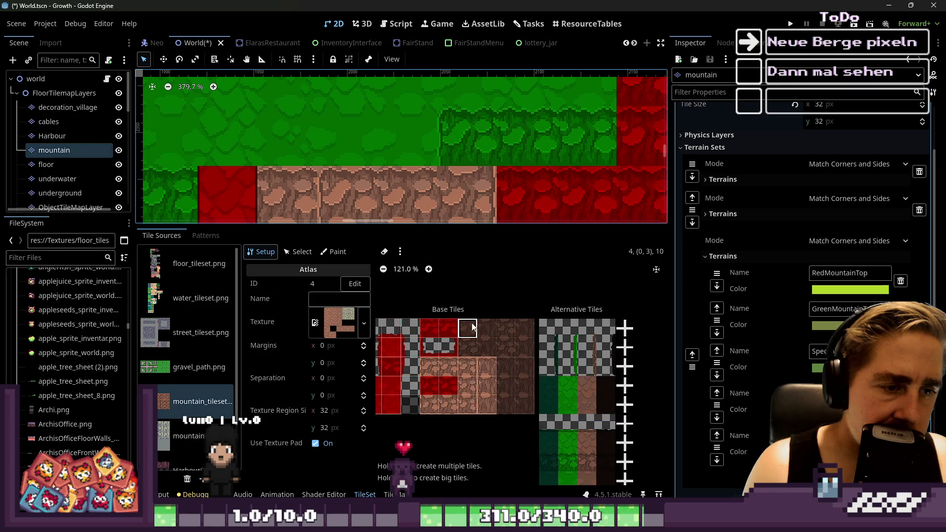
mouse_move(516, 350)
mouse_down()
mouse_move(512, 389)
mouse_move(530, 375)
mouse_up()
scroll(471, 373, up, 4)
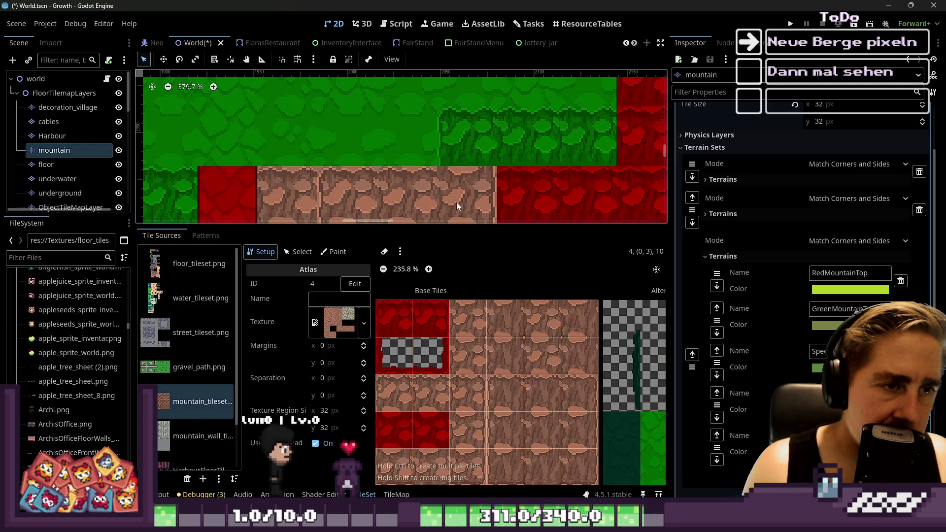
On the mountain tilemap layer, pick a rock tile and enlarge the atlas panel.
click(461, 201)
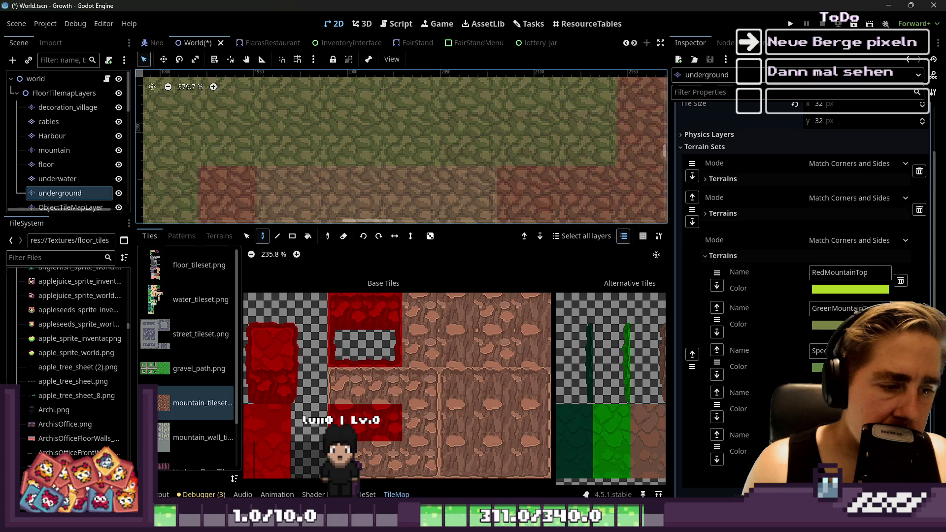
click(398, 495)
click(66, 143)
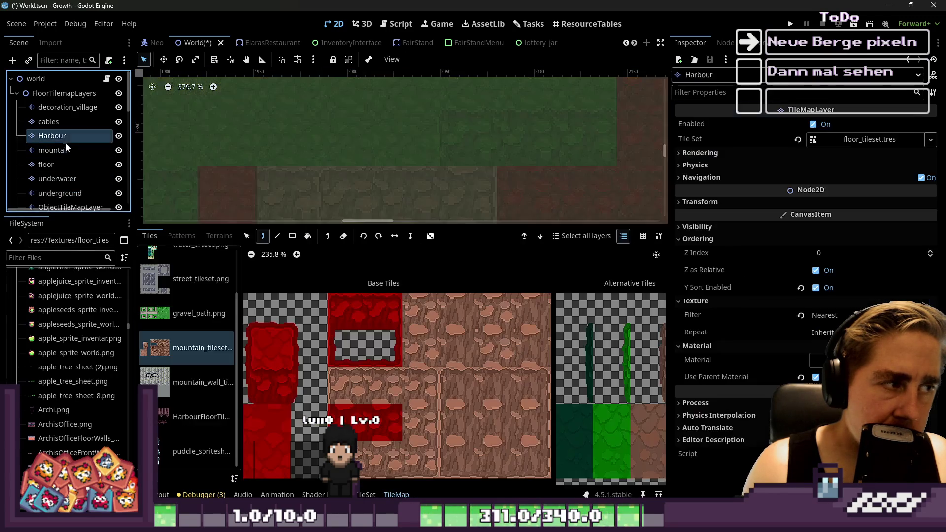
click(494, 338)
scroll(362, 137, up, 2)
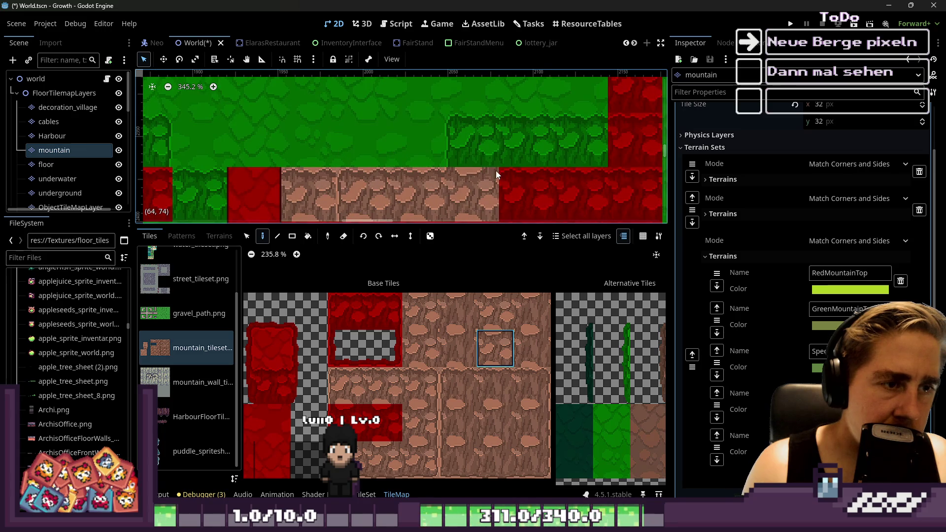
scroll(486, 143, down, 2)
scroll(506, 367, down, 1)
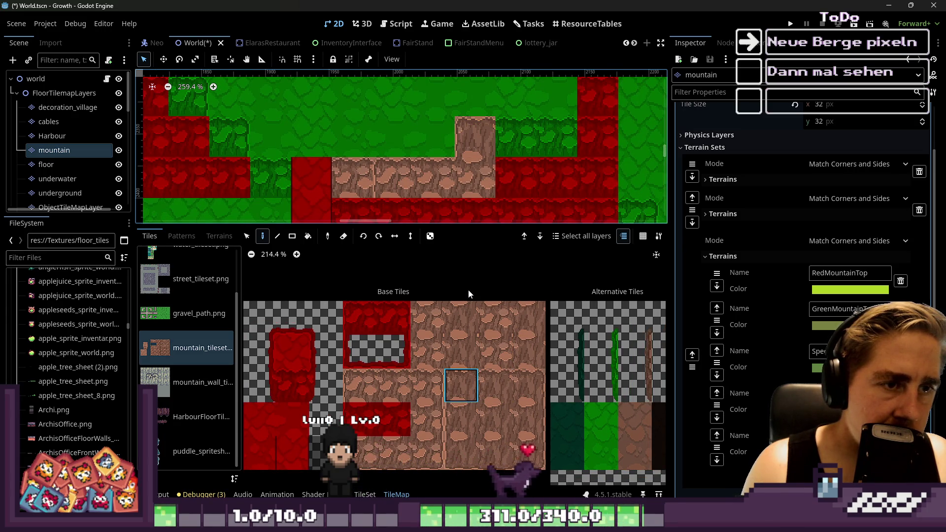
scroll(488, 331, down, 4)
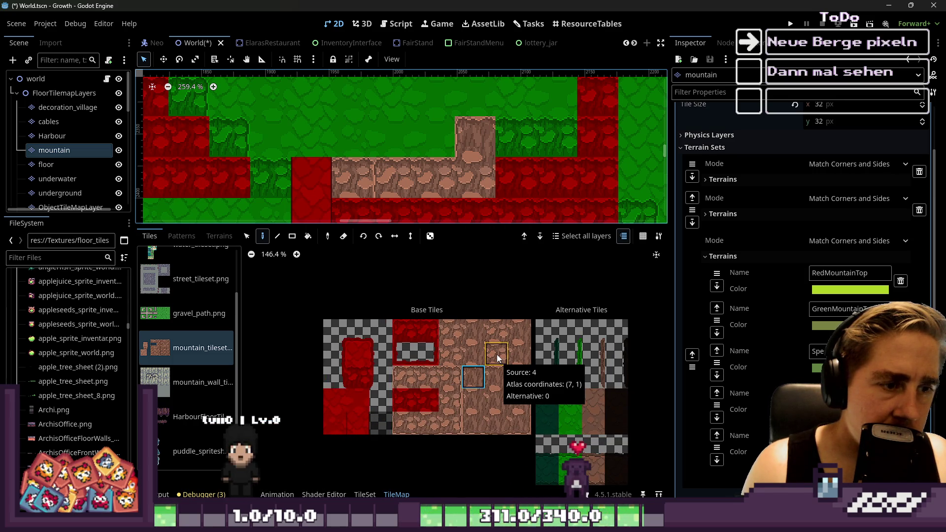
scroll(414, 326, up, 9)
scroll(415, 328, down, 6)
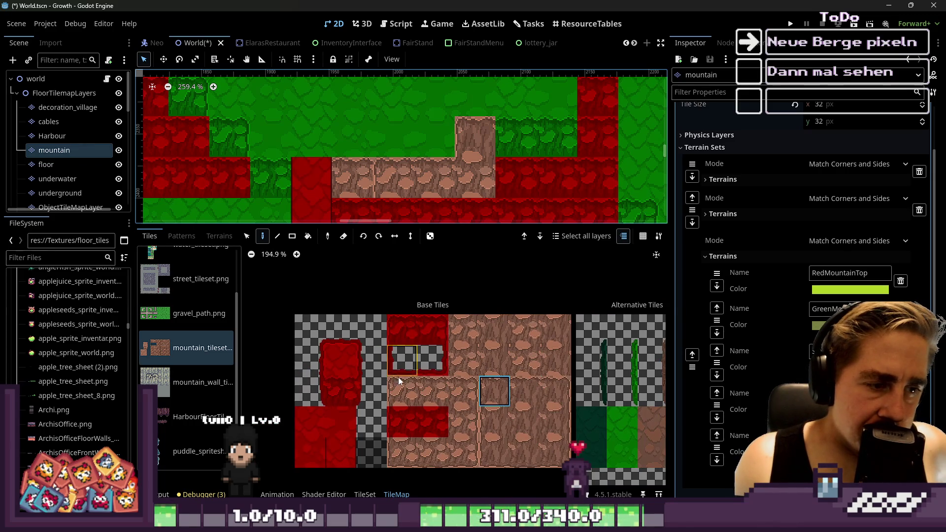
scroll(421, 147, down, 5)
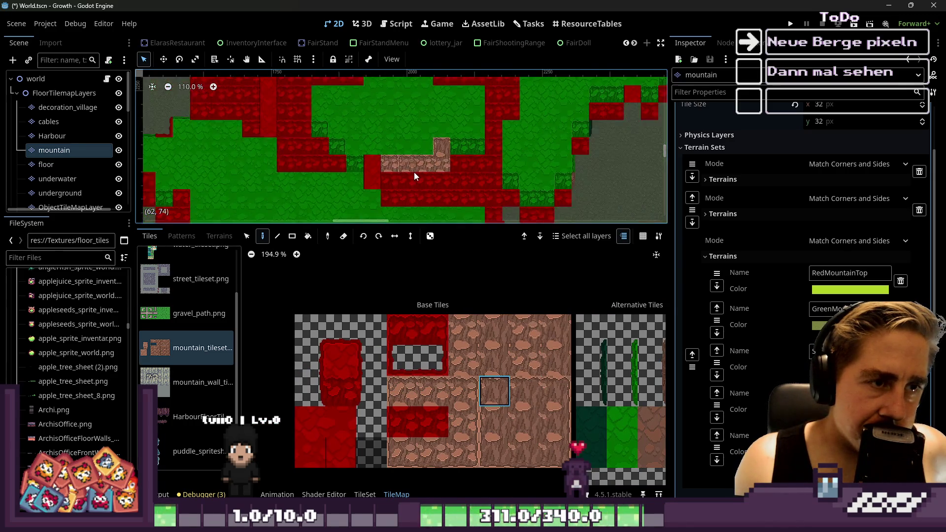
scroll(414, 176, down, 4)
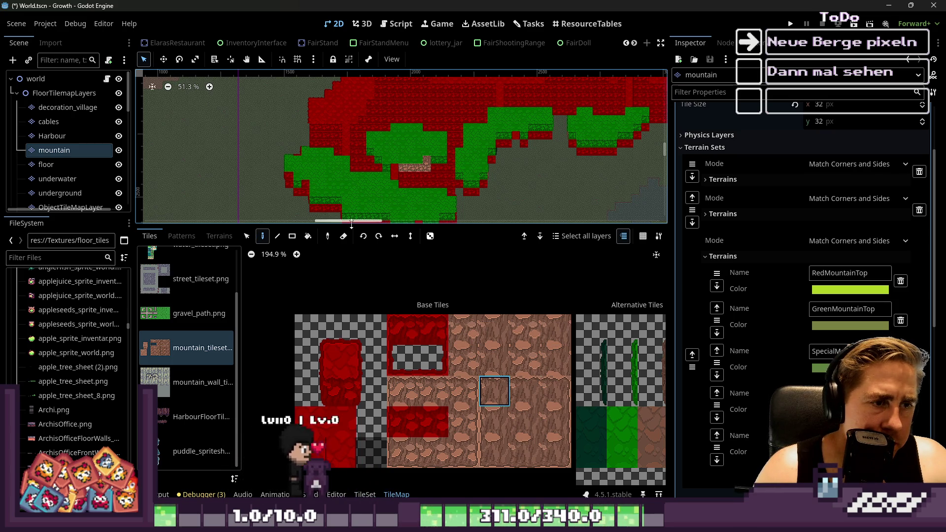
drag(380, 228, 338, 120)
scroll(429, 276, up, 1)
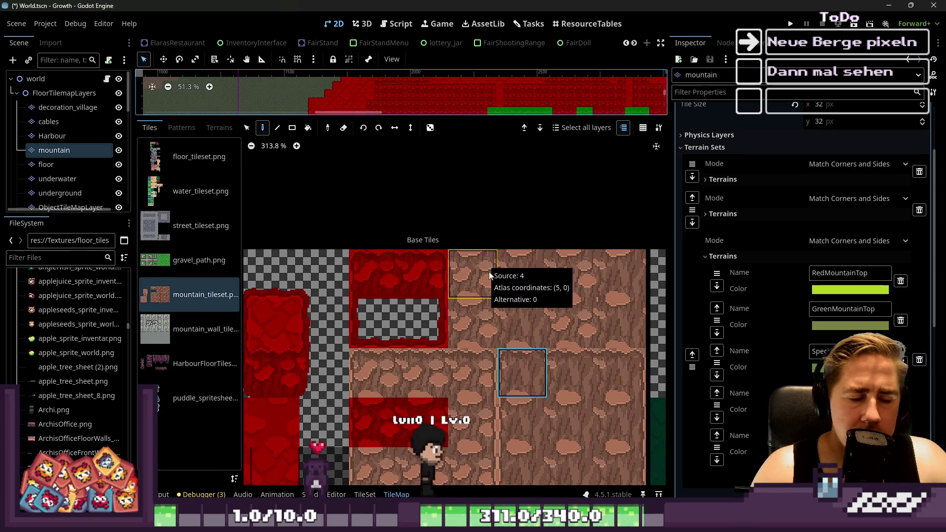
scroll(493, 355, up, 1)
In the TileSet Paint tab, choose the MountainBorder terrain from Terrain Set 2.
click(373, 494)
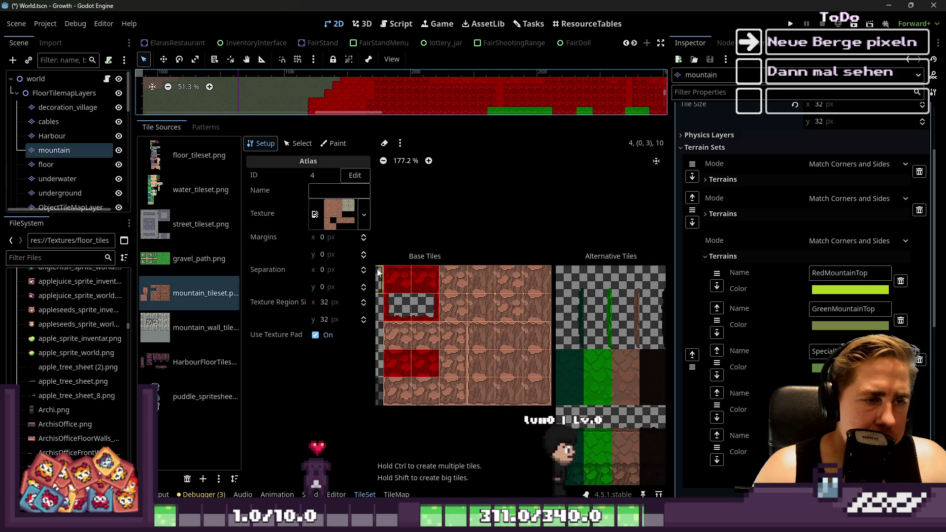
scroll(813, 324, down, 10)
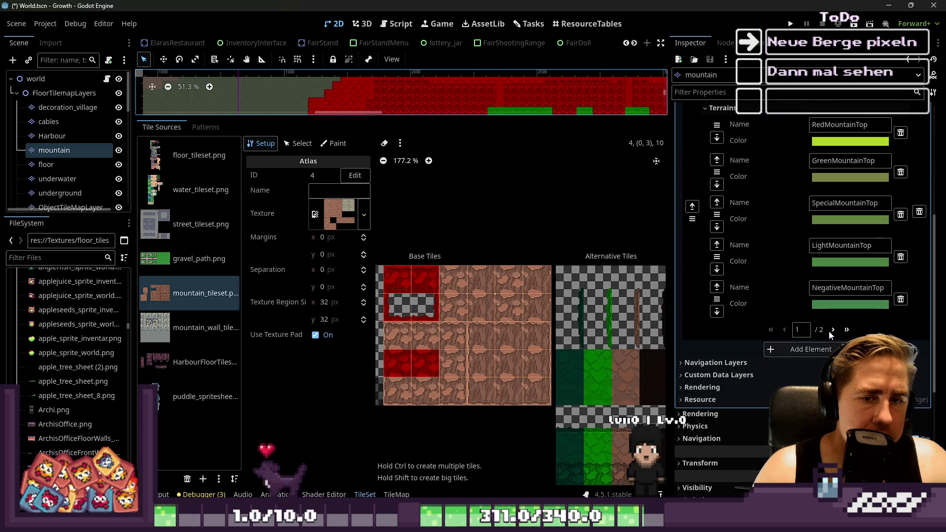
scroll(813, 323, up, 3)
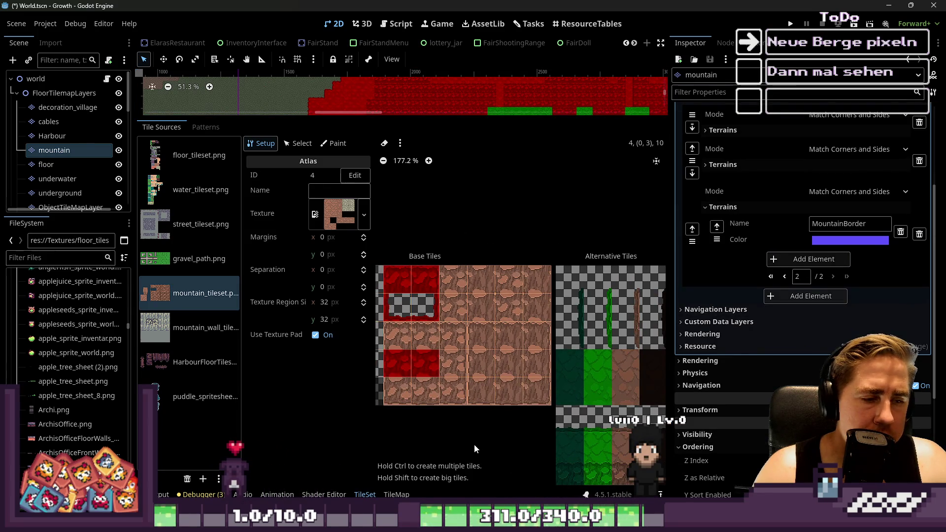
click(334, 143)
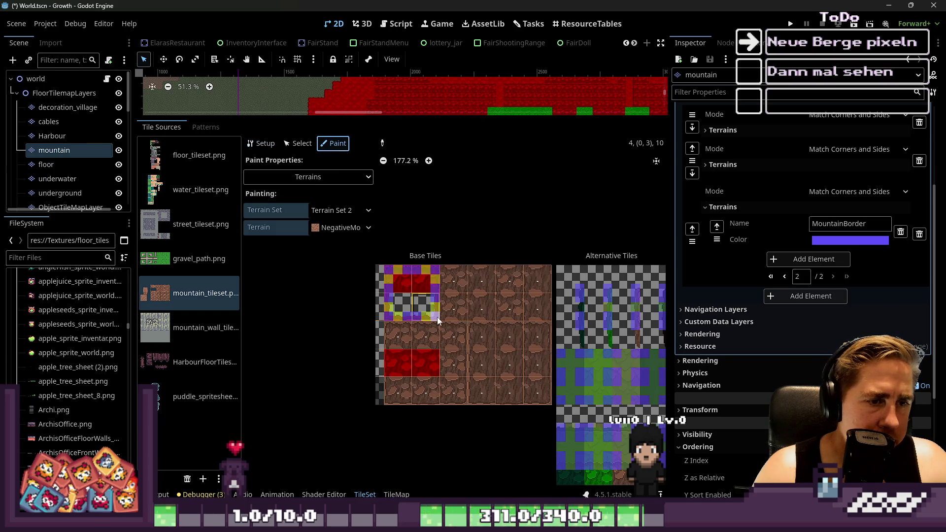
scroll(327, 252, up, 2)
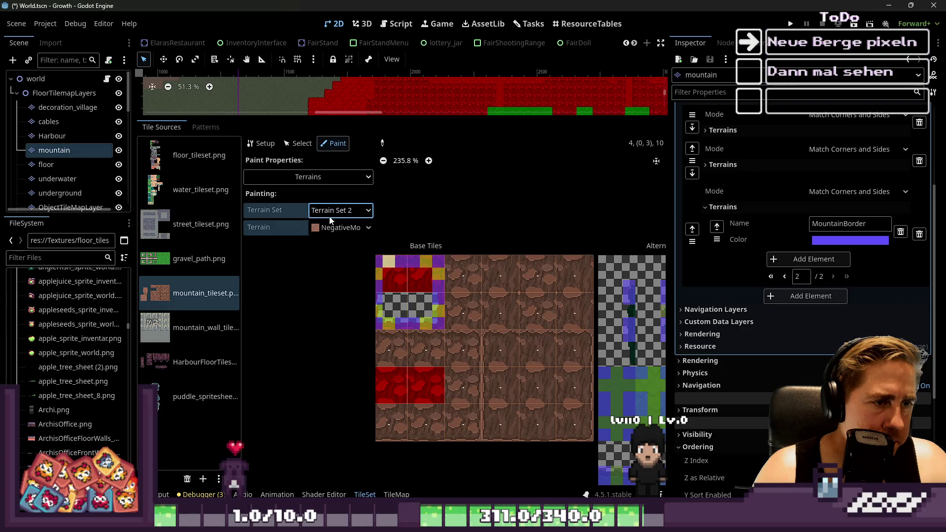
click(332, 226)
click(339, 325)
scroll(534, 259, up, 2)
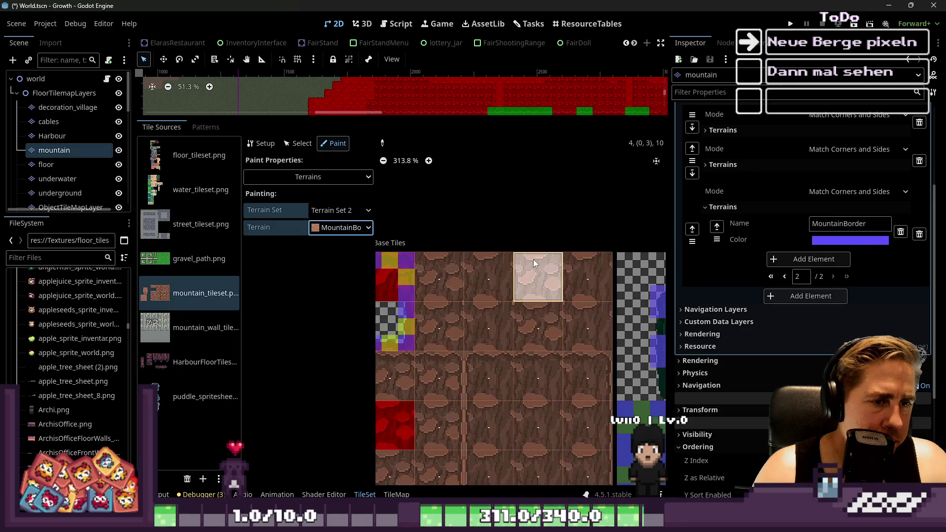
scroll(465, 382, up, 2)
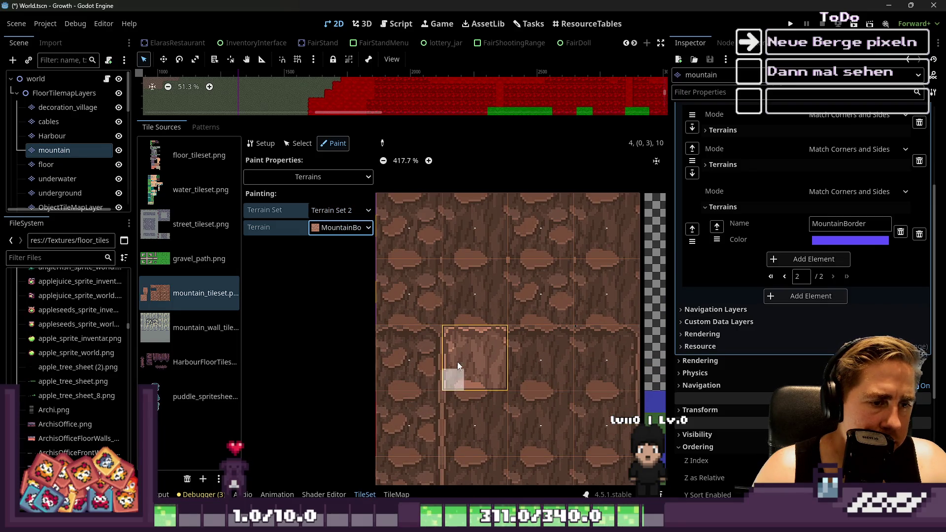
scroll(493, 340, down, 1)
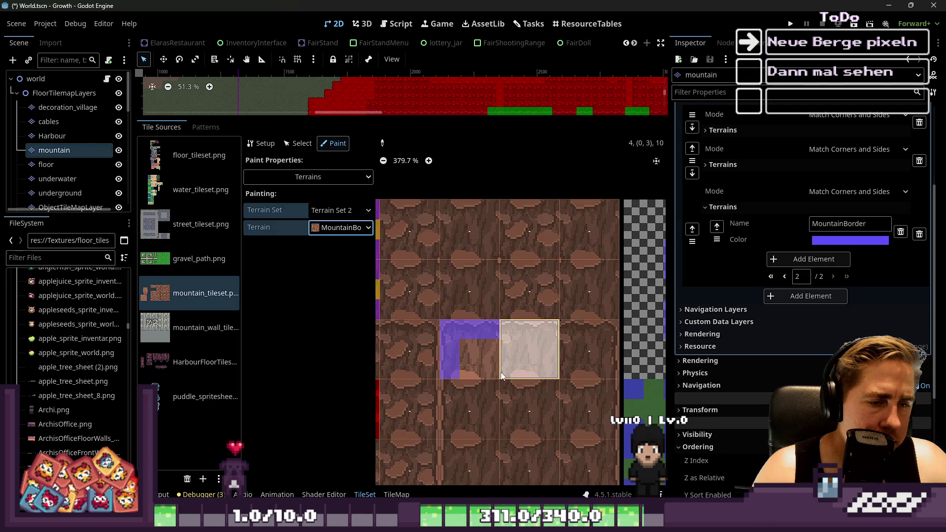
Fix the first mountain tiles' MountainBorder bits, clearing the stray bottom-right and neighbouring bits.
right_click(500, 372)
click(488, 365)
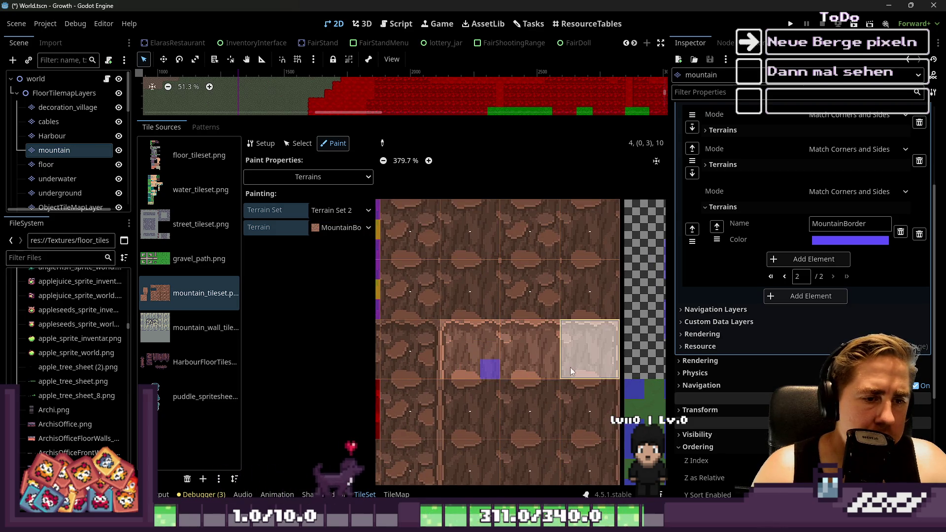
right_click(490, 369)
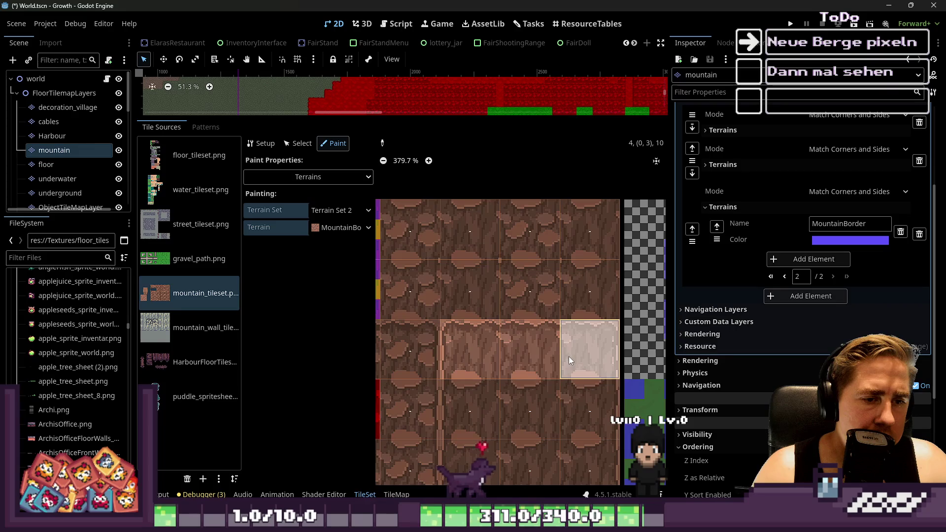
click(551, 406)
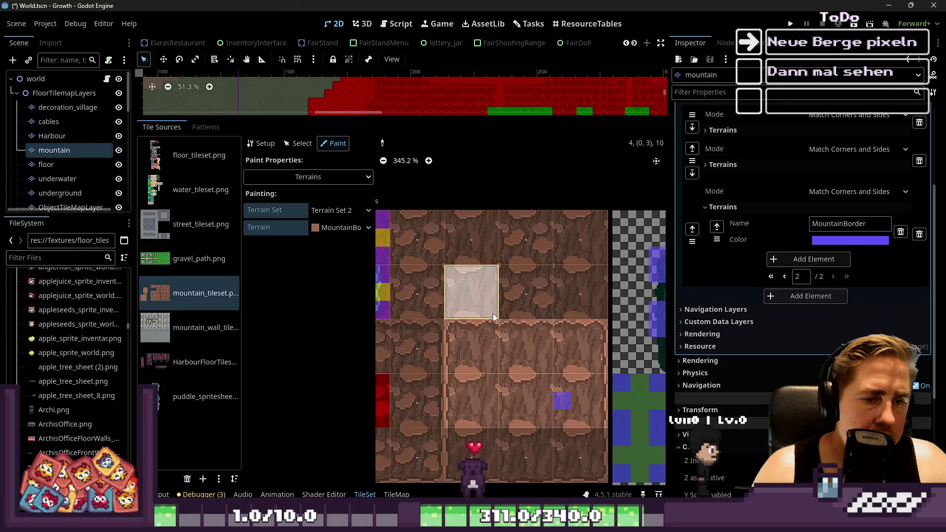
scroll(493, 314, down, 3)
scroll(545, 406, up, 1)
right_click(546, 406)
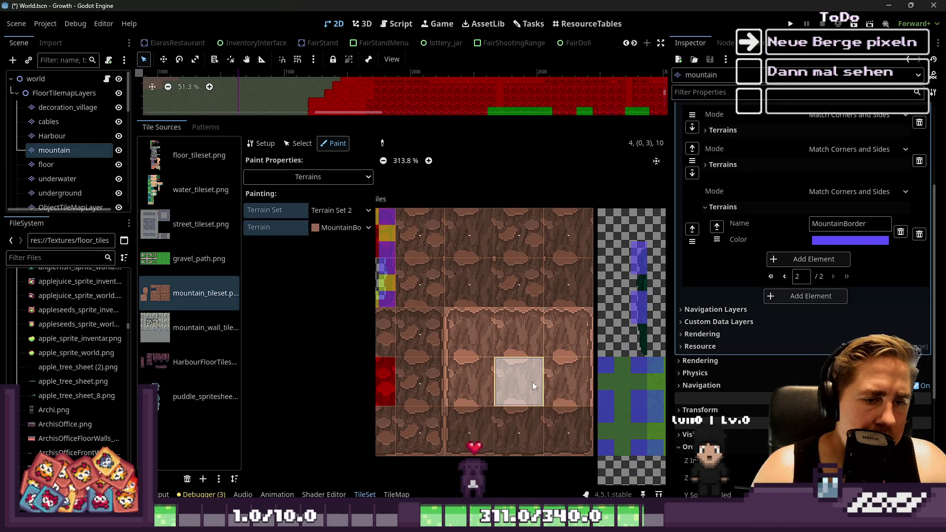
Clear wrong terrain bits from the red tile, a tile column, a row and the purple tile's centre.
scroll(559, 419, down, 1)
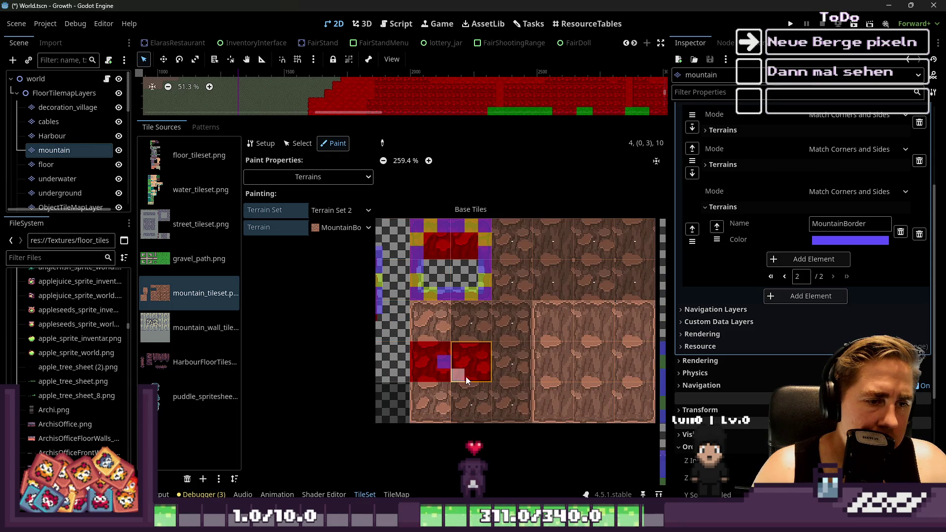
right_click(460, 375)
mouse_move(500, 393)
mouse_down()
mouse_move(510, 320)
mouse_move(471, 323)
mouse_move(523, 281)
mouse_up()
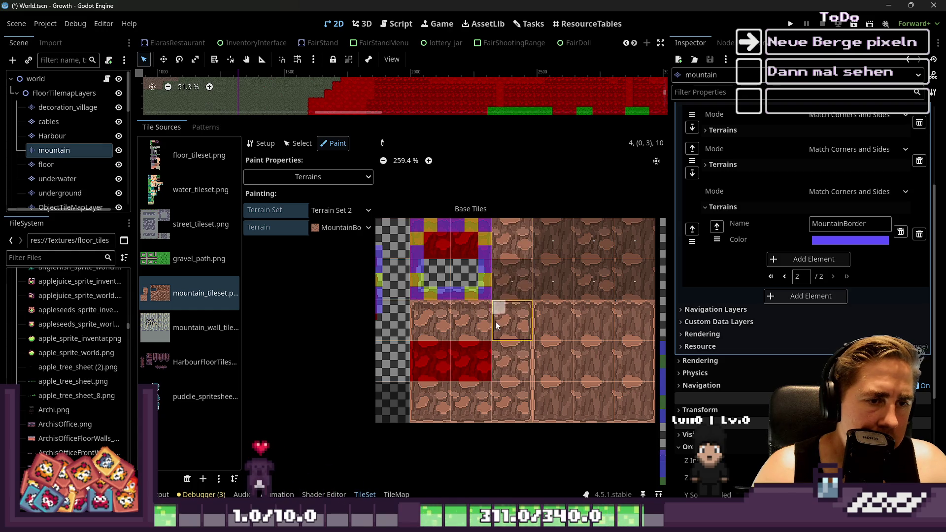
scroll(506, 312, up, 1)
mouse_move(548, 258)
mouse_down()
mouse_move(549, 287)
mouse_move(594, 250)
mouse_move(599, 274)
mouse_move(622, 267)
mouse_up()
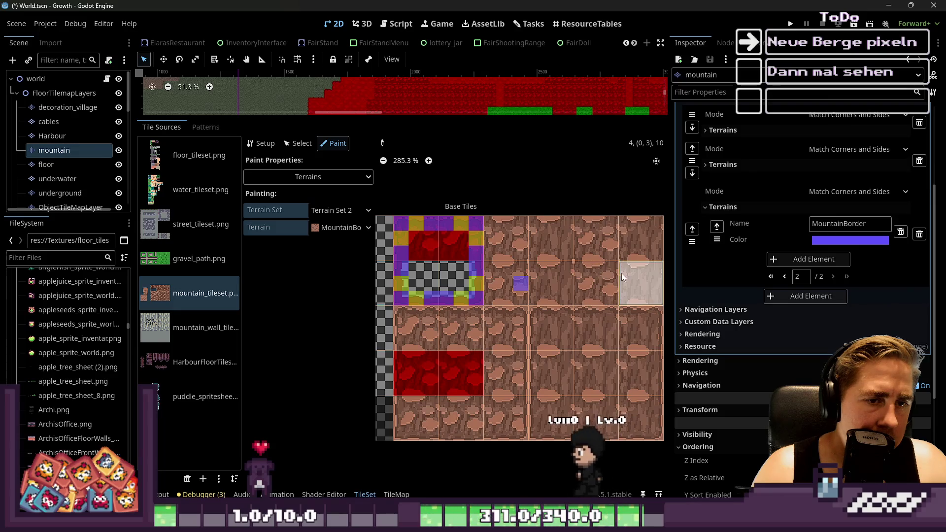
scroll(495, 304, up, 7)
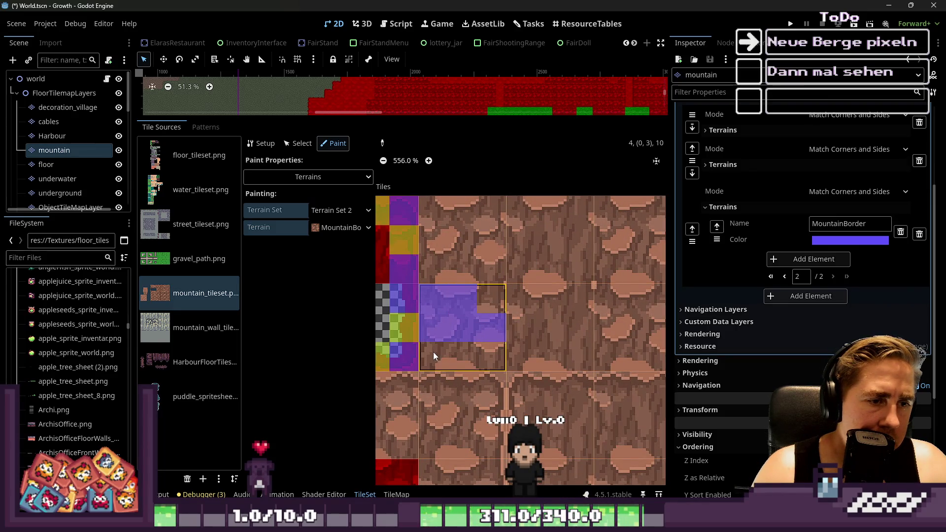
right_click(457, 341)
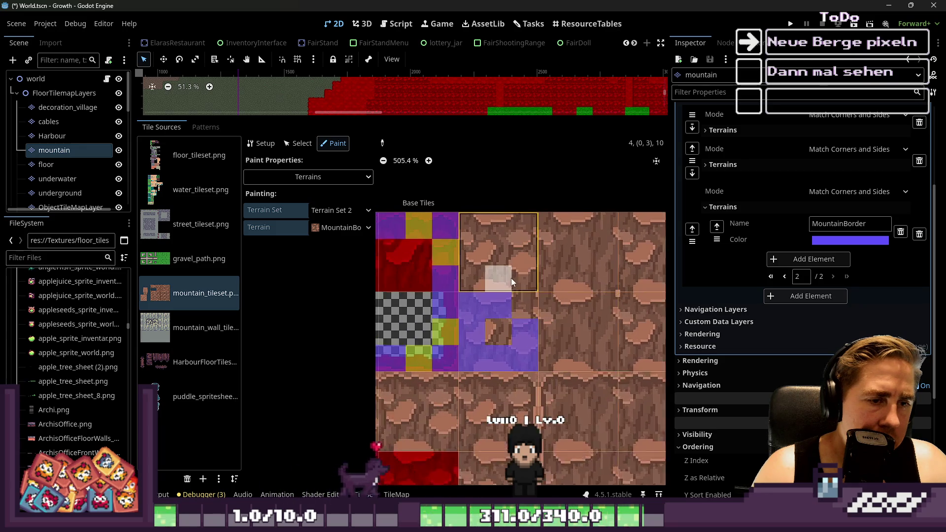
Paint a vertical MountainBorder stripe plus corner and centre bits, then clear three wrong bits.
mouse_move(507, 274)
mouse_down()
mouse_move(498, 217)
mouse_move(520, 235)
mouse_up()
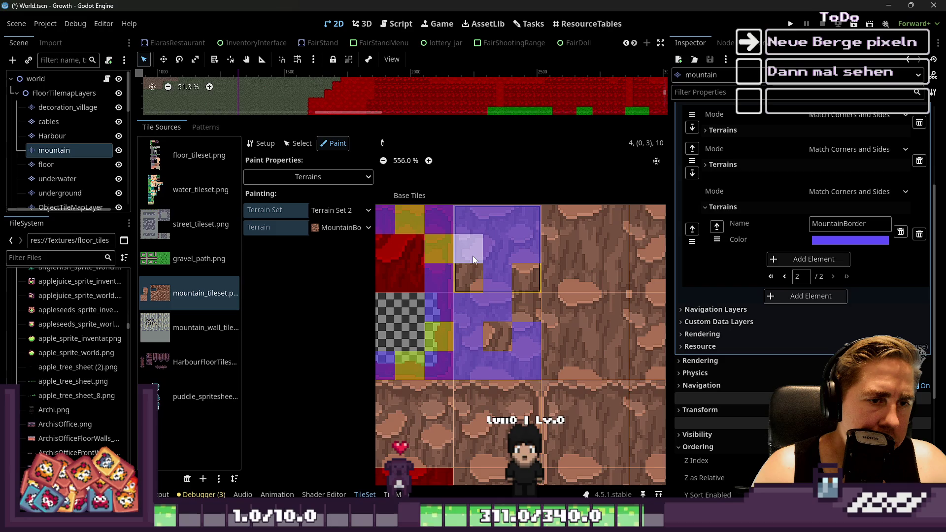
click(473, 272)
click(496, 332)
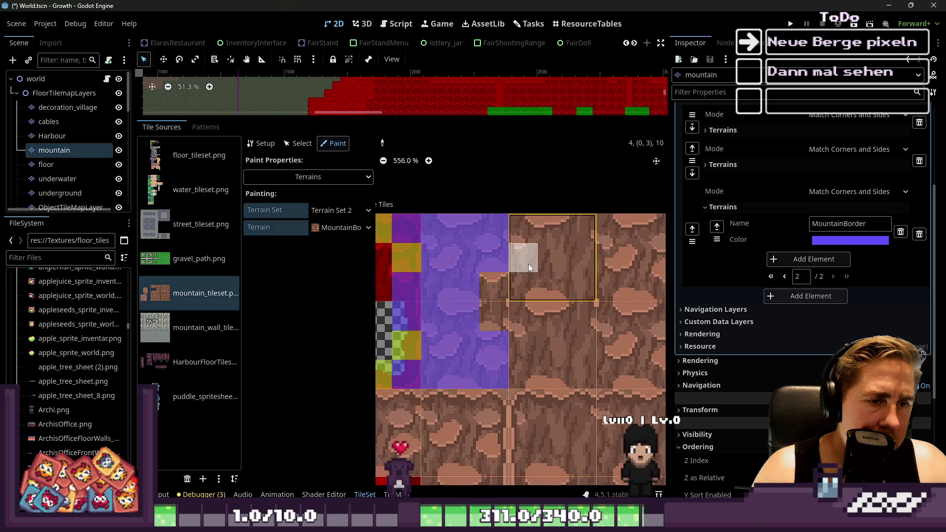
click(533, 232)
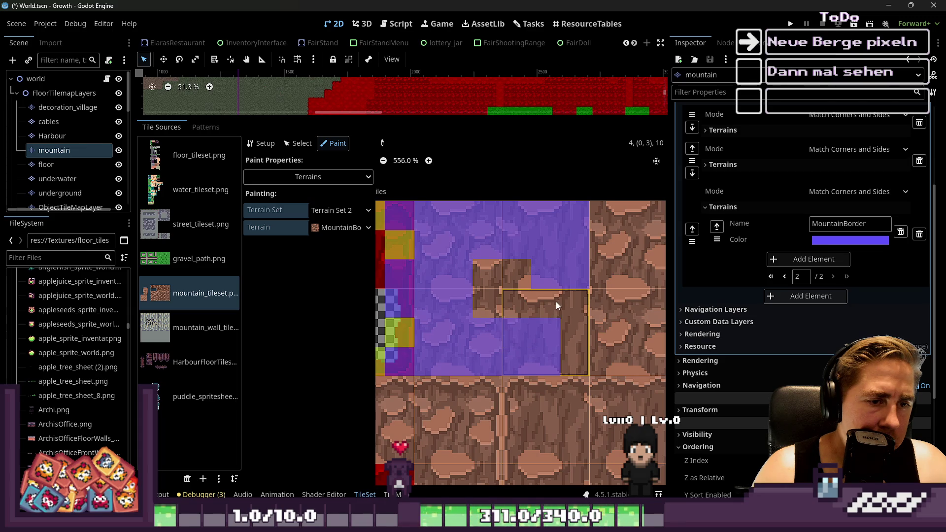
right_click(543, 337)
right_click(459, 333)
right_click(459, 248)
Complete one tile's square of MountainBorder bits.
scroll(434, 253, down, 2)
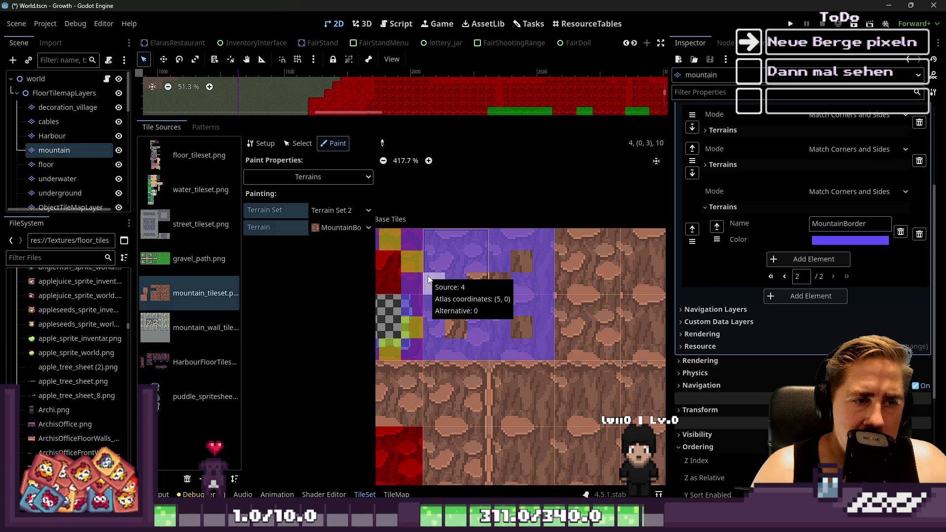
scroll(436, 266, down, 2)
scroll(603, 290, up, 3)
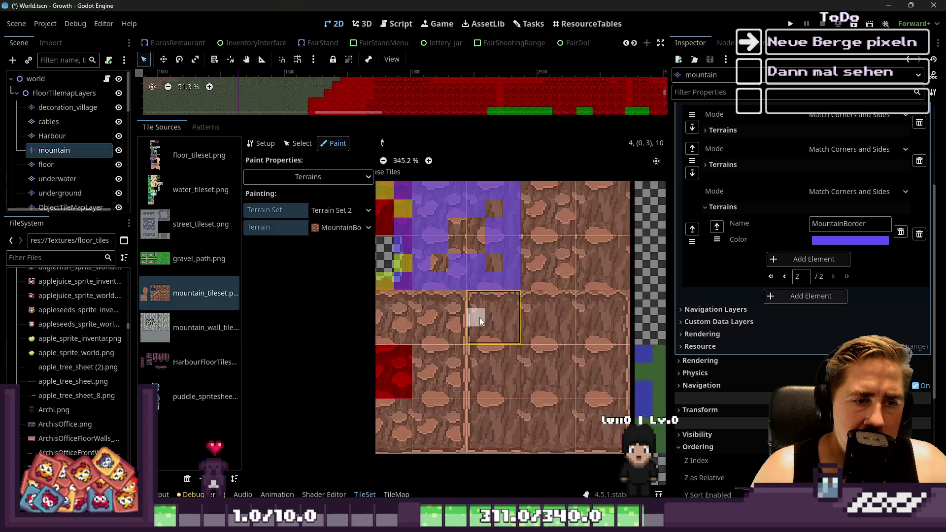
click(517, 321)
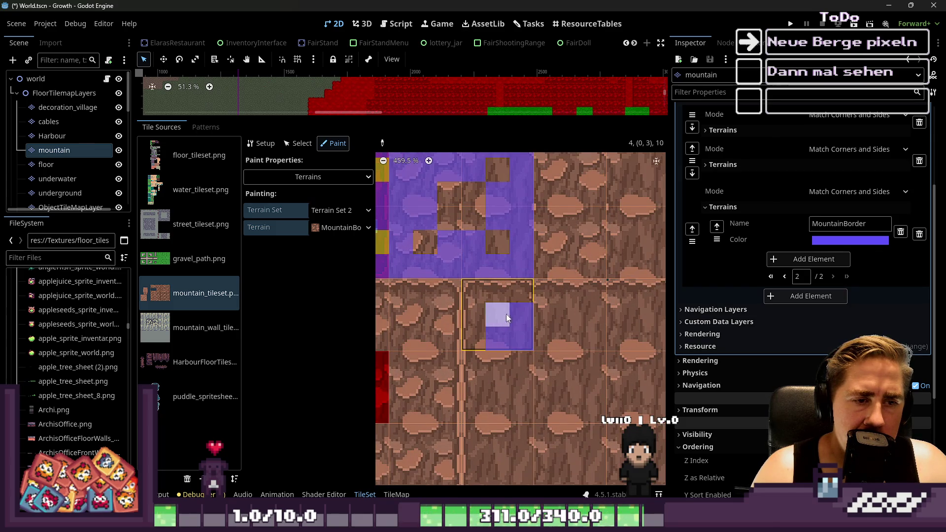
Paint a cross of MountainBorder bits (top, centre, left, right) on a tile.
scroll(537, 345, down, 1)
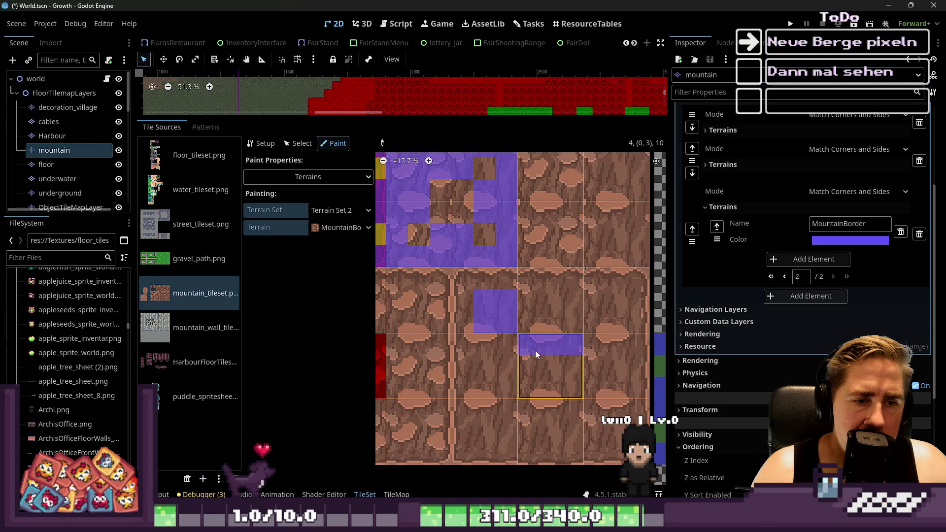
click(546, 353)
click(551, 366)
click(537, 371)
click(567, 368)
scroll(570, 364, down, 2)
scroll(455, 272, up, 2)
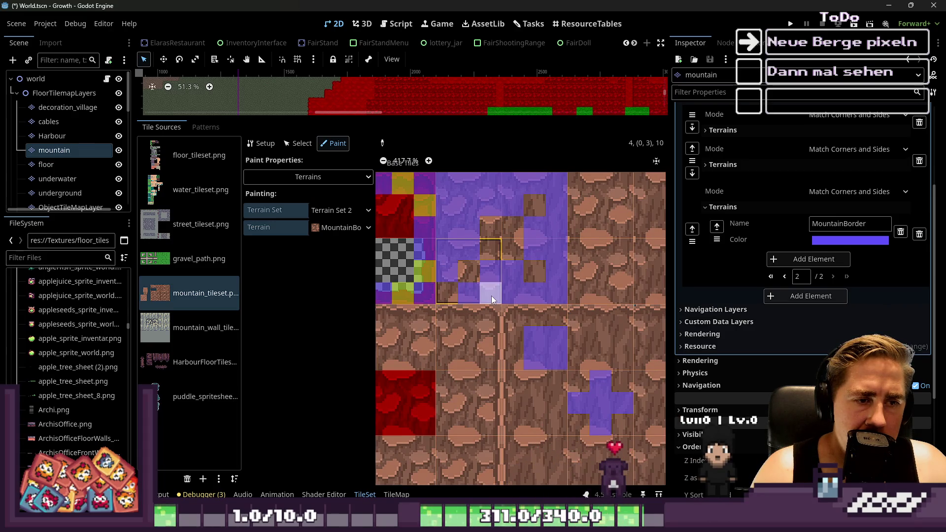
Paint MountainBorder bits around the lower-left tiles and down the lower tile's centre.
scroll(480, 272, up, 1)
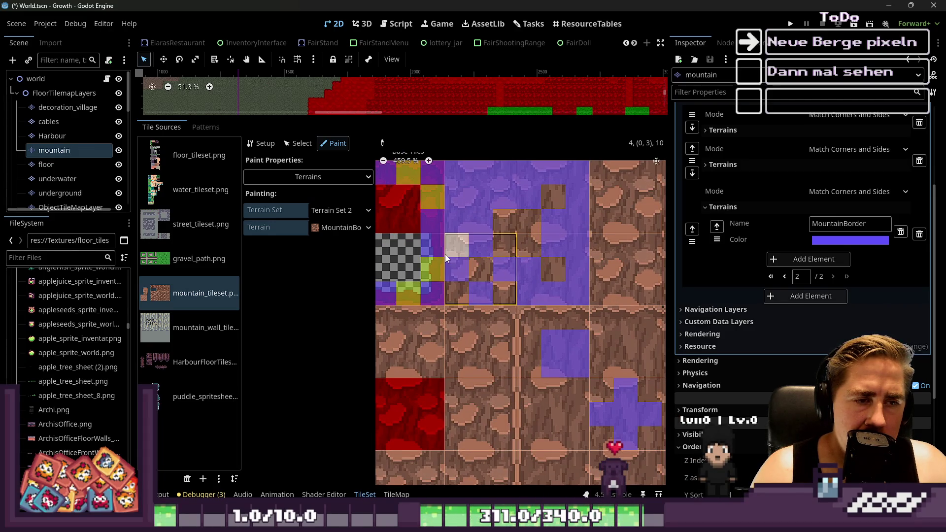
mouse_move(454, 192)
mouse_down()
mouse_move(450, 292)
mouse_move(473, 274)
mouse_up()
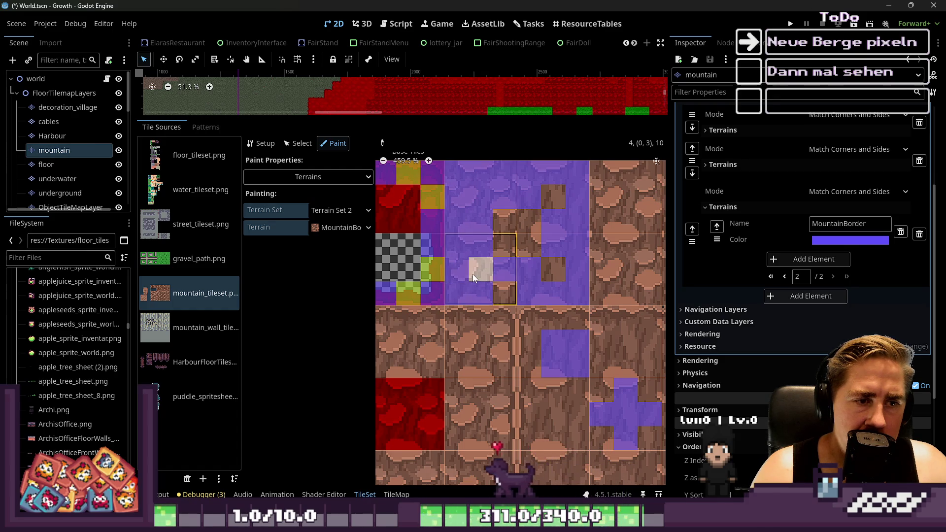
scroll(472, 274, down, 2)
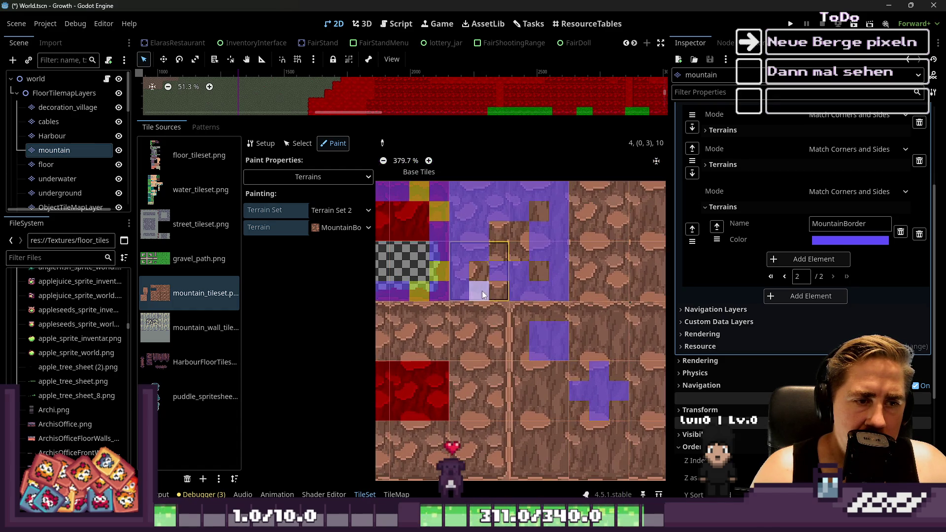
scroll(493, 295, up, 1)
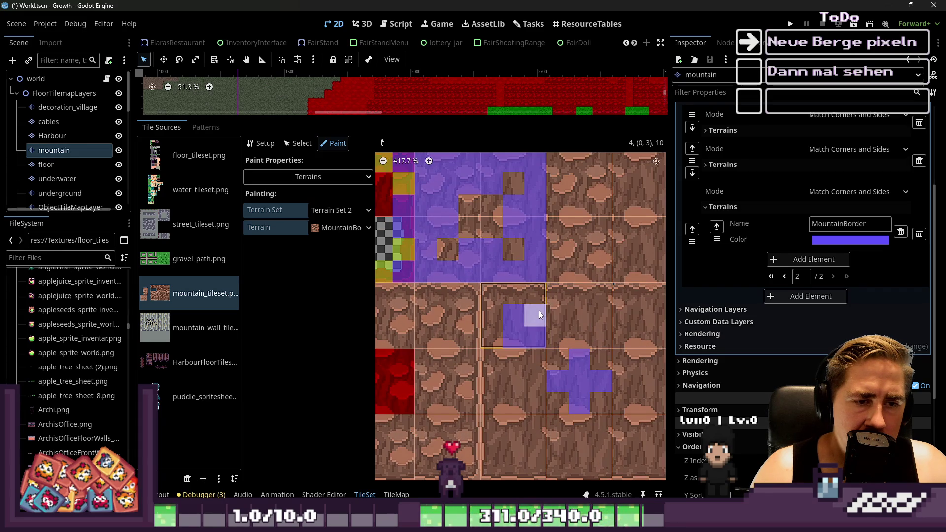
scroll(525, 334, down, 1)
mouse_move(507, 351)
mouse_down()
mouse_move(512, 345)
mouse_move(519, 378)
mouse_move(526, 361)
mouse_move(520, 416)
mouse_up()
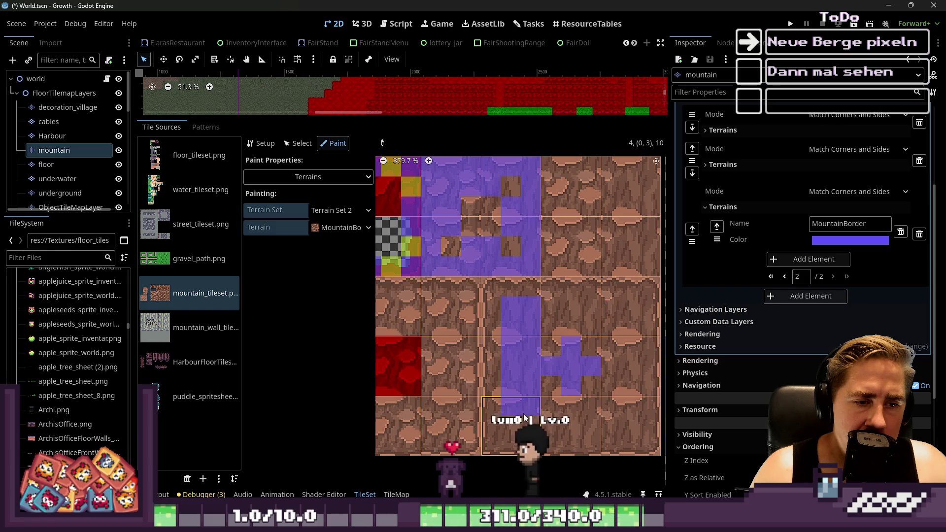
scroll(581, 308, down, 10)
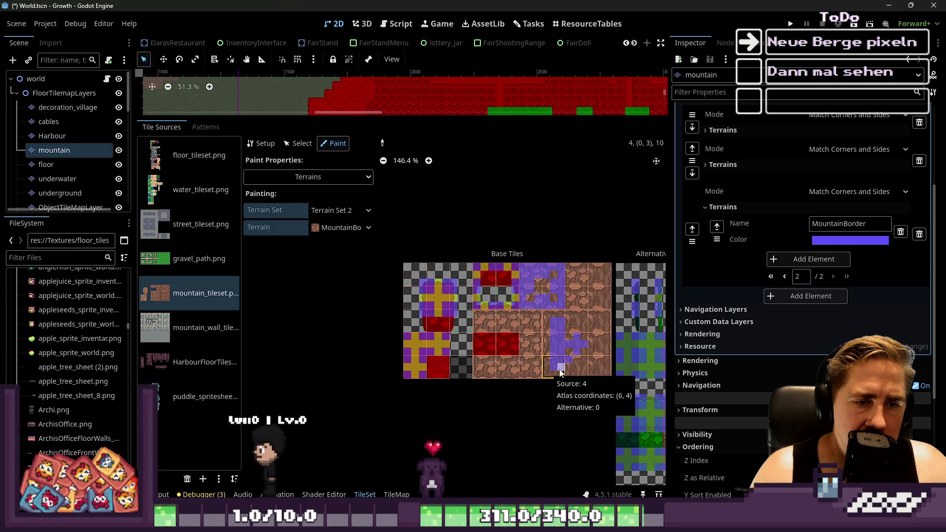
Clear a tile's three top bits and paint a MountainBorder centre column on the upper-right tile.
scroll(561, 373, up, 8)
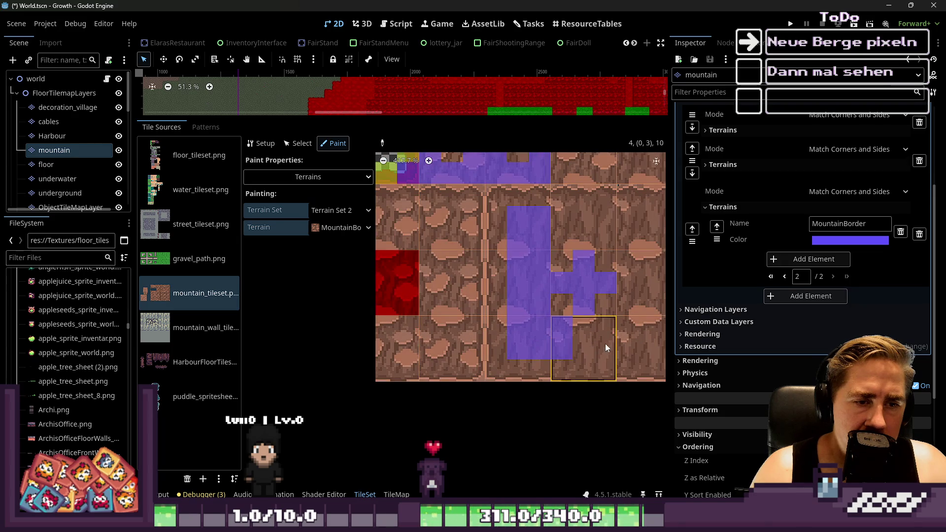
scroll(584, 321, up, 3)
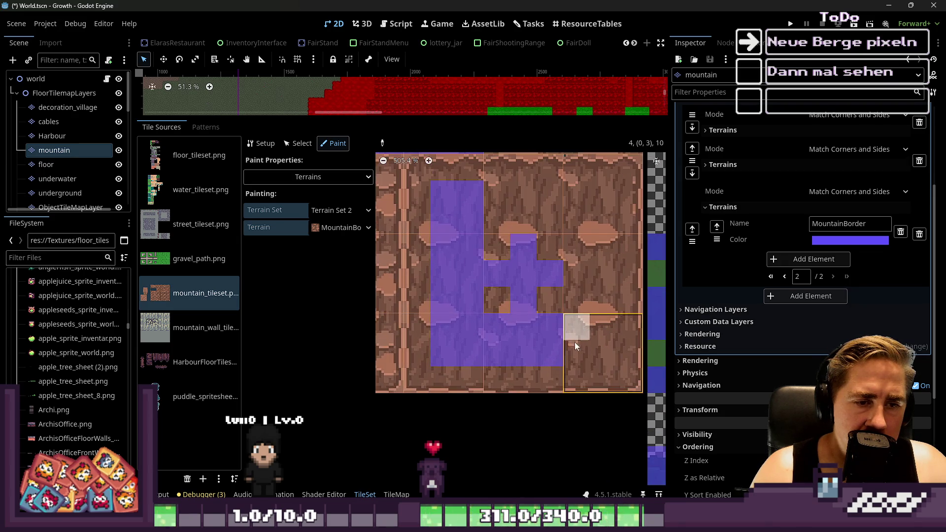
right_click(588, 329)
right_click(508, 321)
right_click(549, 326)
mouse_move(604, 248)
mouse_down()
mouse_move(602, 289)
mouse_move(603, 208)
mouse_move(564, 194)
mouse_move(531, 194)
mouse_move(523, 214)
mouse_move(599, 235)
mouse_move(536, 212)
mouse_move(483, 221)
mouse_up()
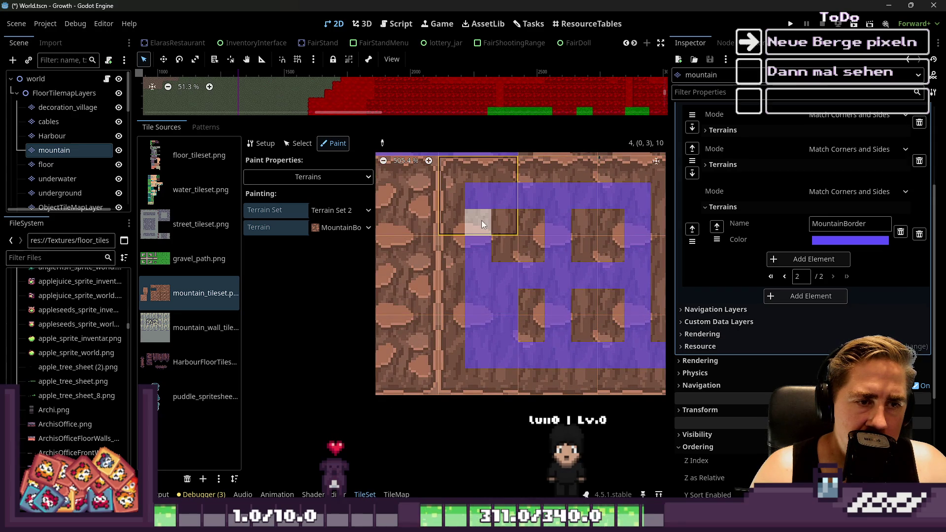
Paint MountainBorder bits down the middle tiles, across horizontal bars, and over the bottom tiles.
scroll(532, 295, down, 3)
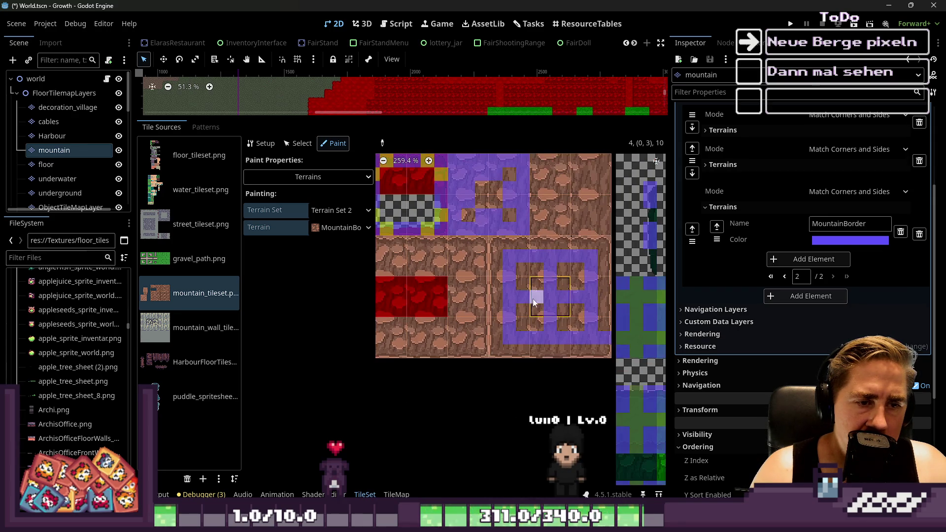
scroll(491, 304, down, 2)
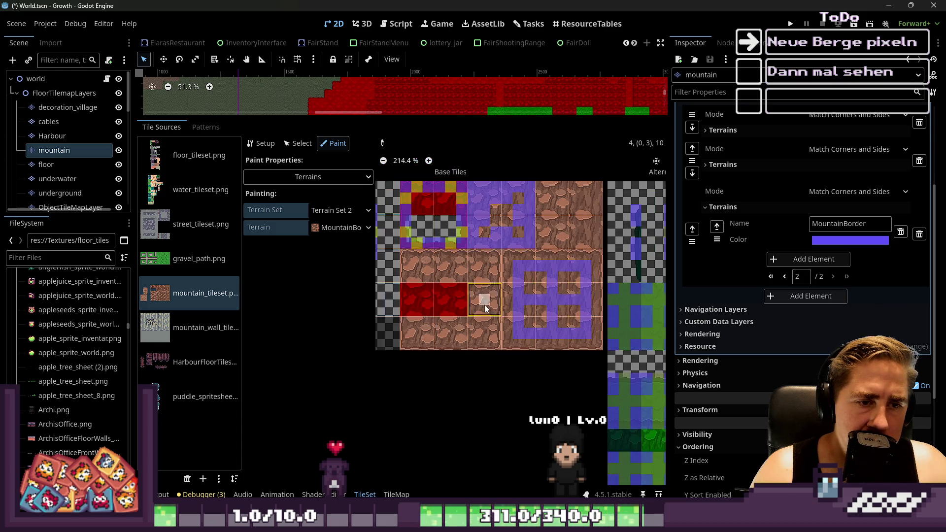
scroll(535, 283, up, 2)
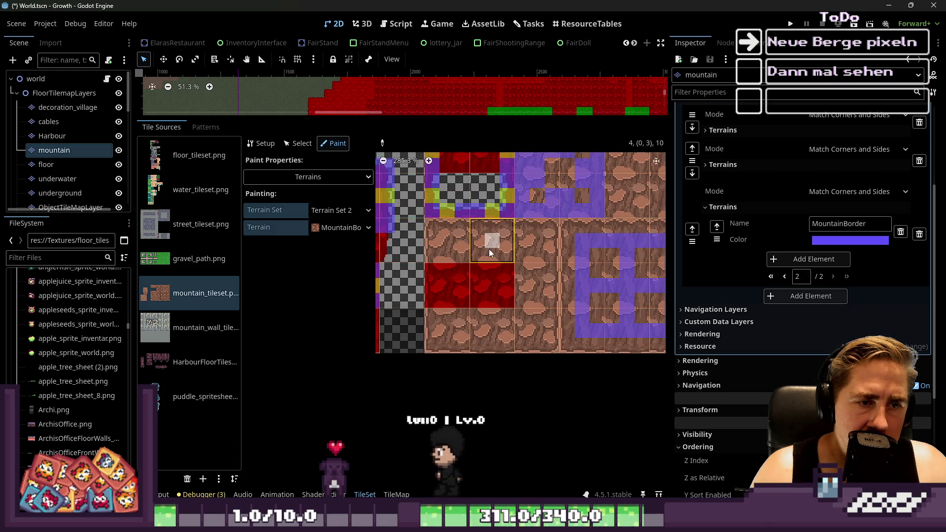
mouse_move(488, 321)
mouse_down()
mouse_move(490, 301)
mouse_move(451, 279)
mouse_up()
drag(521, 290, 533, 287)
drag(488, 241, 453, 238)
drag(522, 246, 536, 268)
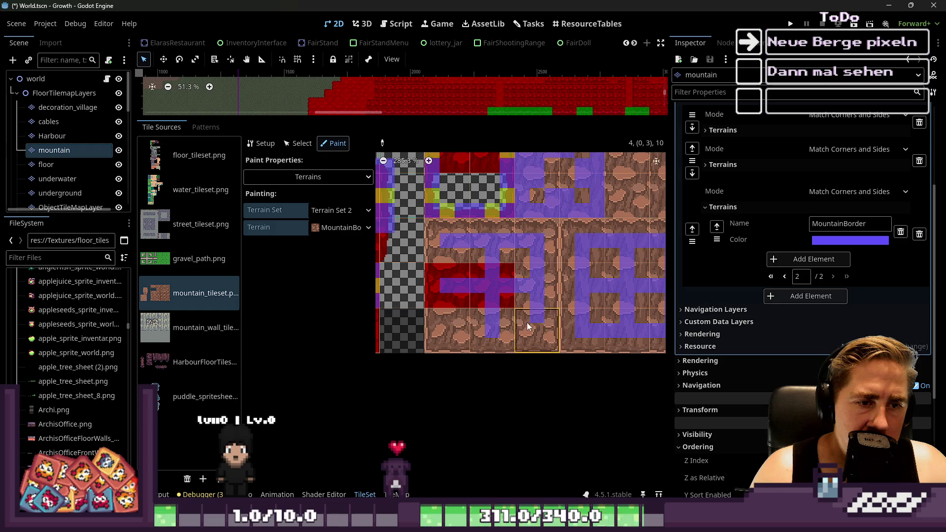
drag(495, 323, 518, 313)
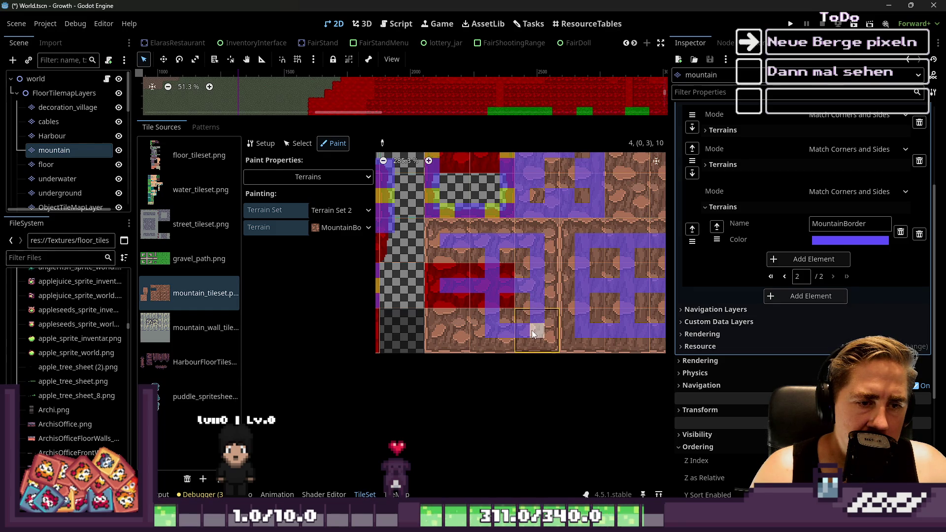
Mark the top-right tile's bits as MountainBorder and clear wrong bits from another tile.
scroll(451, 244, down, 4)
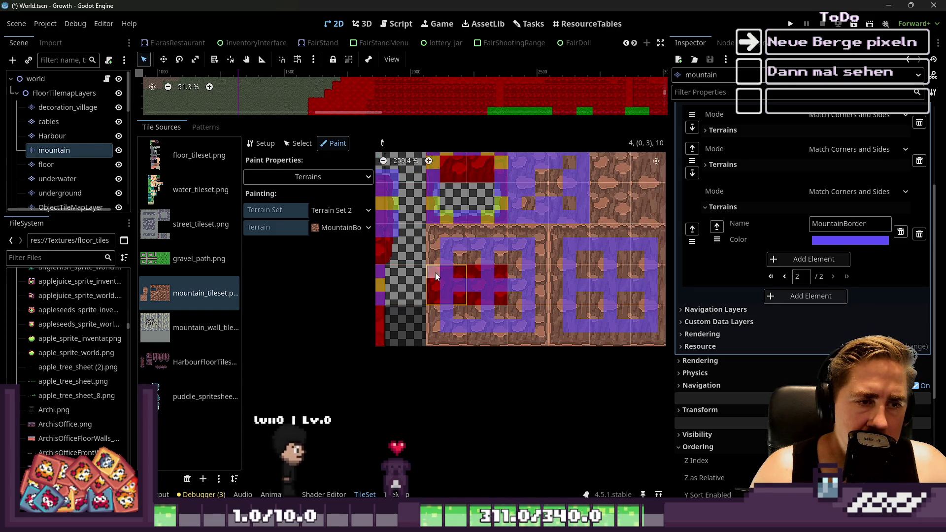
scroll(450, 266, up, 4)
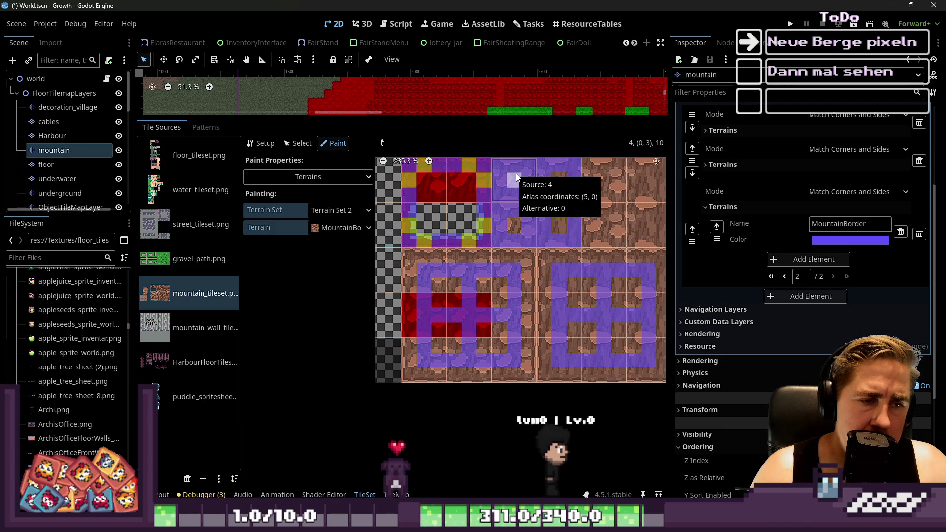
scroll(422, 220, down, 1)
scroll(422, 219, up, 2)
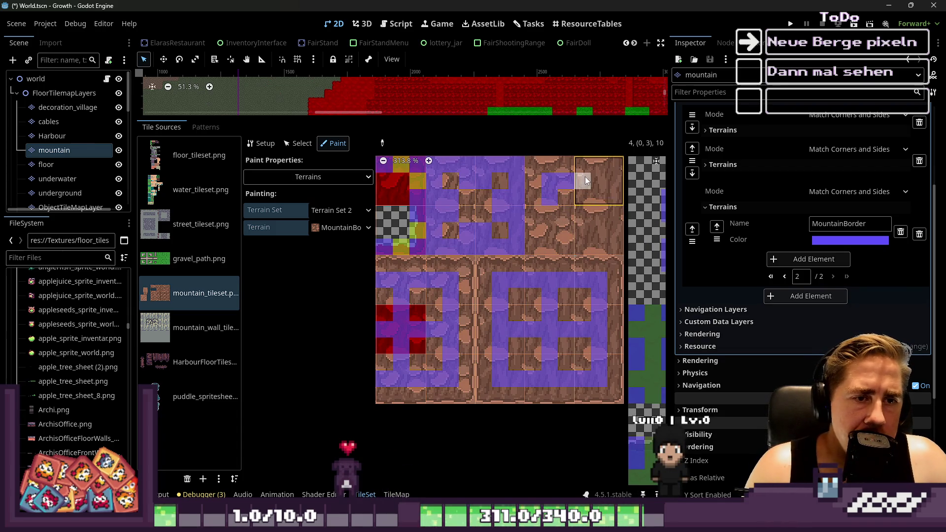
scroll(598, 220, up, 2)
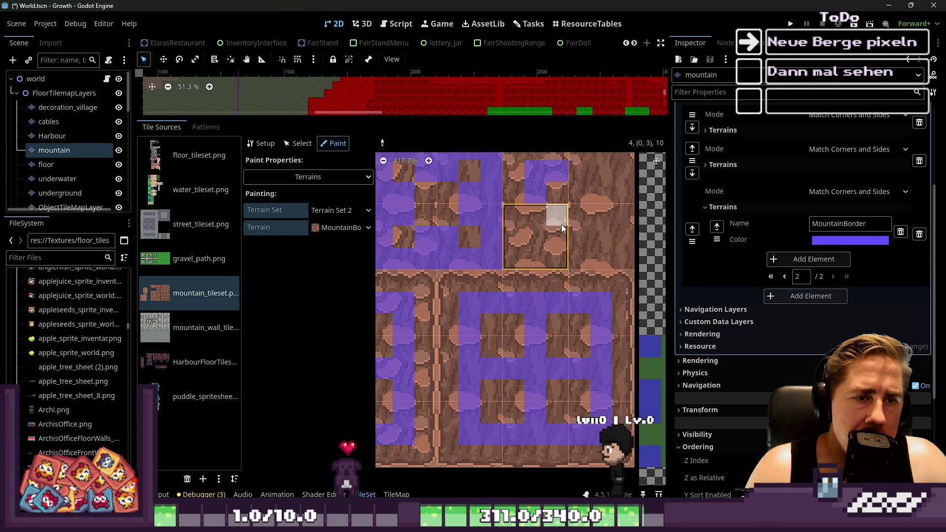
click(594, 169)
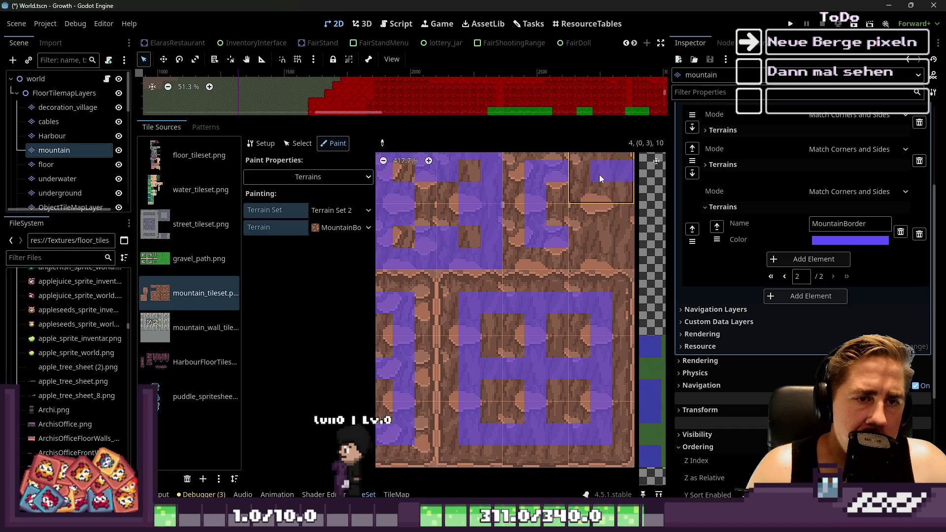
scroll(616, 246, down, 2)
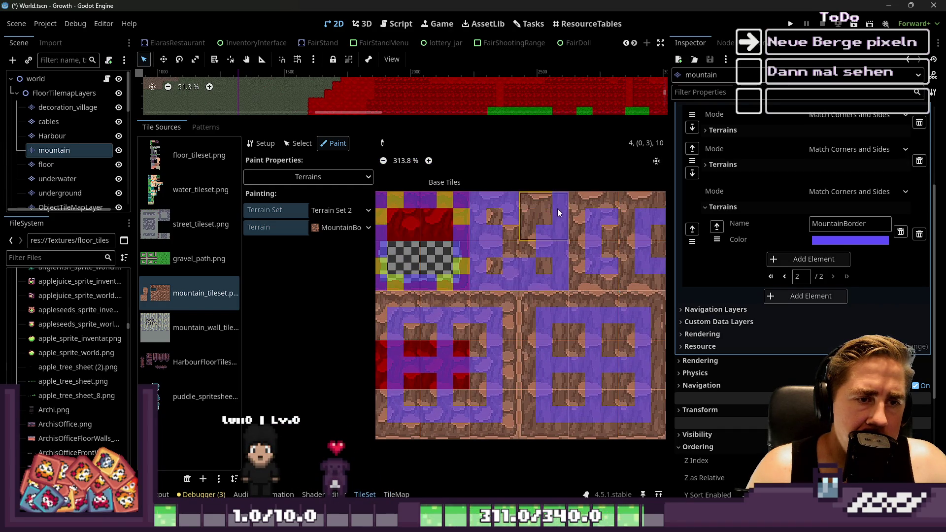
right_click(538, 234)
Erase wrong MountainBorder bits from the middle tile and its neighbouring tiles.
right_click(527, 258)
right_click(478, 276)
right_click(475, 232)
right_click(484, 207)
right_click(490, 248)
right_click(494, 201)
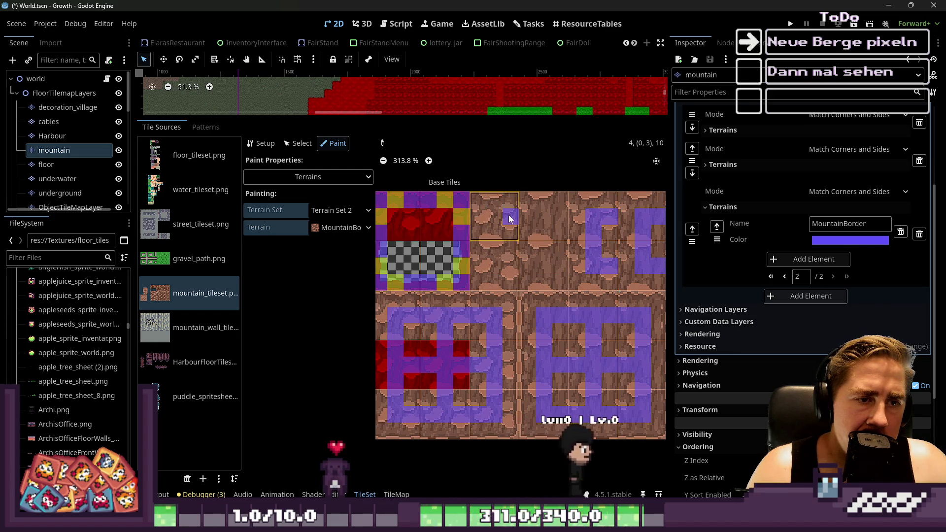
scroll(503, 230, up, 3)
Repaint MountainBorder bits down the top and middle tiles, right-centre bits, and the right tiles' strip.
drag(487, 253, 489, 273)
click(510, 280)
click(595, 214)
drag(575, 269, 588, 274)
scroll(559, 265, down, 3)
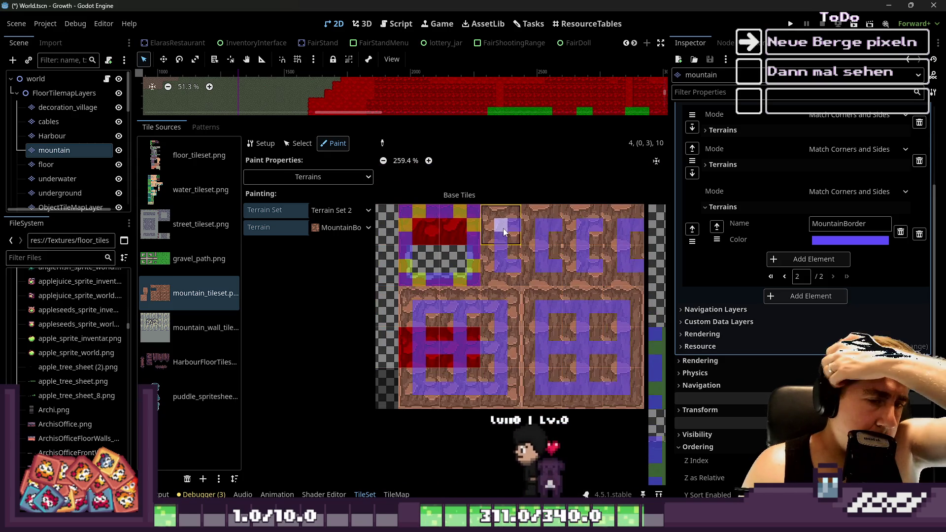
scroll(512, 242, up, 3)
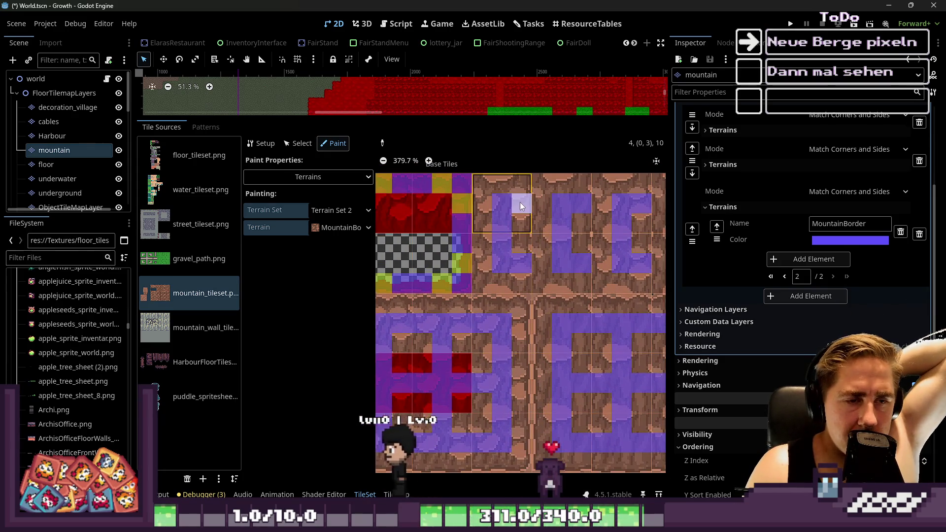
scroll(520, 203, down, 2)
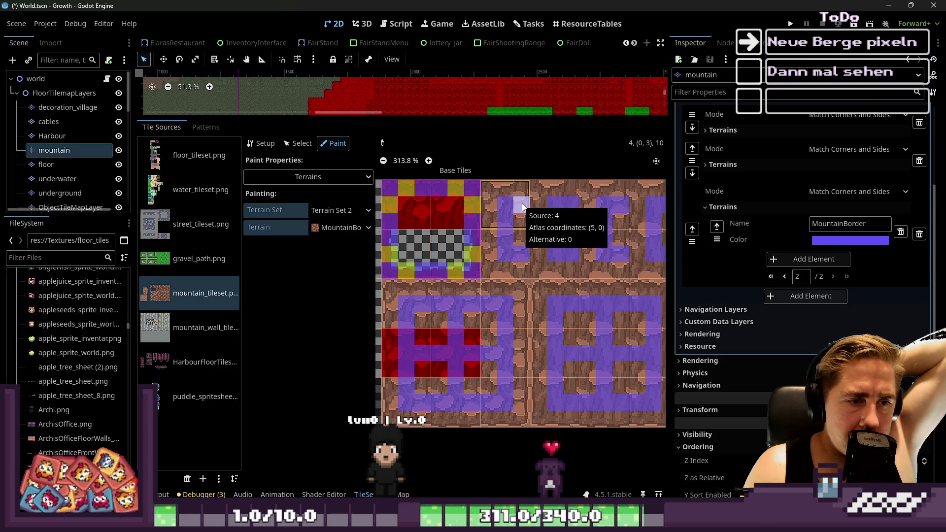
scroll(415, 326, up, 3)
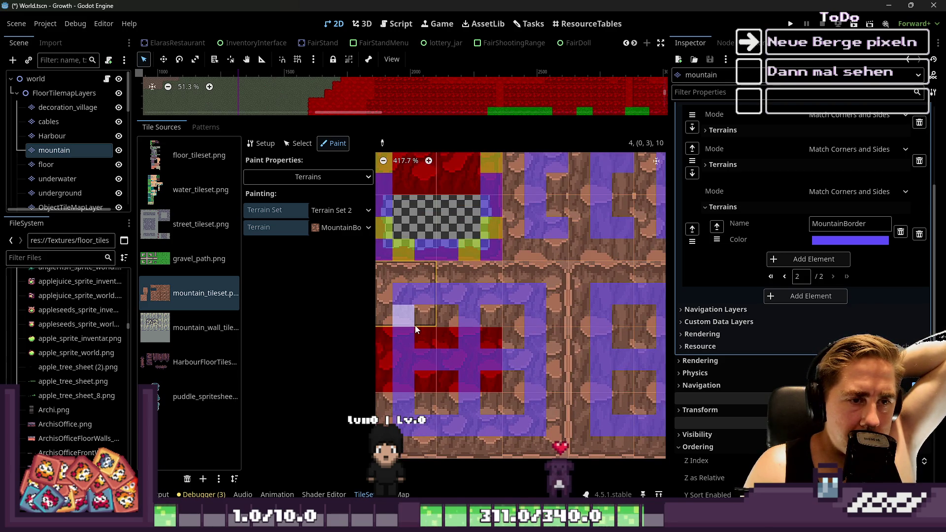
scroll(501, 298, up, 2)
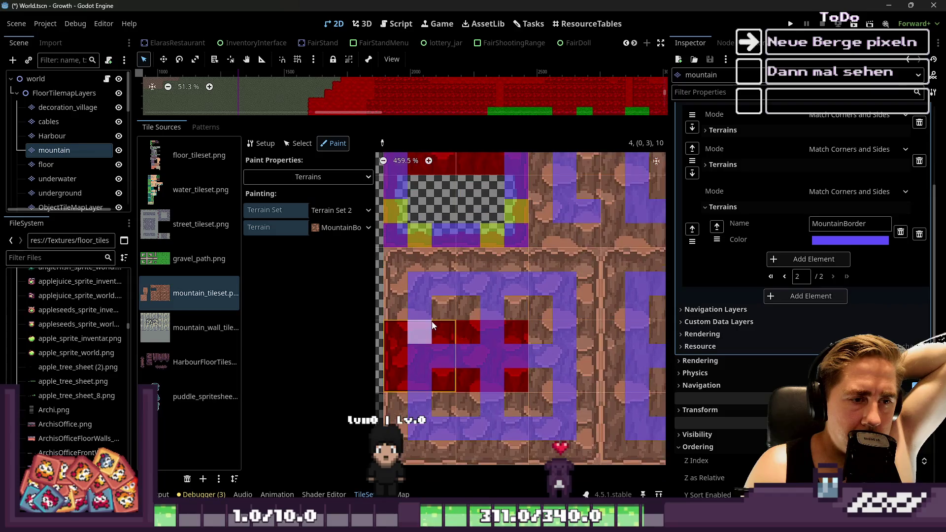
Turn the red bits around the mountain-top tile and a bit column into MountainBorder.
mouse_move(458, 332)
mouse_down()
mouse_move(472, 330)
mouse_move(442, 395)
mouse_up()
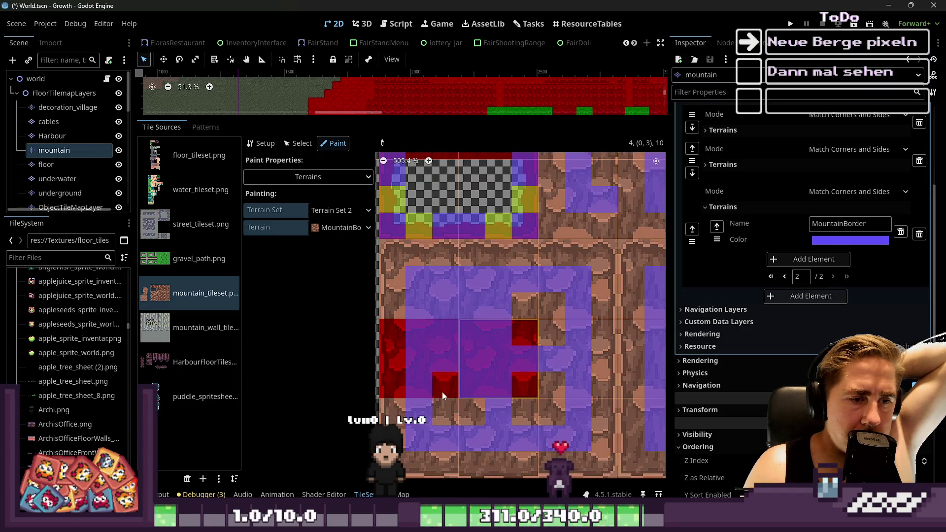
mouse_move(536, 403)
mouse_down()
mouse_move(535, 319)
mouse_move(572, 299)
mouse_move(551, 360)
mouse_move(567, 368)
mouse_move(599, 363)
mouse_move(637, 348)
mouse_move(623, 342)
mouse_move(638, 282)
mouse_move(627, 294)
mouse_up()
scroll(514, 312, down, 1)
scroll(630, 290, down, 1)
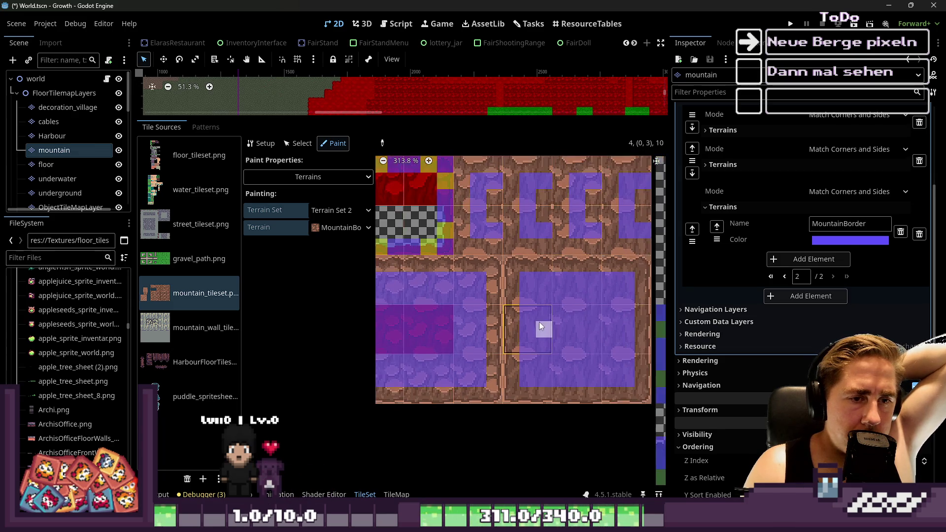
scroll(517, 272, up, 3)
scroll(503, 212, down, 2)
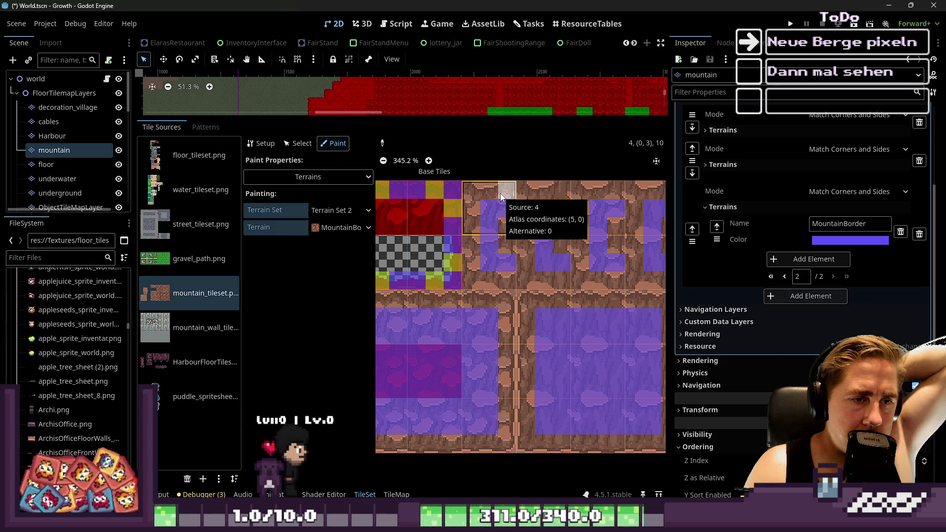
scroll(538, 241, down, 2)
scroll(548, 239, down, 2)
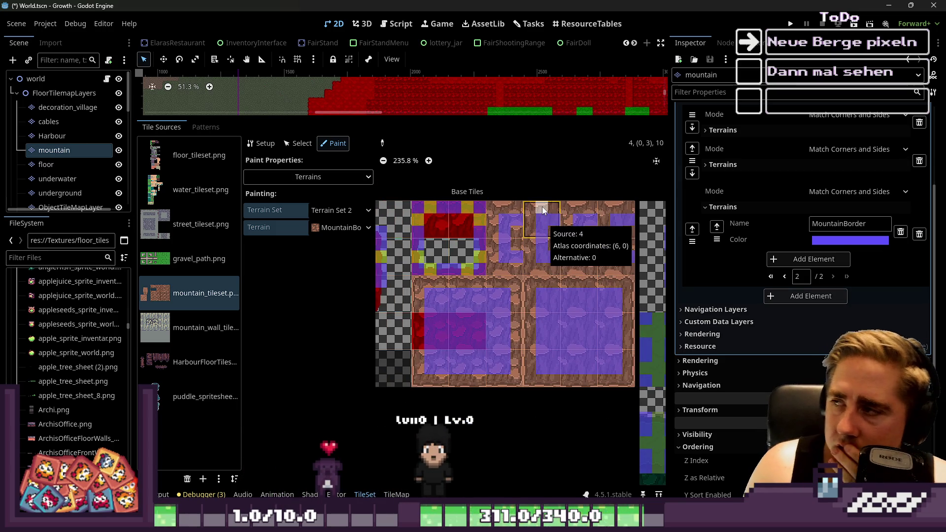
scroll(485, 229, up, 1)
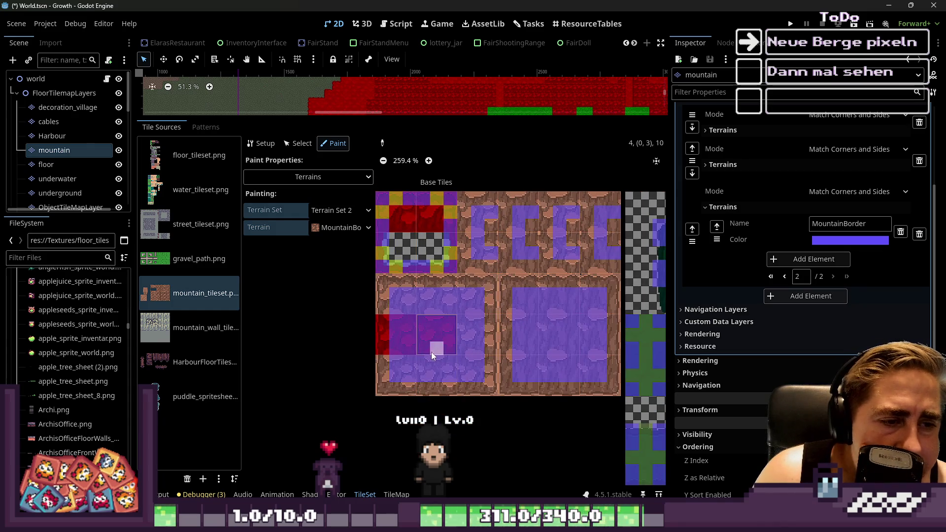
scroll(429, 352, up, 3)
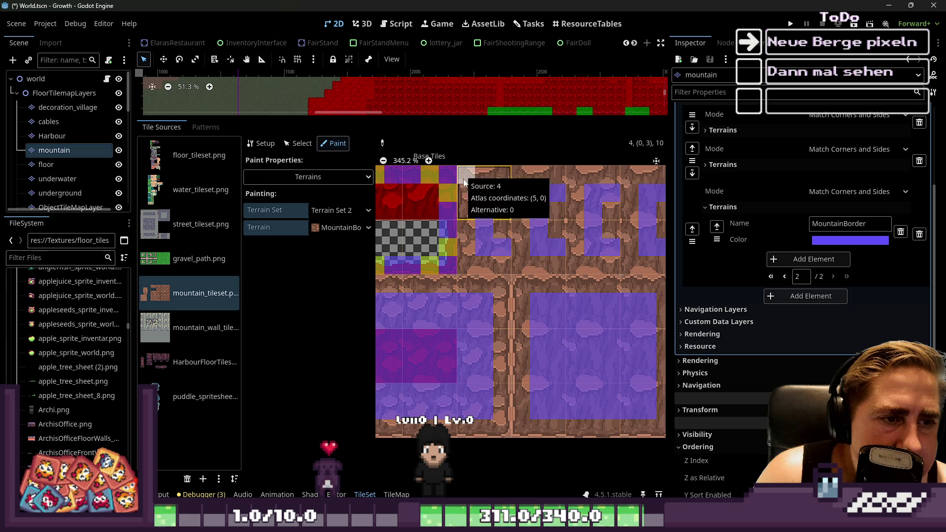
scroll(467, 202, up, 1)
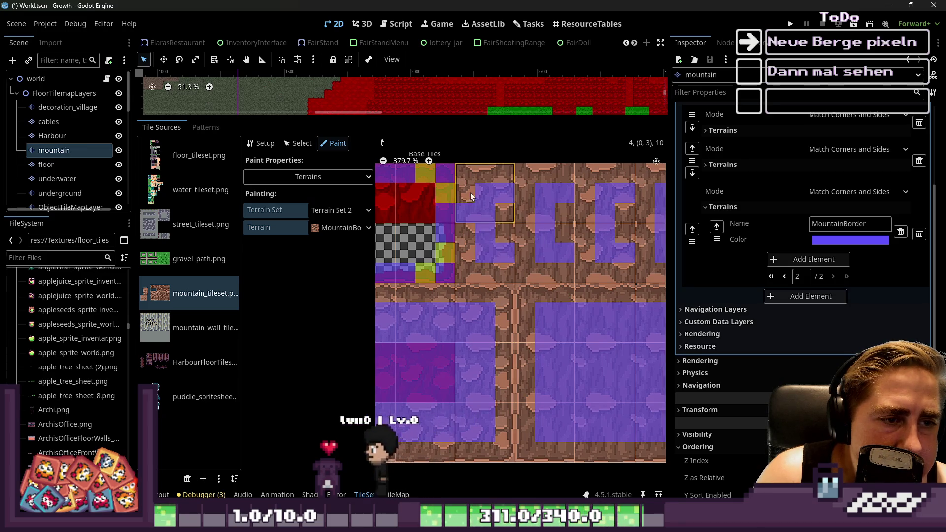
Fill the upper tiles and their neighbours with MountainBorder bits, then enlarge the map view.
drag(505, 173, 474, 217)
drag(466, 269, 552, 267)
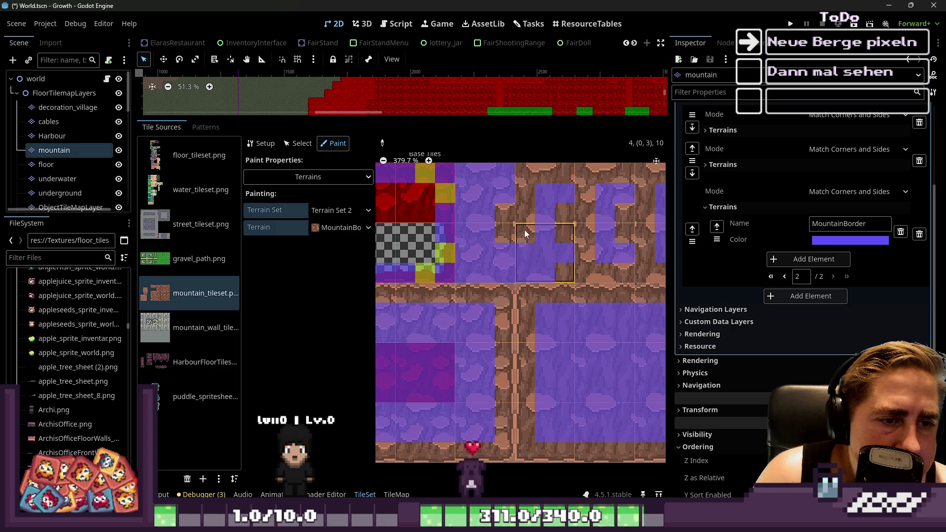
click(557, 271)
mouse_move(579, 169)
mouse_down()
mouse_move(586, 249)
mouse_move(606, 276)
mouse_up()
scroll(484, 227, up, 1)
scroll(484, 226, right, 2)
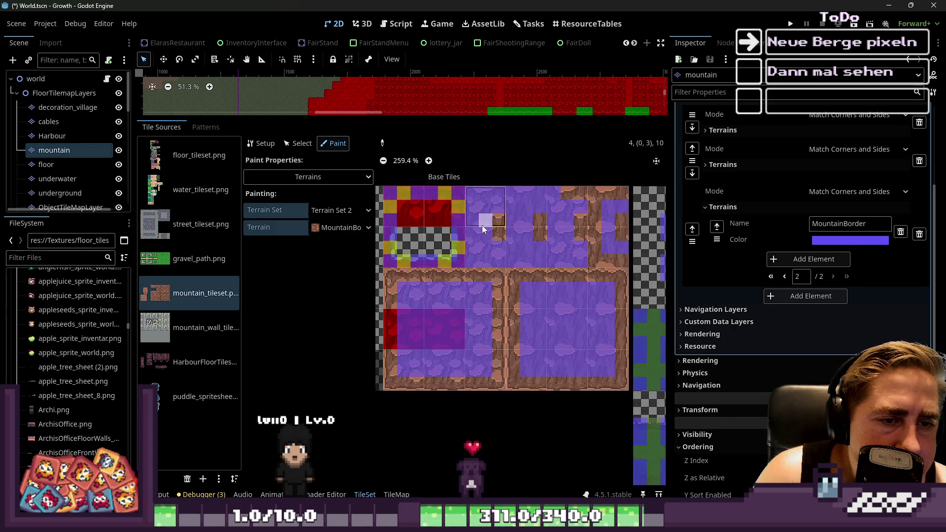
drag(582, 188, 610, 191)
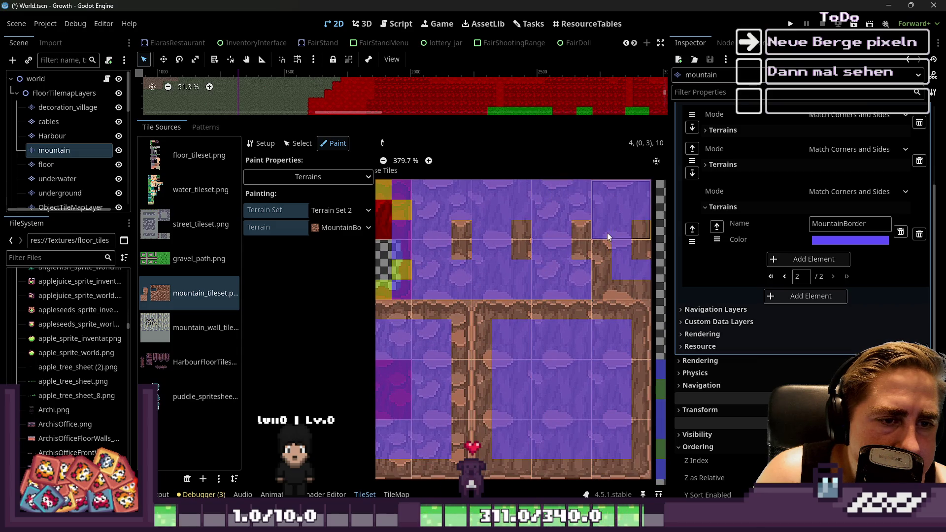
drag(606, 276, 635, 284)
scroll(602, 246, down, 5)
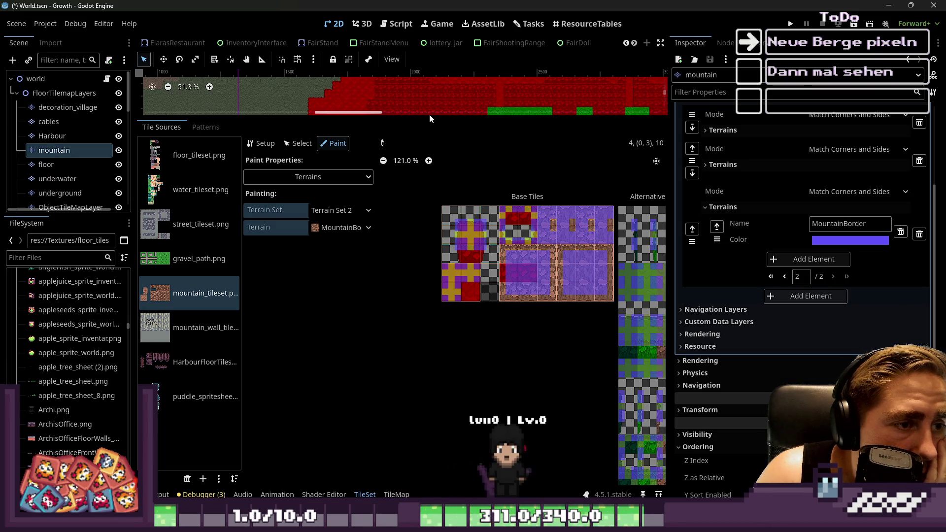
drag(430, 118, 430, 197)
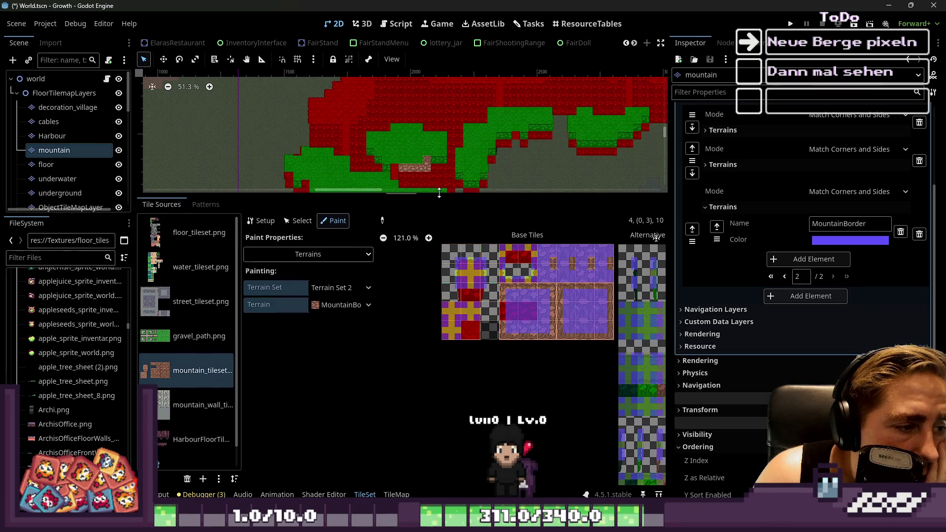
click(396, 495)
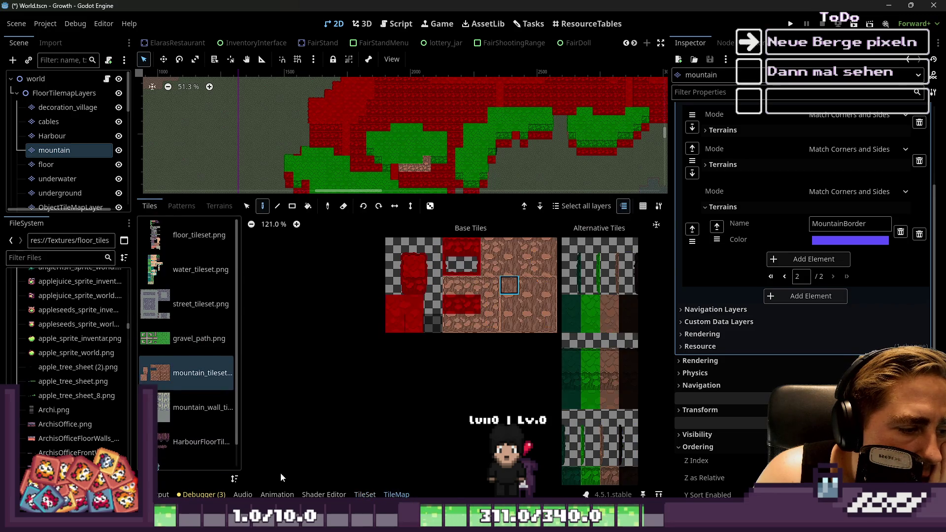
Select mountain_wall_tileset's MountainBorder terrain with the Rectangle tool and a larger viewport.
click(176, 393)
scroll(177, 374, up, 1)
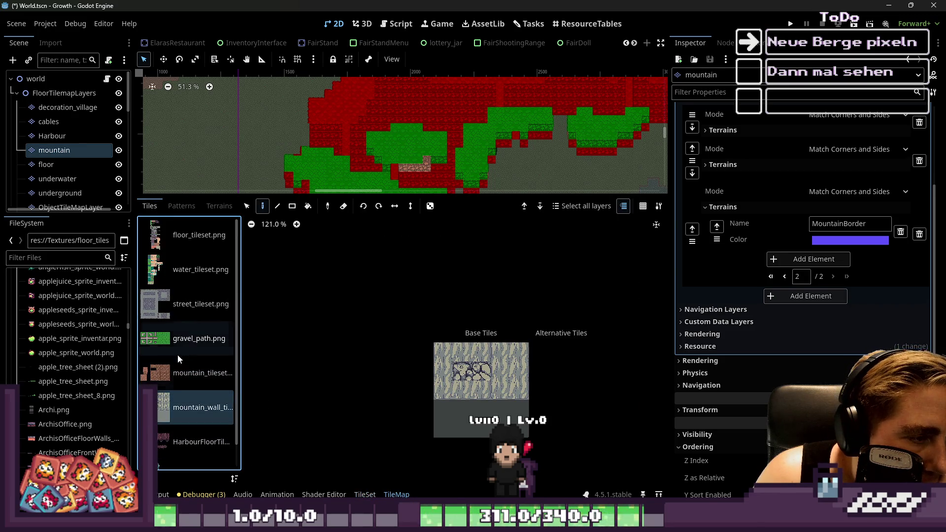
click(219, 207)
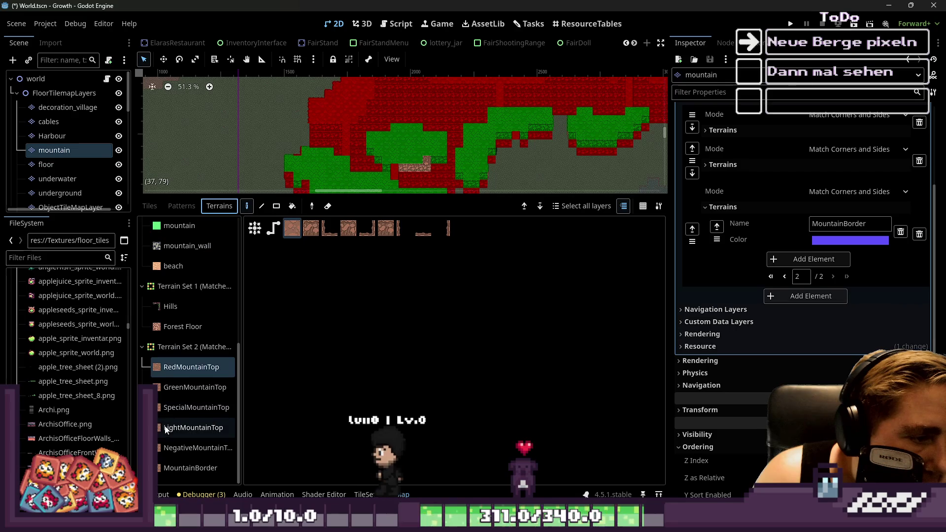
click(182, 475)
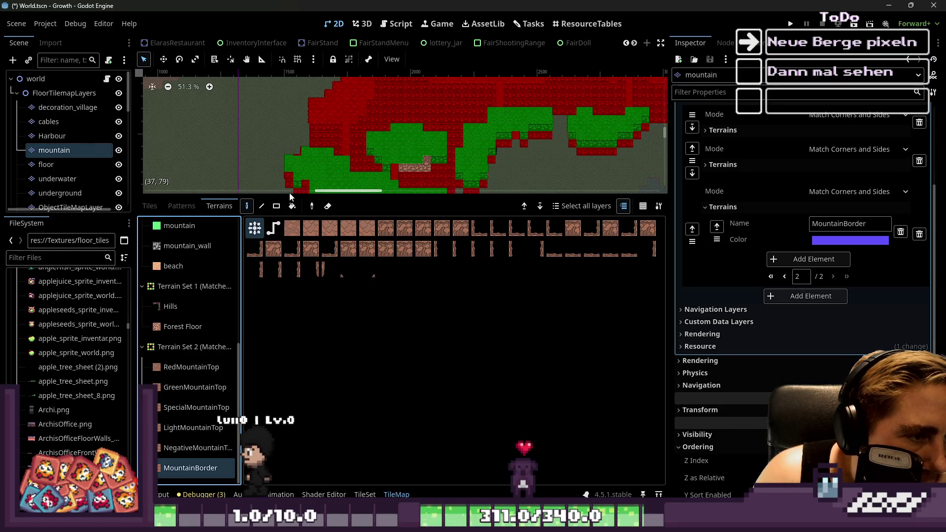
drag(290, 197, 282, 367)
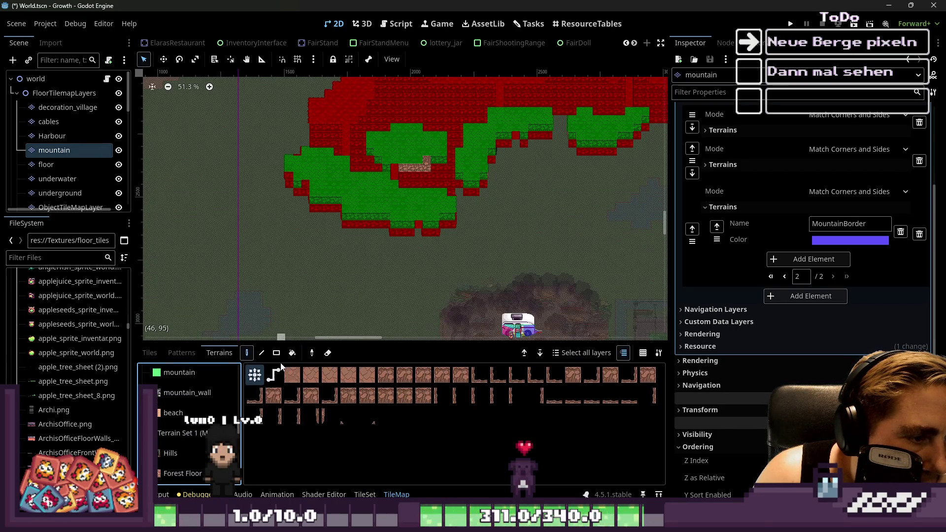
click(276, 353)
Paint cliff rectangles below the mountain, a 2x1 patch, and over the red middle-row tiles.
scroll(338, 195, up, 3)
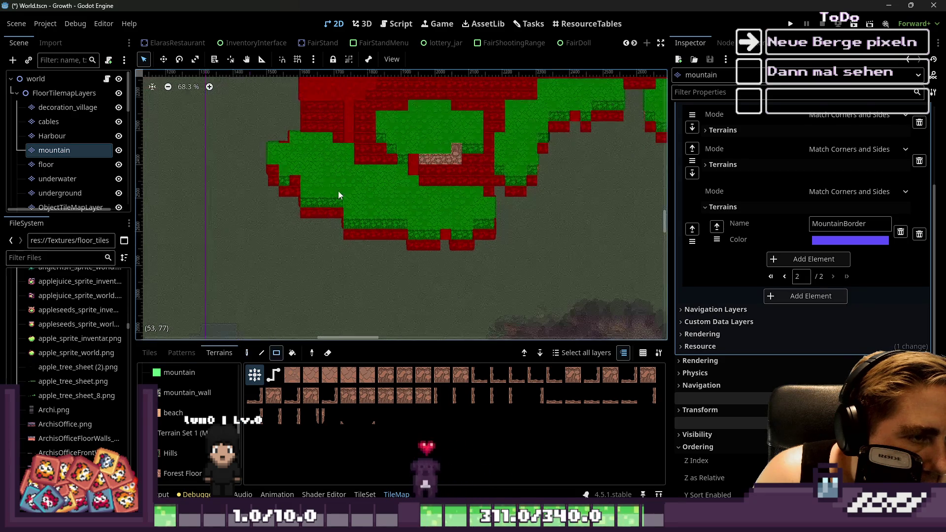
scroll(400, 268, up, 8)
mouse_move(232, 197)
mouse_down()
mouse_move(303, 226)
mouse_move(449, 236)
mouse_up()
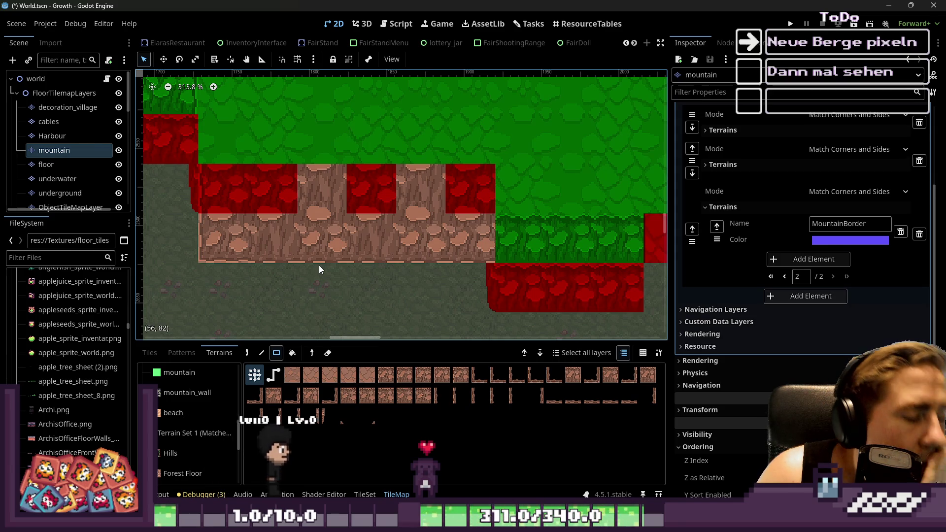
mouse_move(508, 277)
mouse_down()
mouse_move(565, 289)
mouse_move(609, 280)
mouse_up()
scroll(371, 271, down, 1)
scroll(375, 221, up, 4)
mouse_move(375, 214)
mouse_down()
mouse_move(412, 202)
mouse_move(471, 232)
mouse_up()
click(502, 197)
Paint another rock-wall rectangle and a 5x2 block of cliff tiles.
drag(415, 216, 482, 267)
scroll(482, 267, down, 2)
mouse_move(274, 207)
mouse_down()
mouse_move(499, 262)
mouse_move(289, 246)
mouse_up()
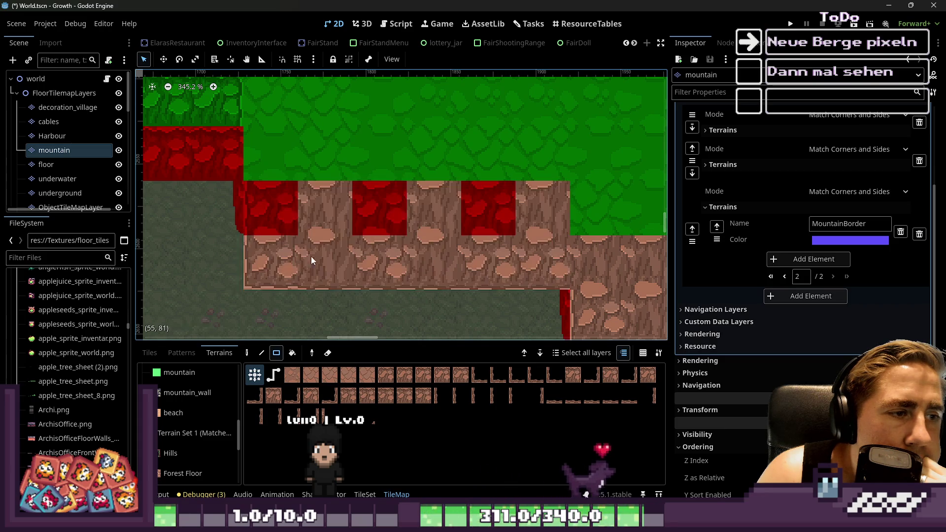
scroll(289, 246, down, 3)
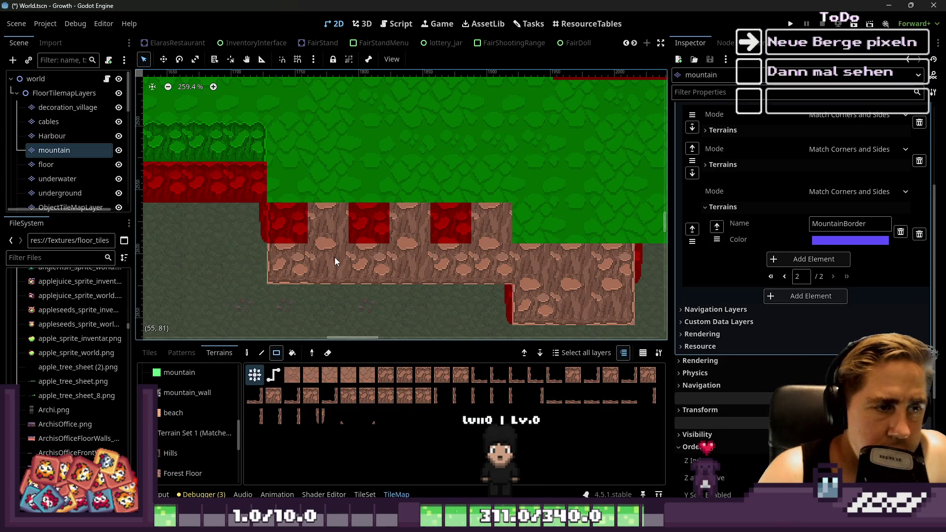
scroll(305, 208, up, 3)
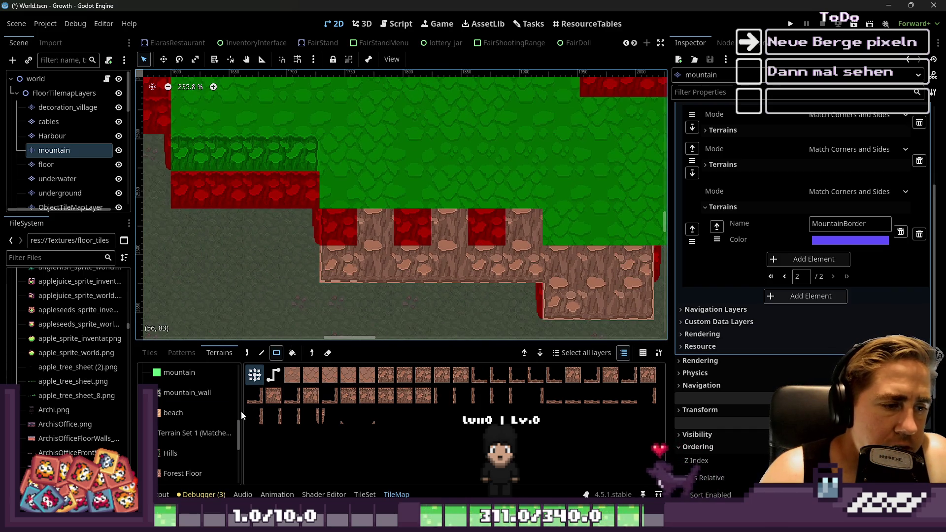
scroll(293, 229, up, 3)
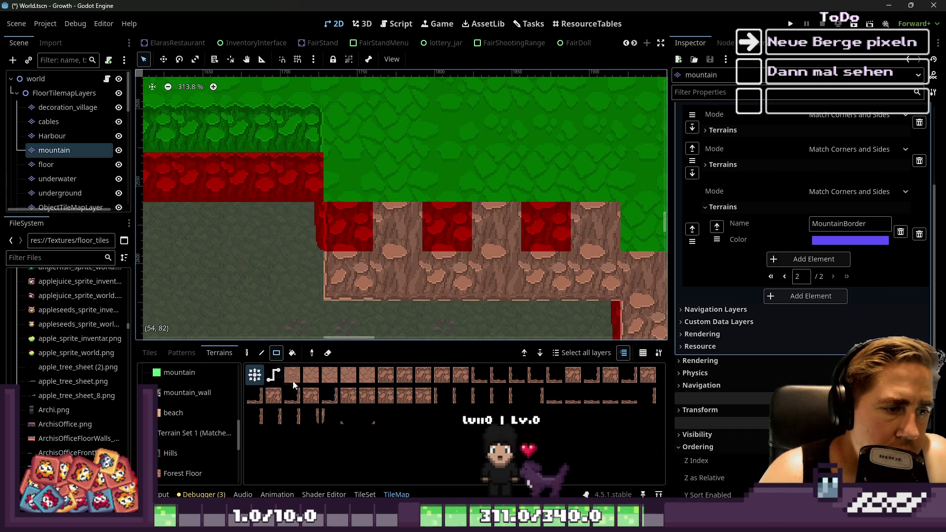
scroll(405, 300, down, 5)
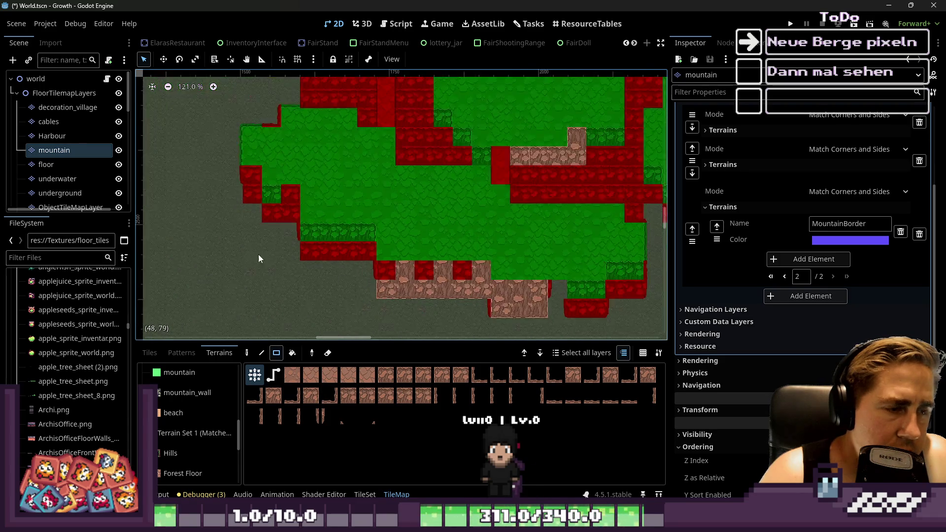
Paint MountainBorder cliff rectangles along the left edge over the red and grass tiles.
scroll(362, 221, up, 4)
mouse_move(431, 246)
mouse_down()
mouse_move(460, 245)
mouse_move(369, 259)
mouse_up()
scroll(365, 297, up, 1)
drag(344, 177, 309, 205)
scroll(435, 253, down, 2)
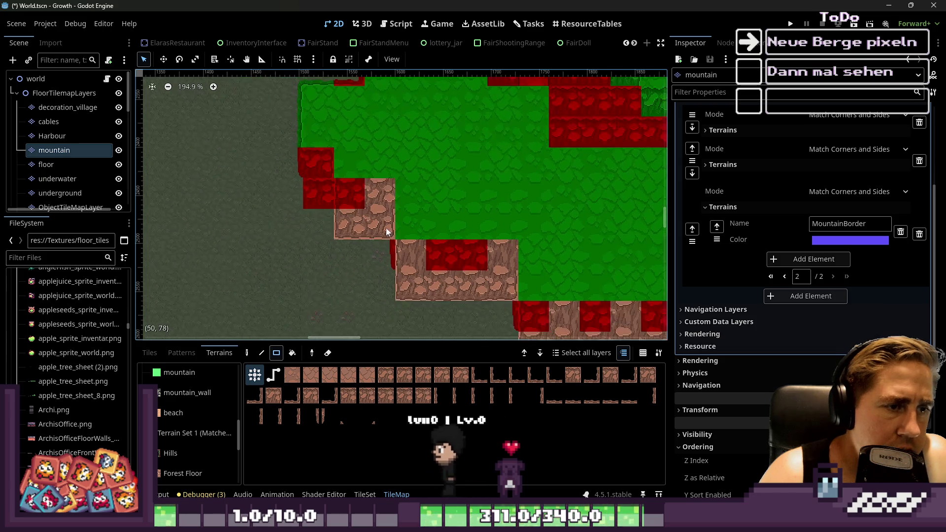
scroll(318, 146, up, 4)
drag(318, 146, 379, 219)
scroll(336, 213, down, 11)
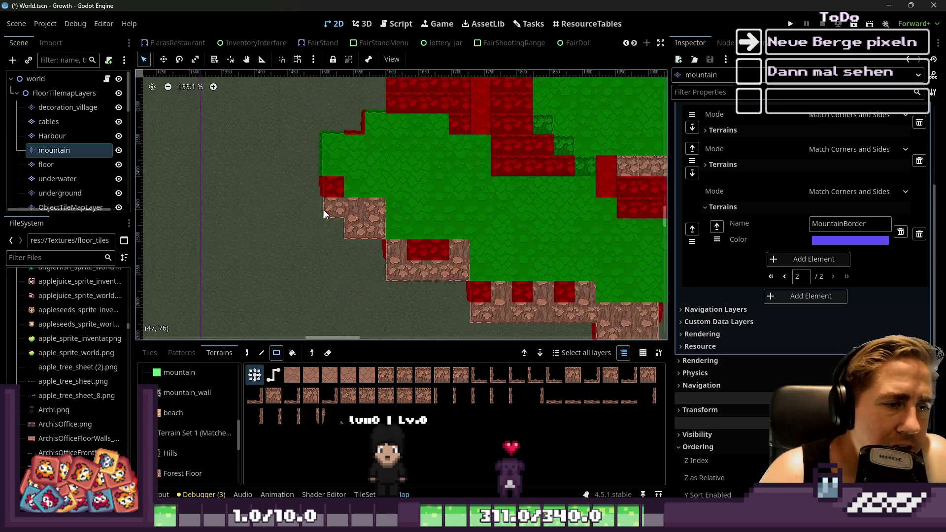
Paint cliff rectangles around the dark-grass patch, plus a 5x3 middle block.
scroll(493, 256, up, 4)
drag(524, 246, 463, 262)
scroll(478, 250, down, 4)
scroll(542, 231, up, 4)
drag(564, 223, 507, 232)
scroll(444, 252, down, 8)
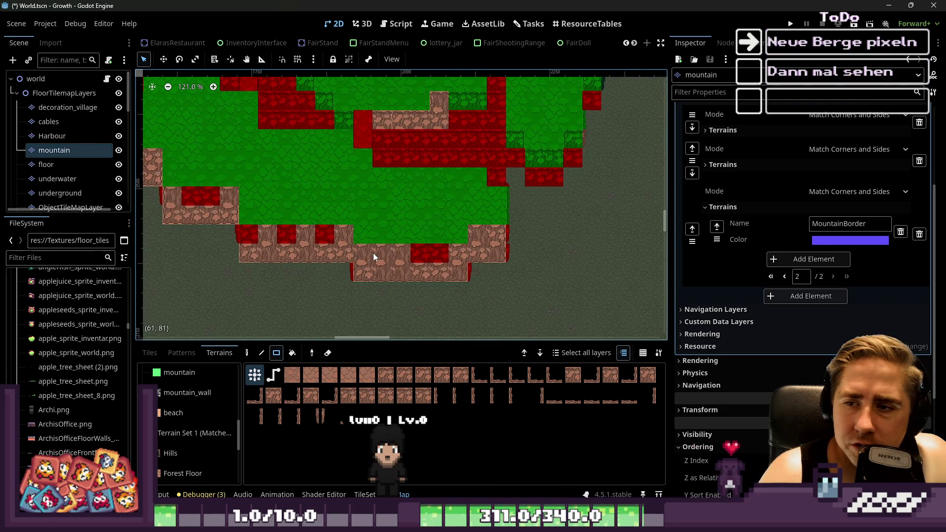
scroll(350, 179, up, 6)
drag(397, 151, 542, 225)
drag(493, 132, 587, 215)
Push a 2x3 cliff block into the grey path and show the tileset's individual tiles.
scroll(567, 222, down, 2)
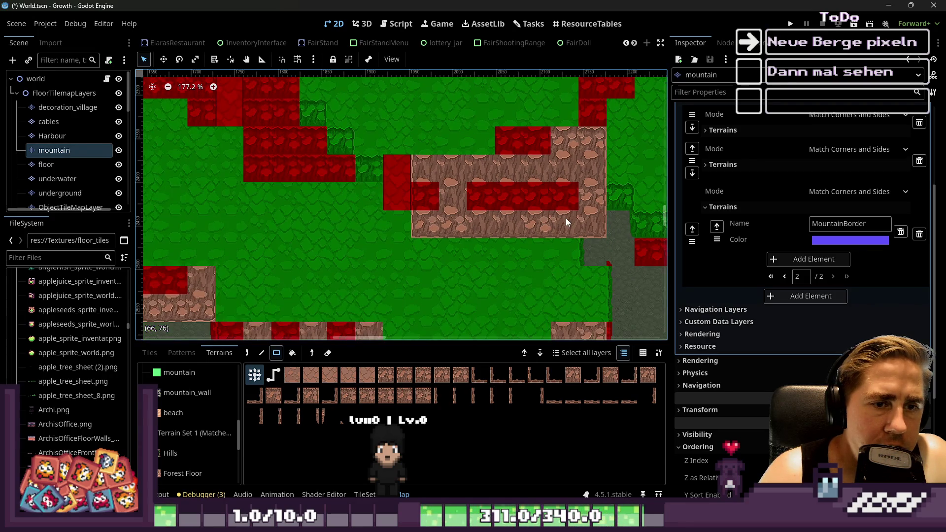
scroll(436, 216, right, 3)
scroll(582, 230, up, 4)
mouse_move(583, 189)
mouse_down()
mouse_move(548, 235)
mouse_move(555, 209)
mouse_up()
scroll(457, 225, down, 3)
scroll(581, 163, right, 2)
scroll(591, 119, up, 1)
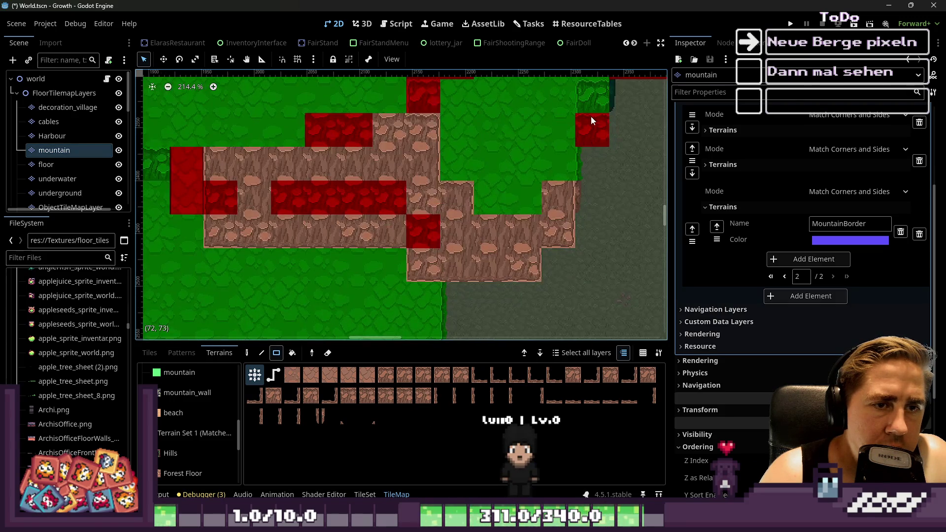
scroll(554, 233, left, 5)
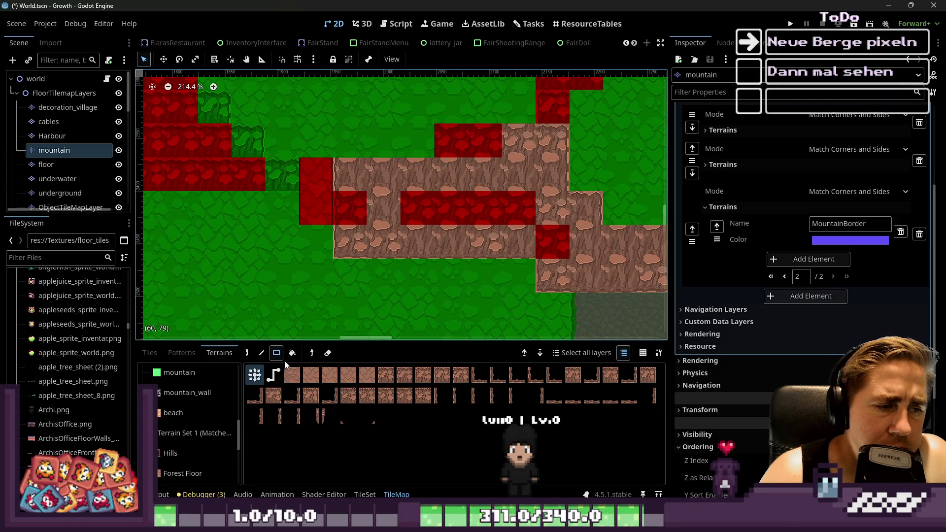
click(149, 354)
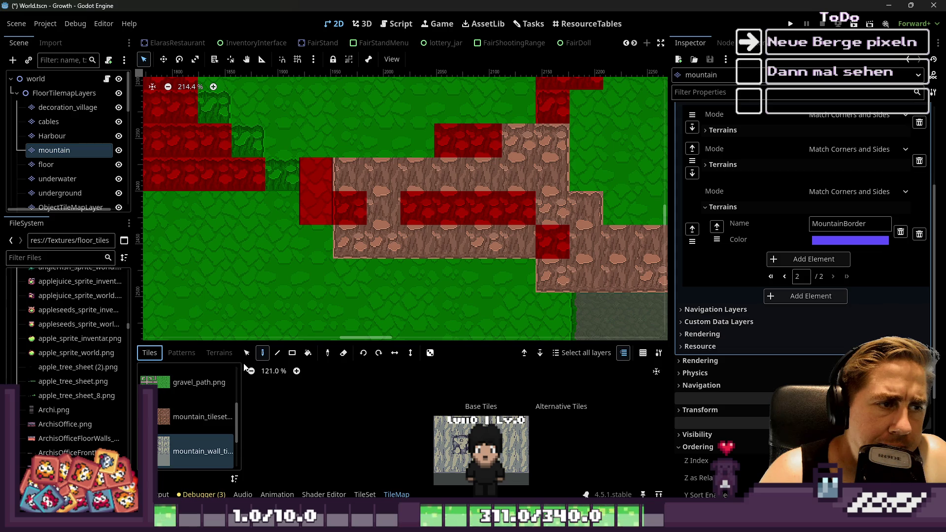
Place a single mountain-wall tile over a red tile, then return to terrain painting.
scroll(244, 171, up, 1)
scroll(243, 172, up, 2)
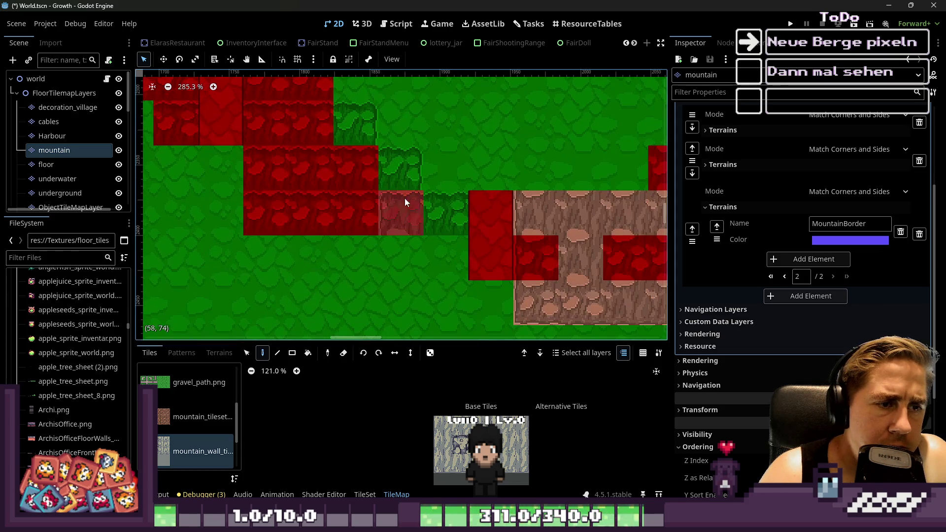
click(276, 209)
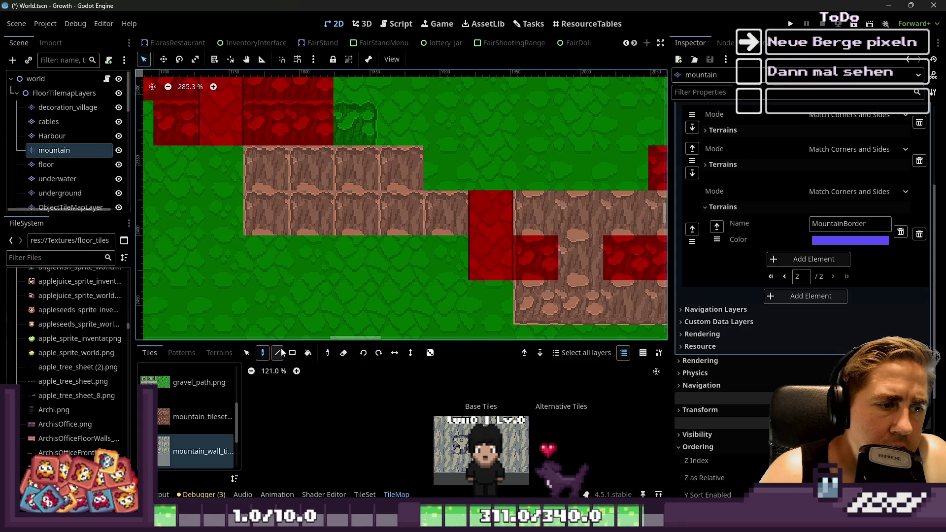
scroll(224, 410, up, 3)
click(190, 382)
click(219, 353)
Repaint a rectangle of the cliff row and fix the tiles beside the grey column.
scroll(207, 424, down, 3)
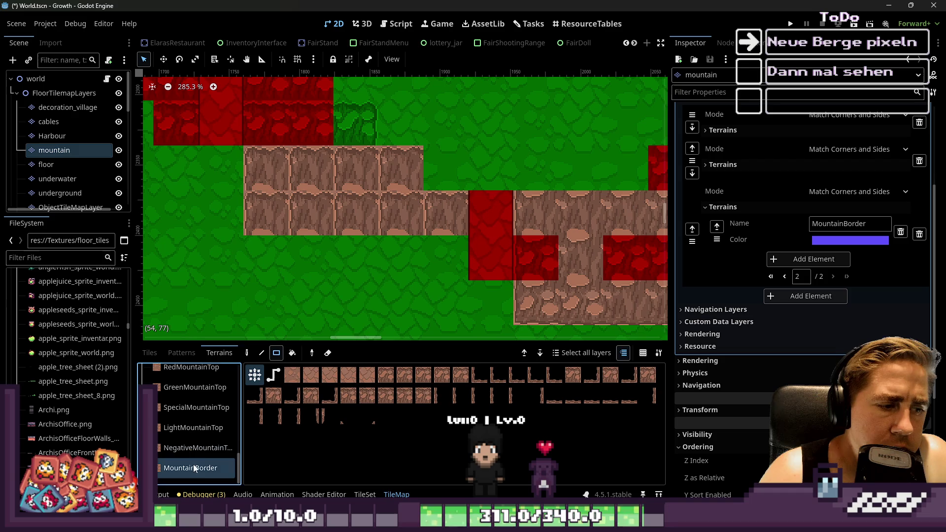
drag(267, 168, 419, 213)
click(434, 218)
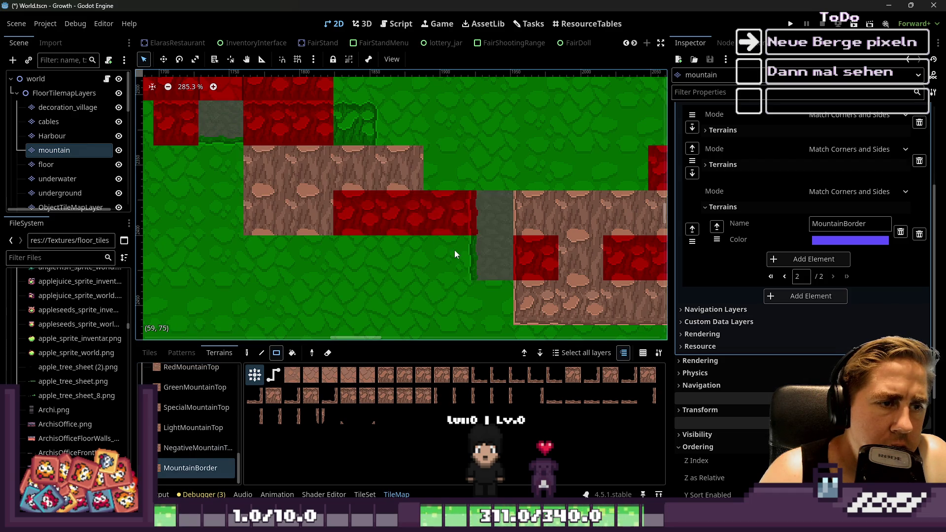
click(529, 262)
scroll(518, 261, down, 1)
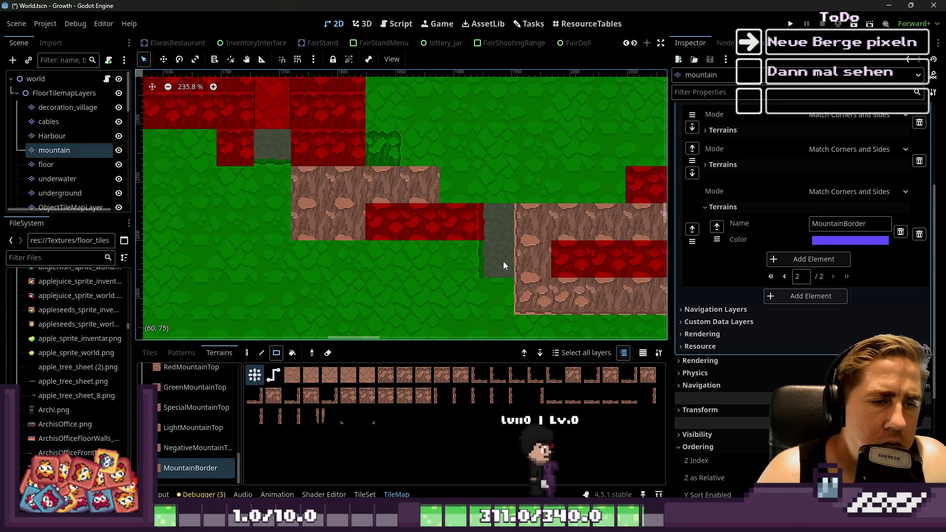
click(502, 259)
Extend the upper cliff row with a 4x1 strip, turning the grey column red.
mouse_move(459, 221)
mouse_down()
mouse_move(385, 227)
mouse_move(445, 220)
mouse_up()
mouse_move(365, 226)
mouse_down()
mouse_move(418, 229)
mouse_move(341, 224)
mouse_move(316, 201)
mouse_up()
click(436, 225)
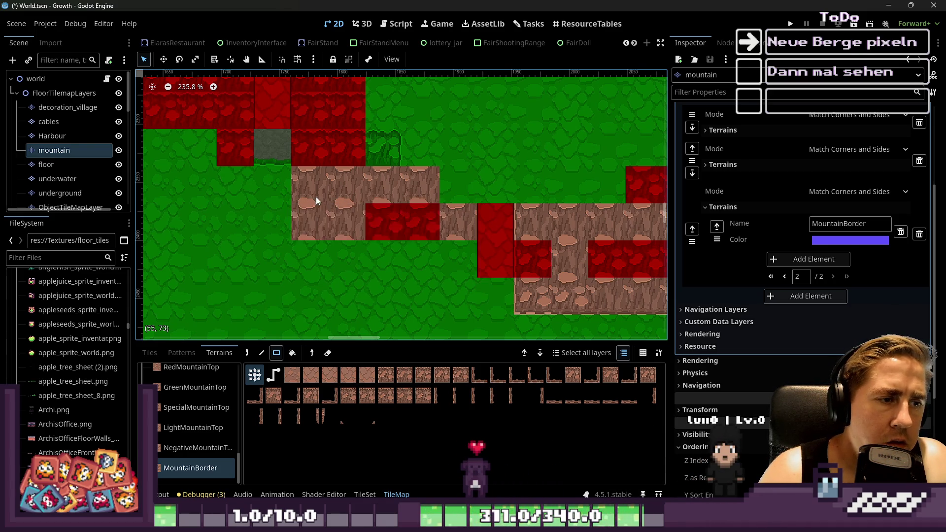
drag(397, 220, 452, 227)
scroll(329, 202, up, 3)
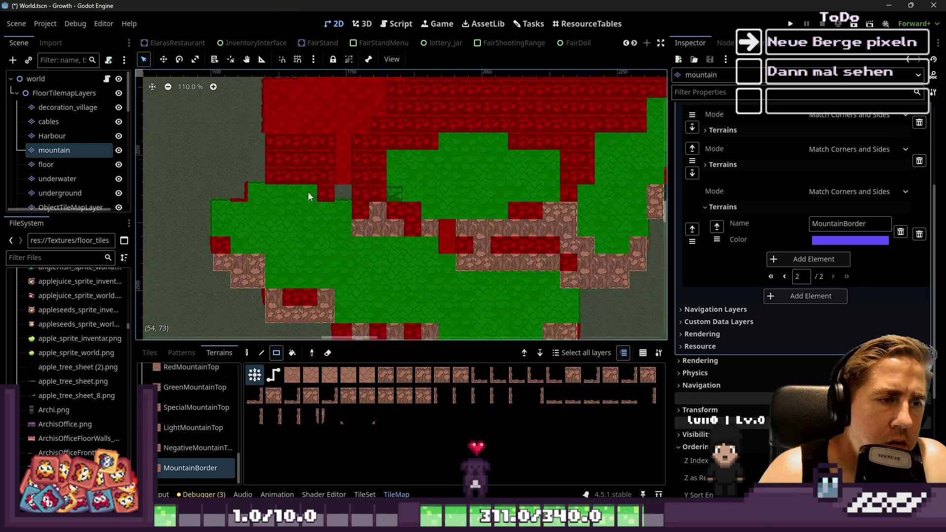
Shape the cliff into a U around the upper red top and add a tall second strip.
drag(285, 147, 384, 203)
drag(366, 160, 296, 202)
drag(384, 164, 396, 241)
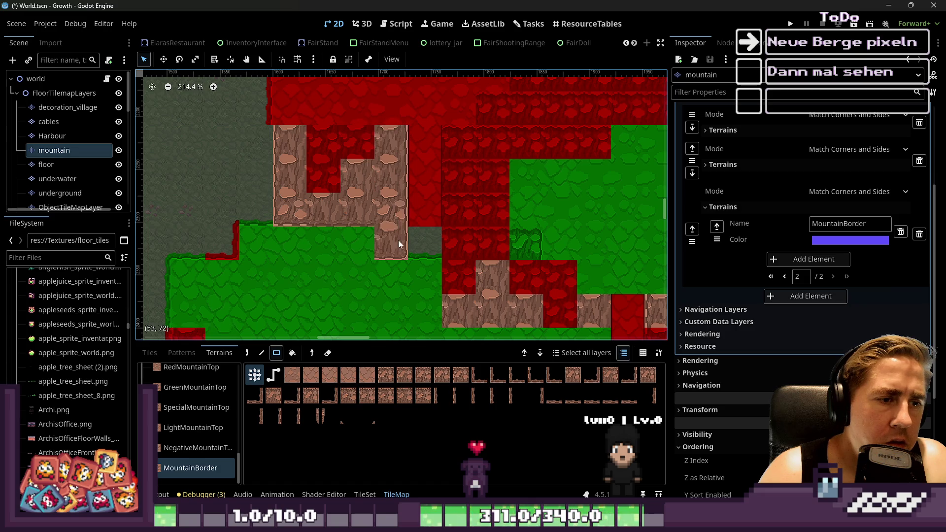
drag(446, 140, 481, 284)
scroll(444, 231, down, 1)
scroll(433, 223, up, 2)
Paint a wide 13x3 cliff band, a 5x3 rectangle and a small patch on the right.
drag(476, 155, 554, 178)
scroll(345, 217, down, 7)
scroll(338, 217, up, 2)
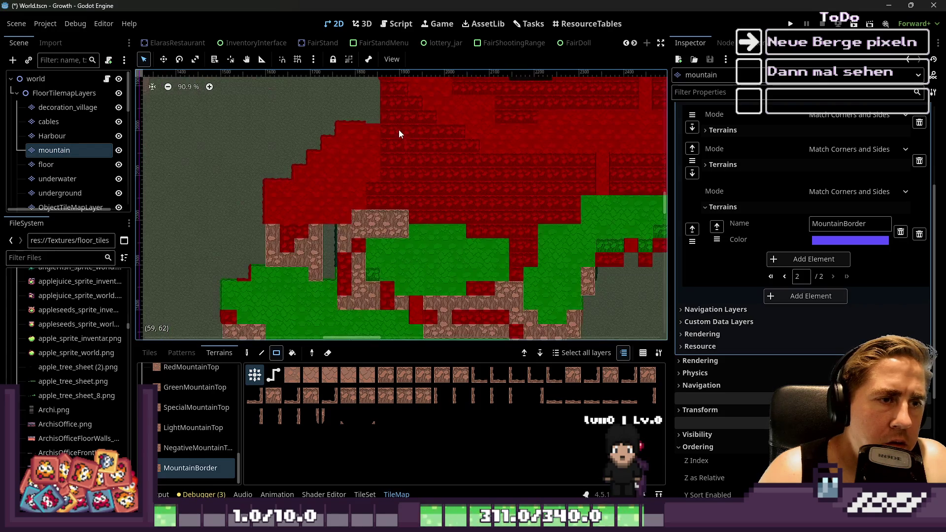
drag(371, 200, 604, 238)
scroll(539, 261, up, 6)
drag(466, 247, 567, 179)
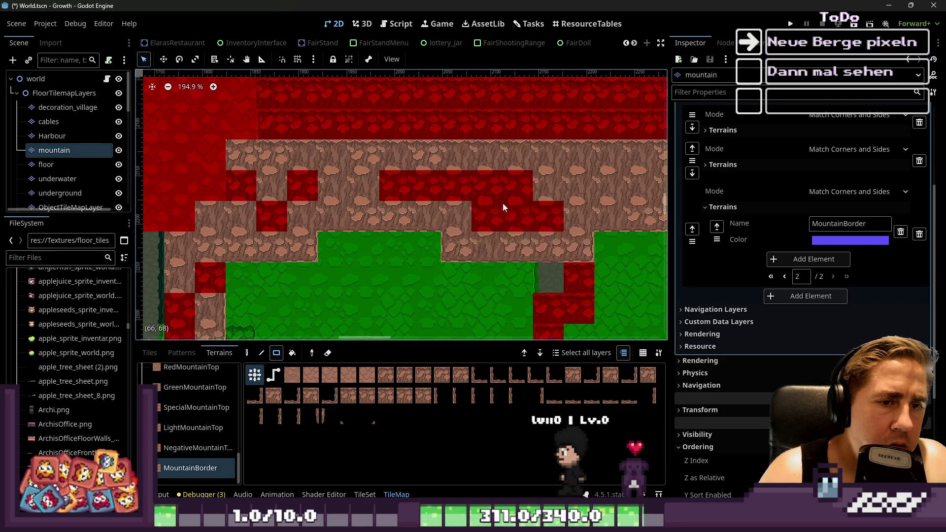
scroll(512, 208, down, 3)
scroll(548, 211, down, 1)
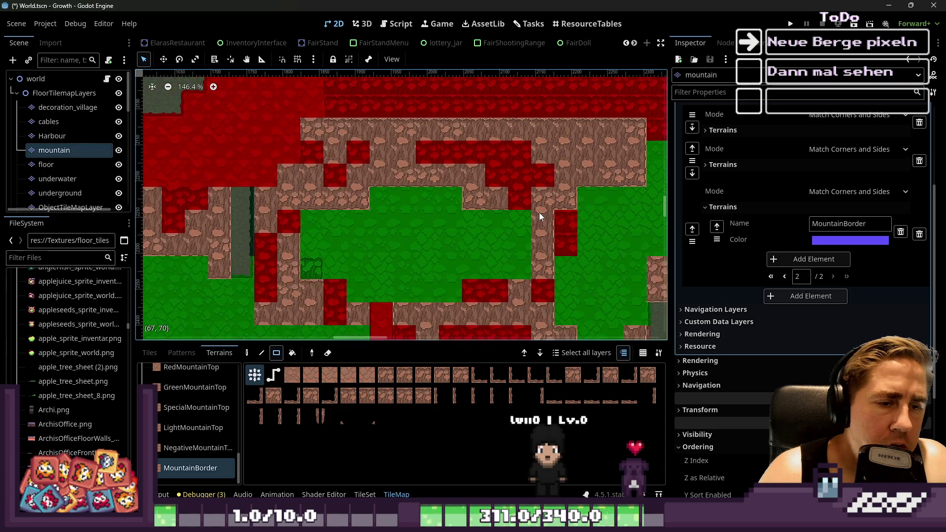
scroll(542, 277, down, 2)
drag(542, 288, 493, 297)
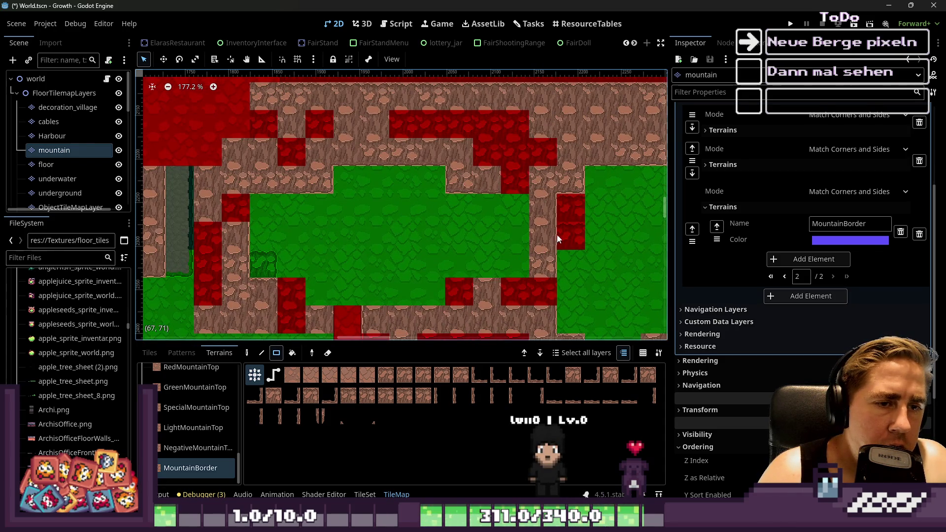
Add a small MountainBorder strip, a 4x2 block and two rectangles on the left side.
scroll(404, 256, up, 2)
scroll(469, 224, up, 11)
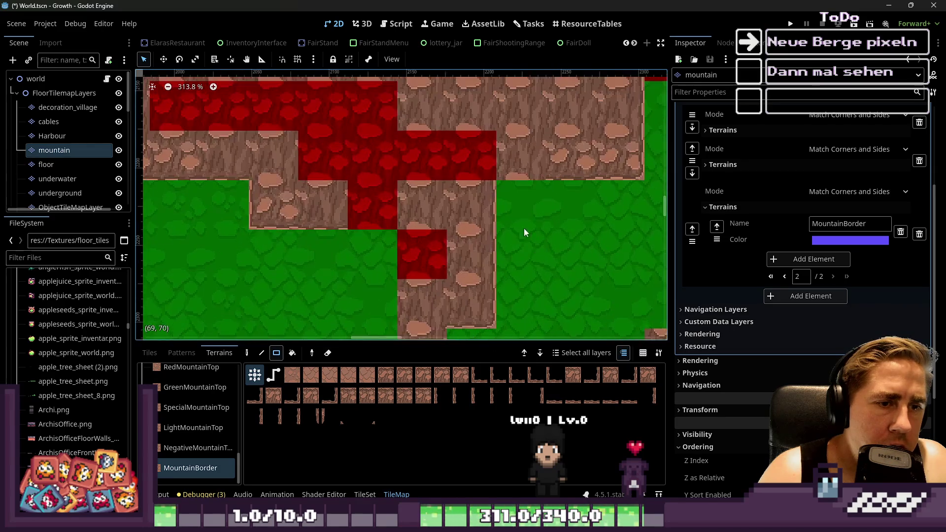
scroll(468, 202, down, 2)
drag(518, 148, 454, 128)
scroll(461, 283, down, 10)
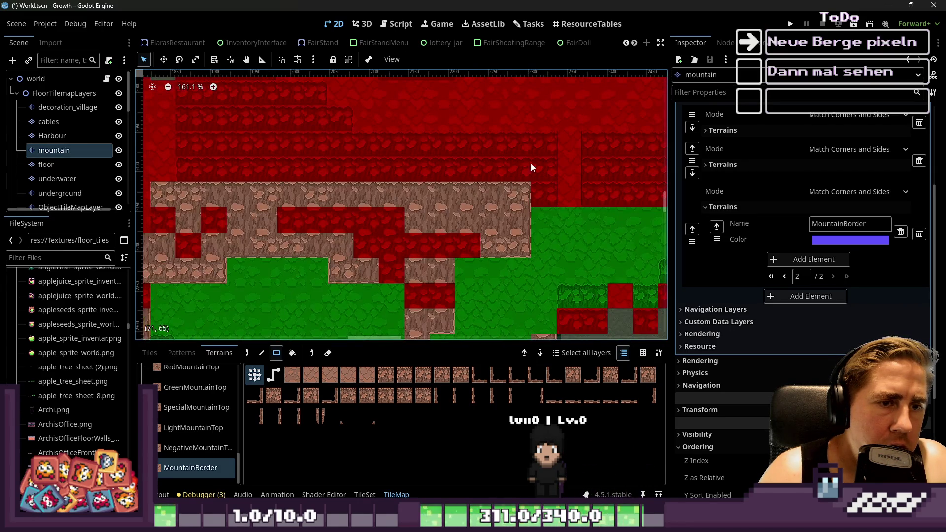
drag(460, 169, 381, 191)
scroll(496, 235, up, 2)
scroll(496, 236, left, 3)
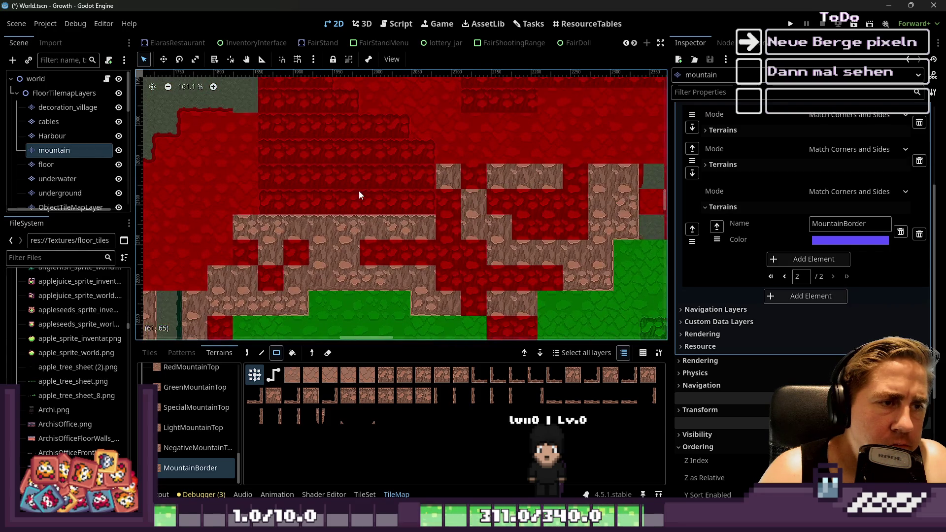
drag(417, 163, 287, 214)
drag(282, 143, 323, 229)
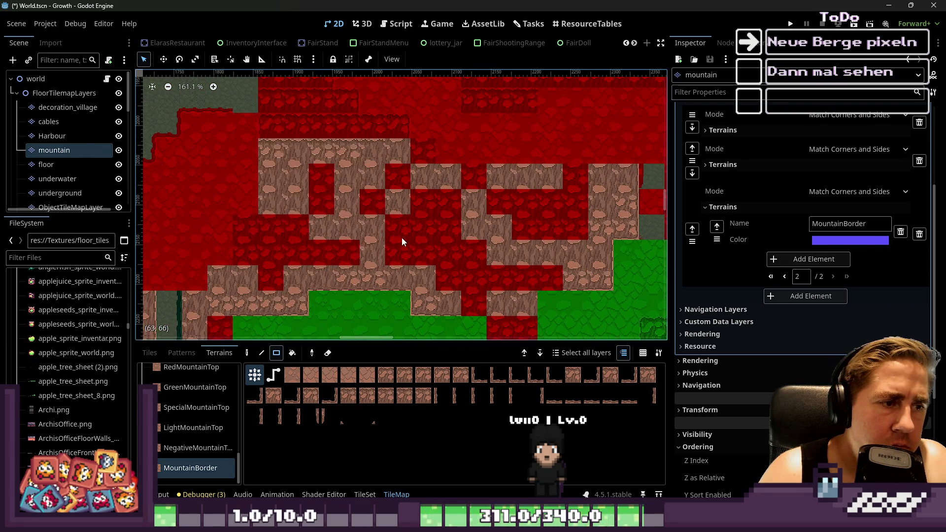
Fill in a 3x3 MountainBorder block and a single MountainBorder tile.
scroll(370, 255, down, 3)
scroll(305, 129, up, 3)
drag(345, 189, 345, 189)
drag(378, 167, 378, 166)
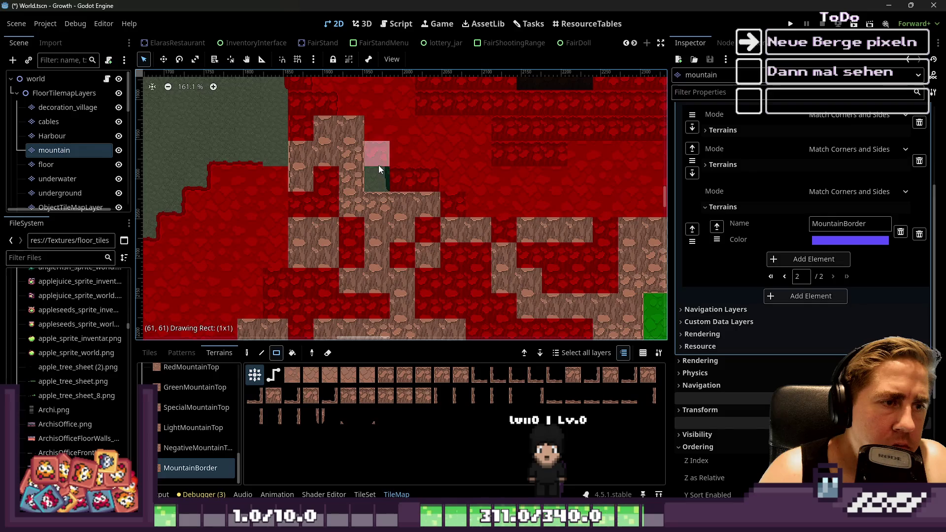
scroll(364, 229, up, 1)
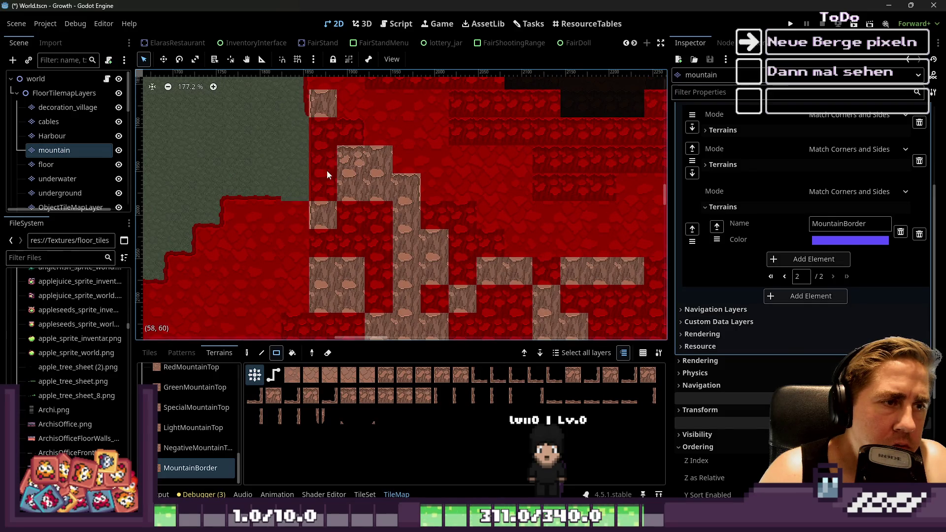
scroll(344, 144, down, 3)
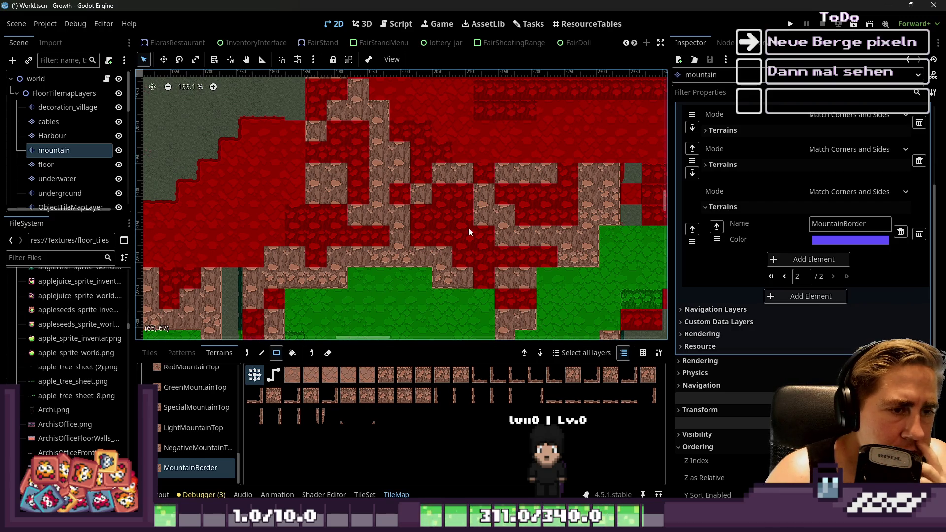
Open the TileSet editor on mountain_tileset and drag the splitter up to enlarge the atlas.
scroll(468, 228, up, 2)
click(365, 494)
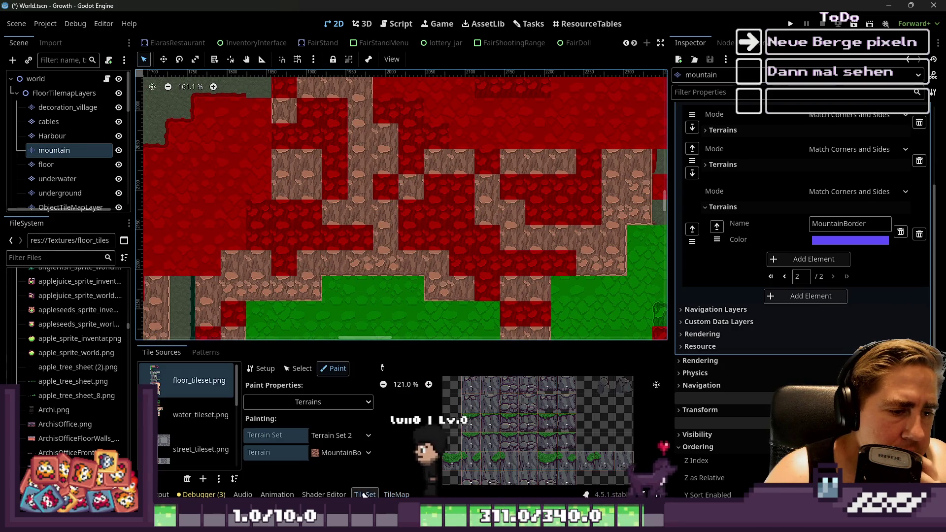
scroll(444, 442, down, 5)
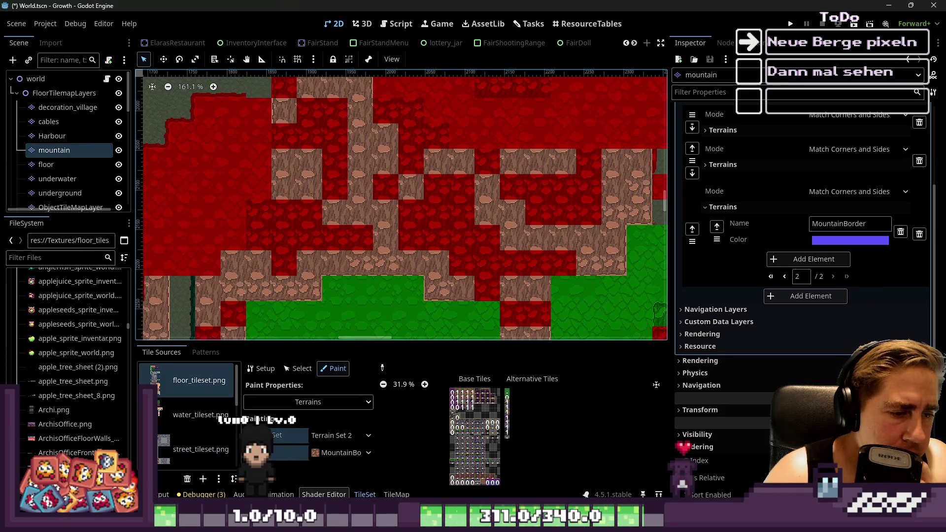
click(396, 494)
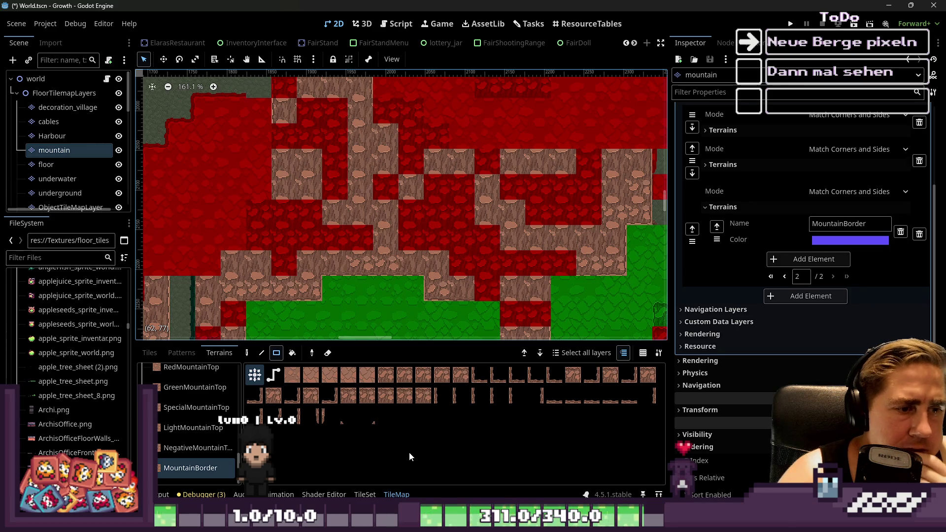
scroll(174, 471, up, 1)
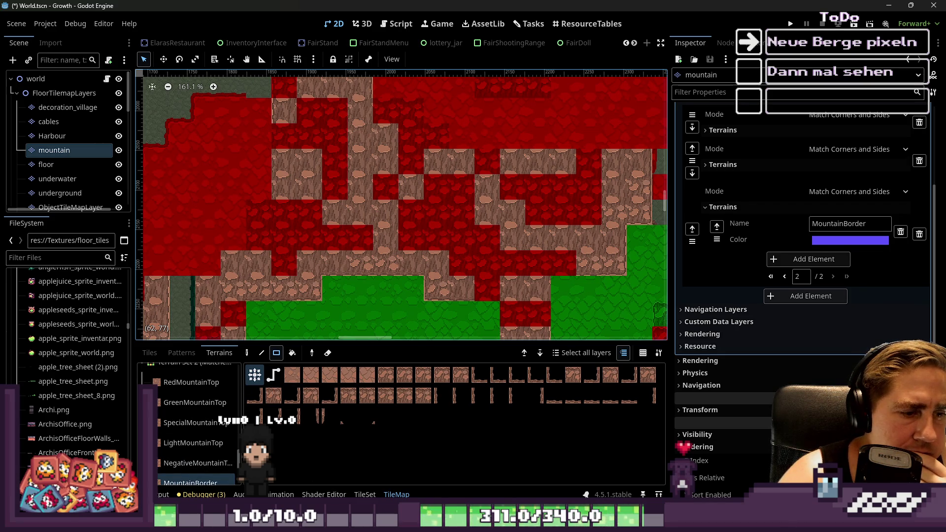
click(364, 495)
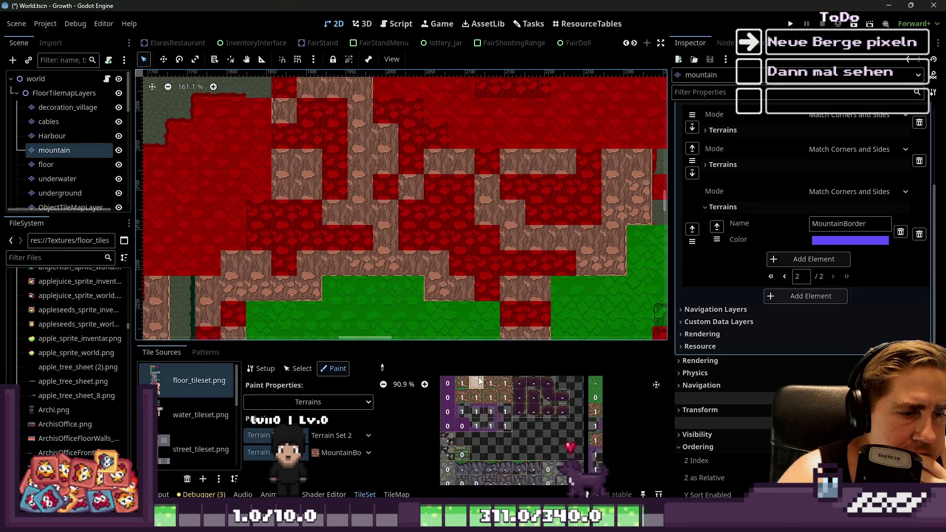
scroll(205, 437, down, 4)
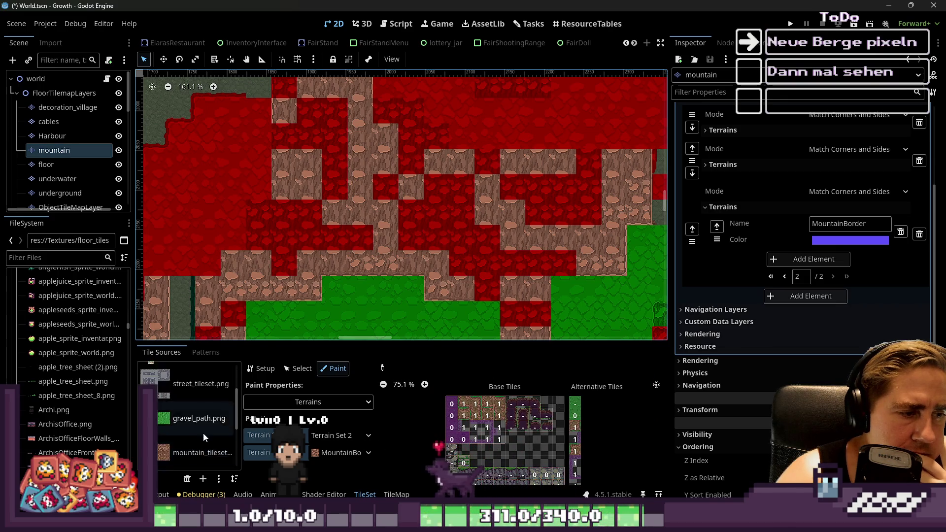
click(200, 427)
scroll(424, 468, down, 4)
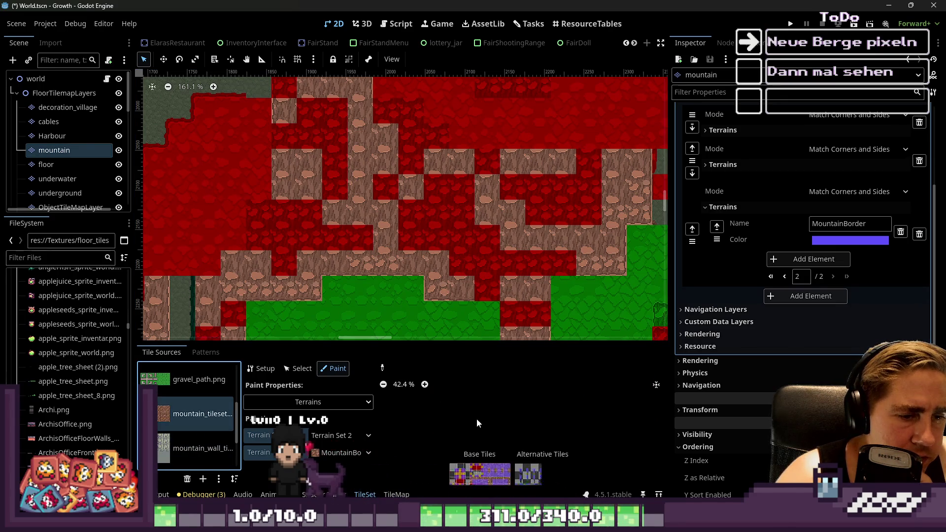
drag(436, 342, 437, 148)
scroll(499, 363, up, 10)
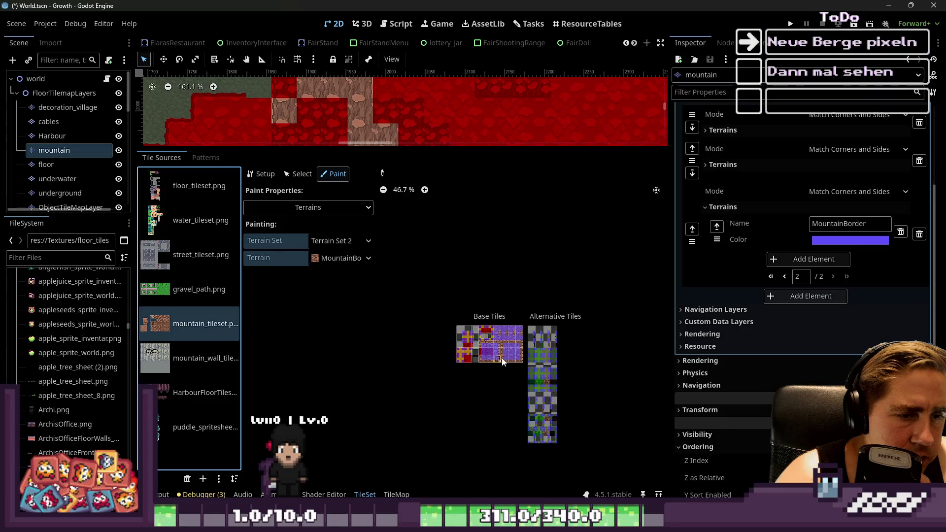
Zoom in and out over the mountain_tileset atlas tiles to inspect them.
scroll(442, 330, down, 2)
scroll(447, 363, up, 4)
scroll(450, 380, down, 3)
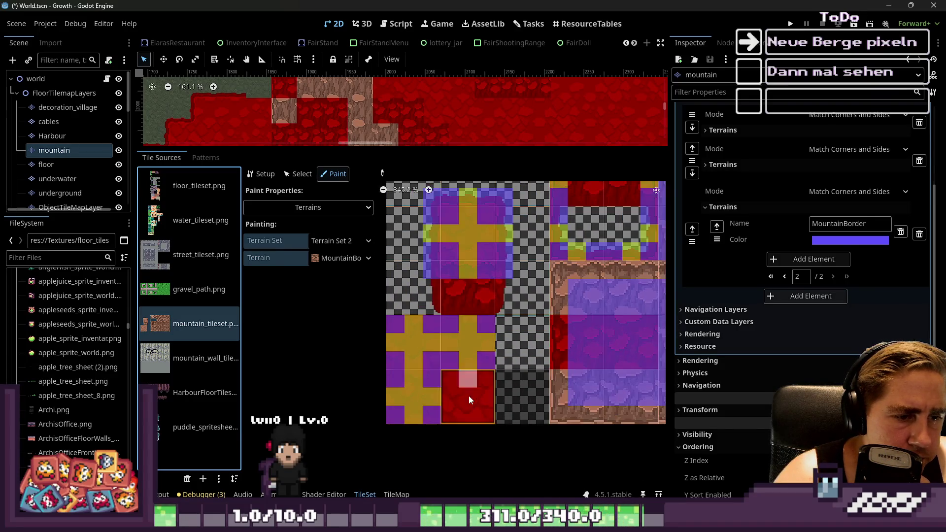
scroll(466, 367, up, 2)
scroll(456, 360, down, 1)
scroll(454, 359, down, 3)
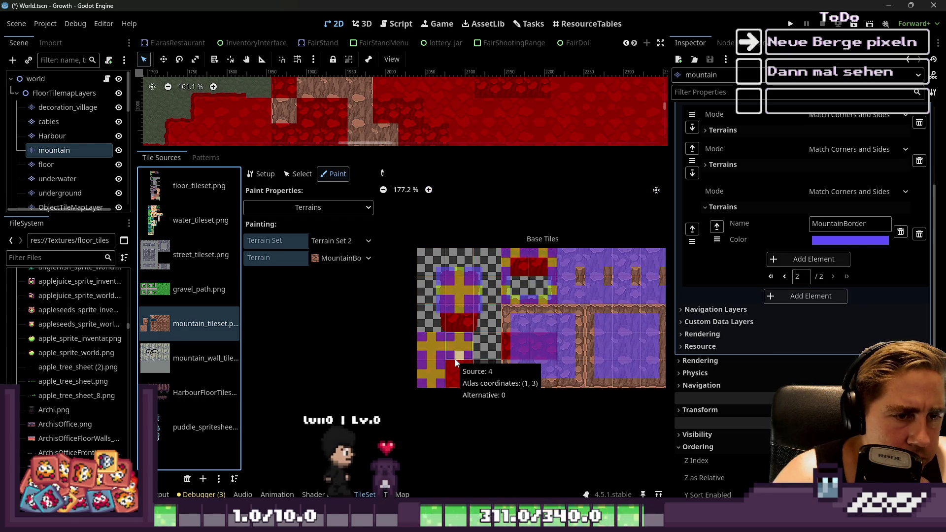
scroll(452, 368, up, 5)
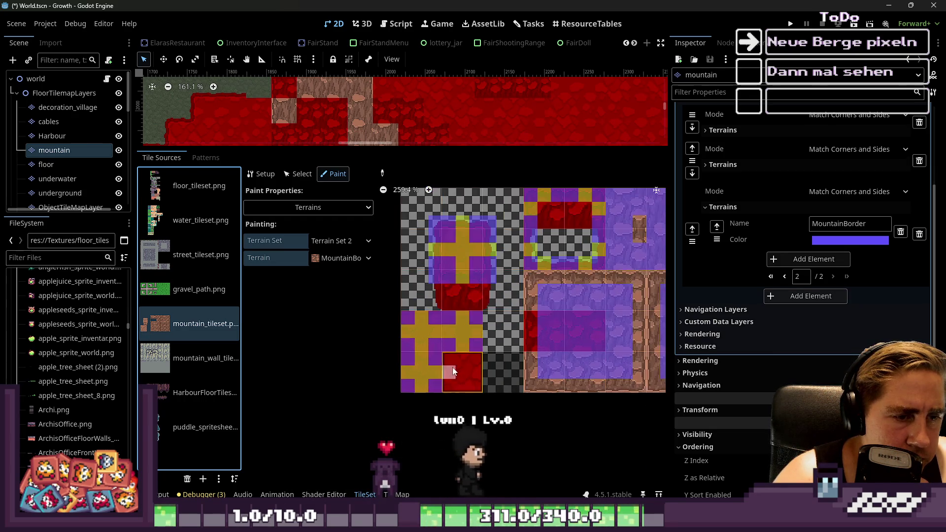
scroll(449, 346, down, 7)
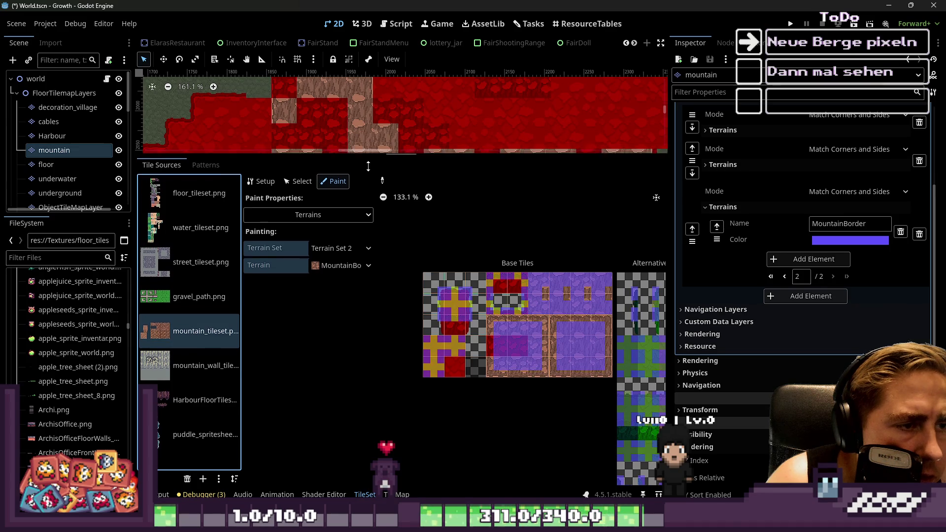
Shrink the bottom panel back down and select the underground tilemap layer.
drag(373, 147, 372, 315)
scroll(498, 258, up, 5)
scroll(468, 390, up, 6)
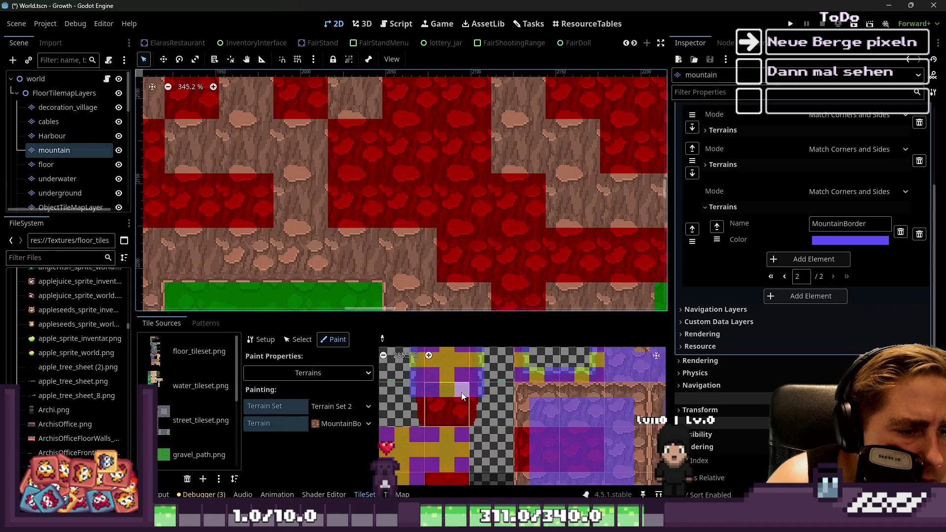
scroll(447, 395, down, 4)
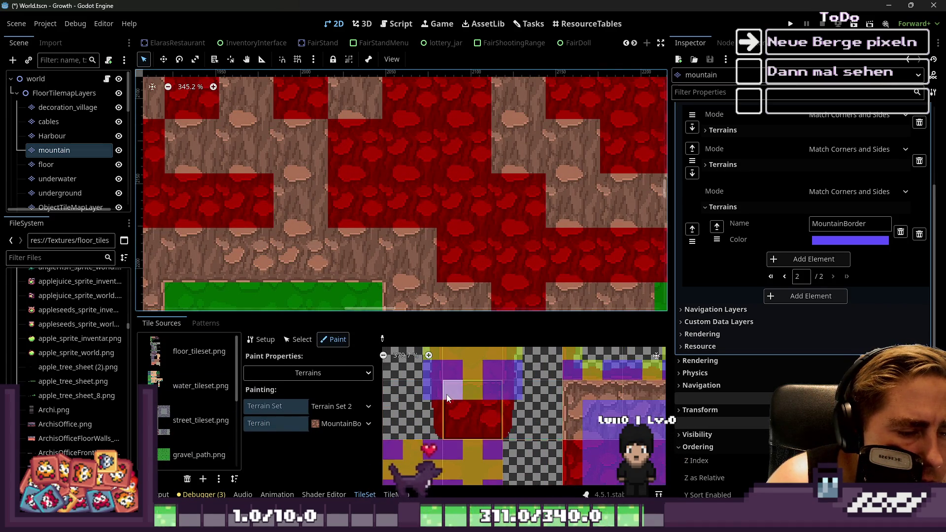
scroll(501, 386, up, 5)
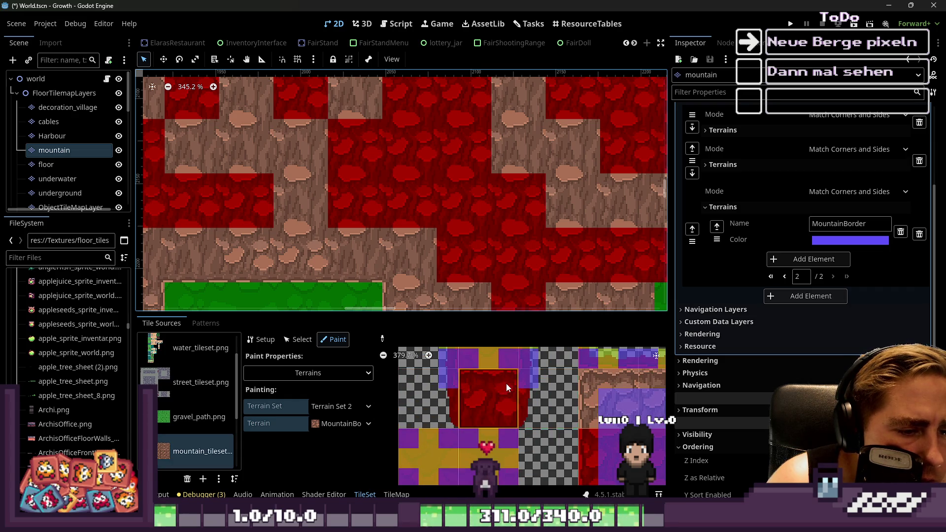
scroll(464, 436, down, 4)
scroll(414, 201, down, 2)
click(366, 197)
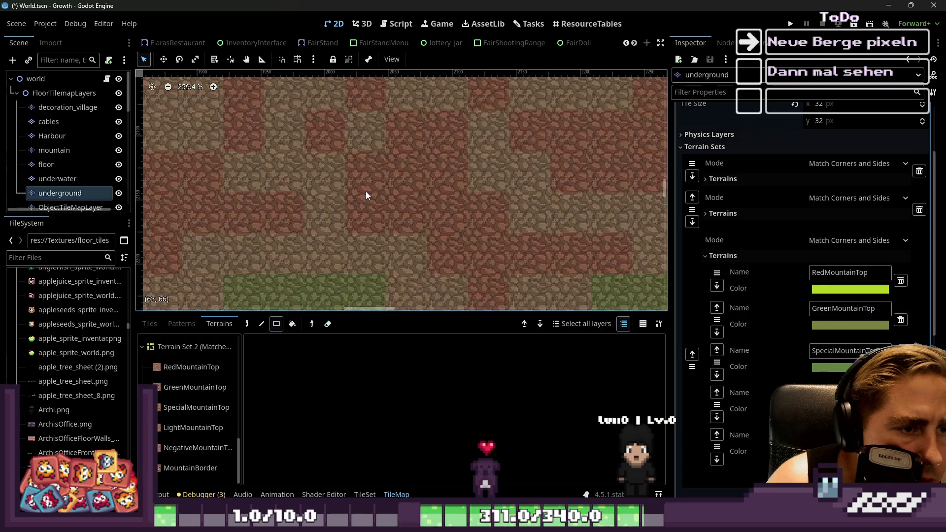
Paint a 5x2 block of MountainBorder terrain on the mountain layer.
click(57, 146)
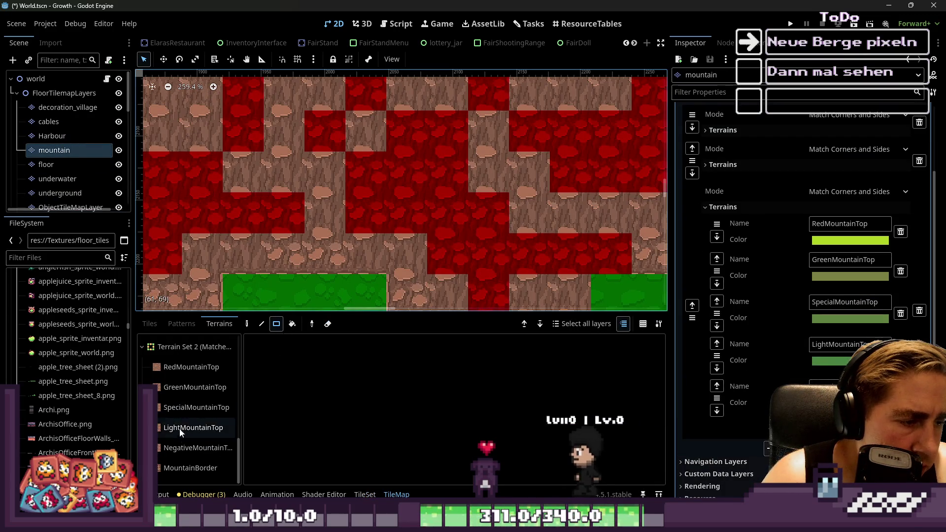
click(171, 469)
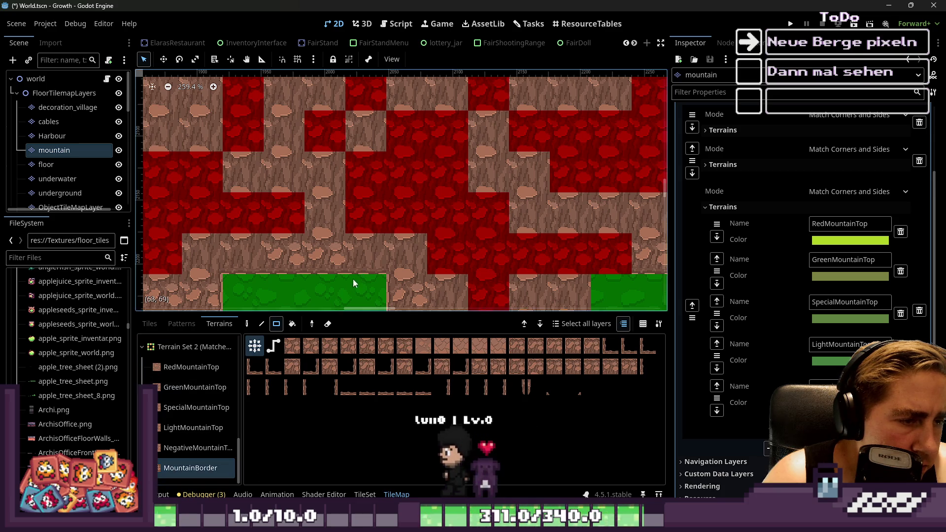
mouse_move(322, 162)
mouse_down()
mouse_move(481, 224)
mouse_move(474, 223)
mouse_up()
Reselect the mountain layer, cancelling an accidental rename.
click(44, 149)
click(47, 136)
click(58, 153)
key(Escape)
click(55, 152)
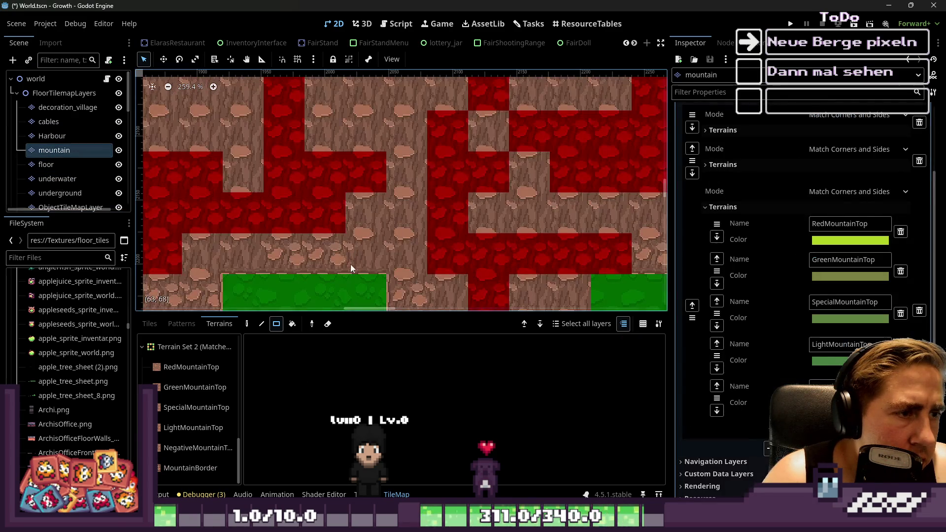
Enlarge the bottom TileMap panel and show the mountain layer's tile palette.
drag(236, 313, 236, 246)
scroll(347, 117, down, 4)
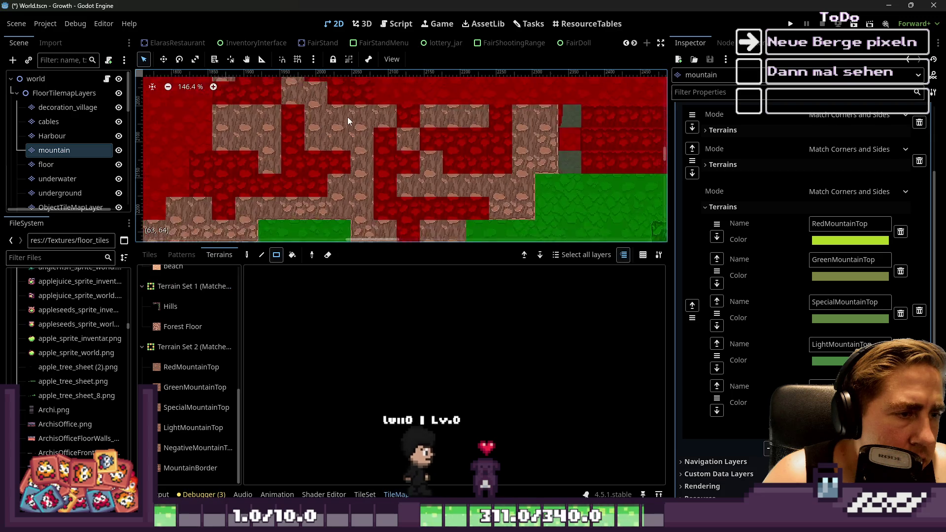
scroll(336, 141, down, 2)
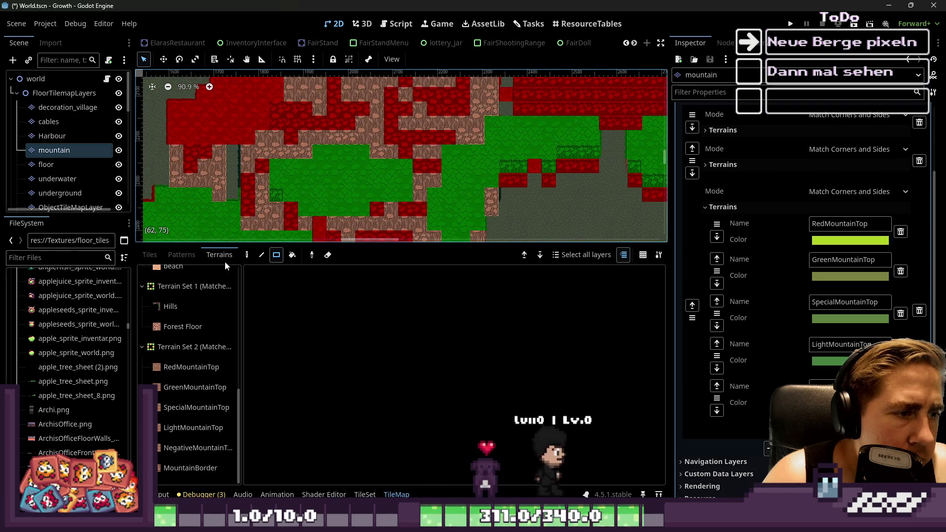
click(180, 255)
click(149, 255)
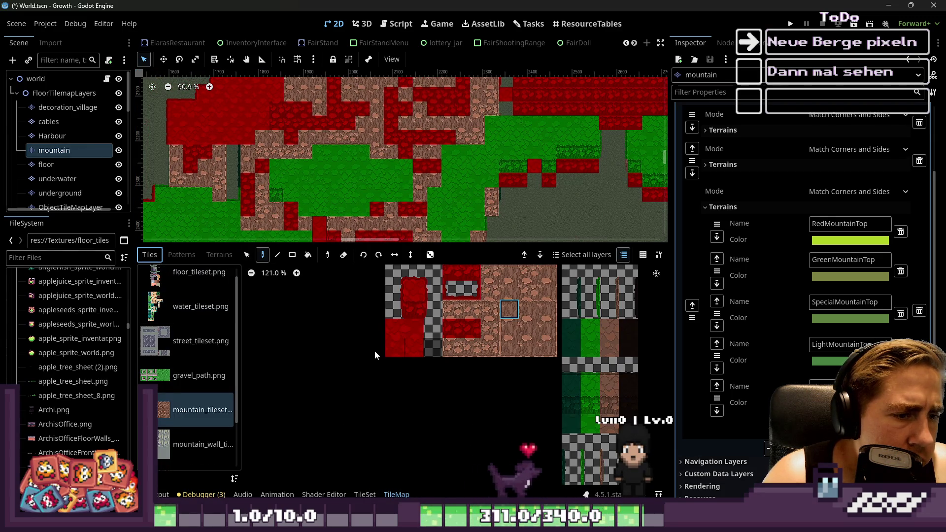
Show the mountain_tileset.png atlas in the TileSet editor, zoomed, with Select mode on.
scroll(374, 350, up, 3)
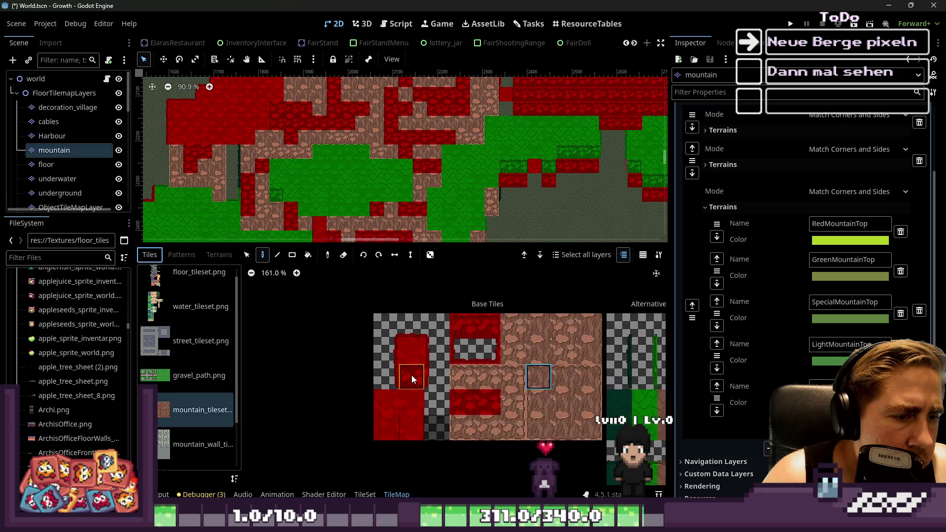
scroll(412, 375, up, 8)
scroll(228, 419, down, 2)
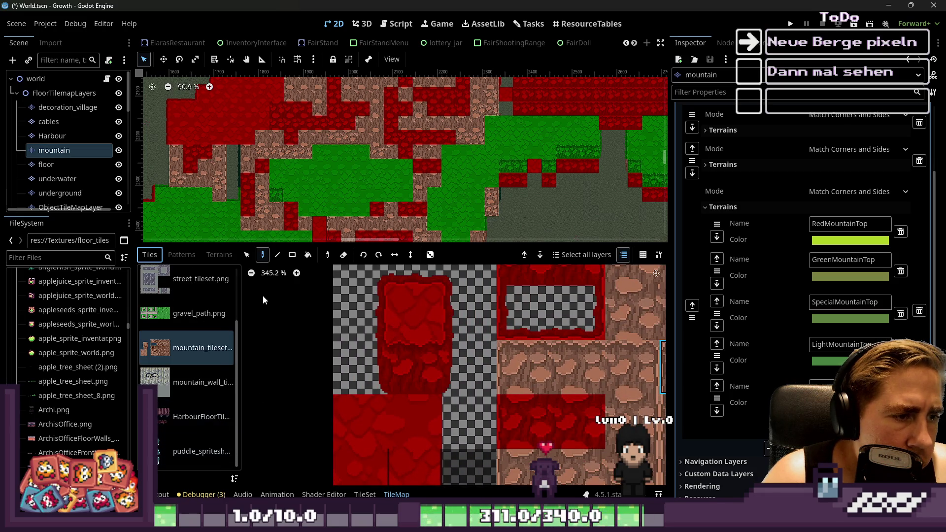
click(359, 495)
scroll(463, 375, up, 6)
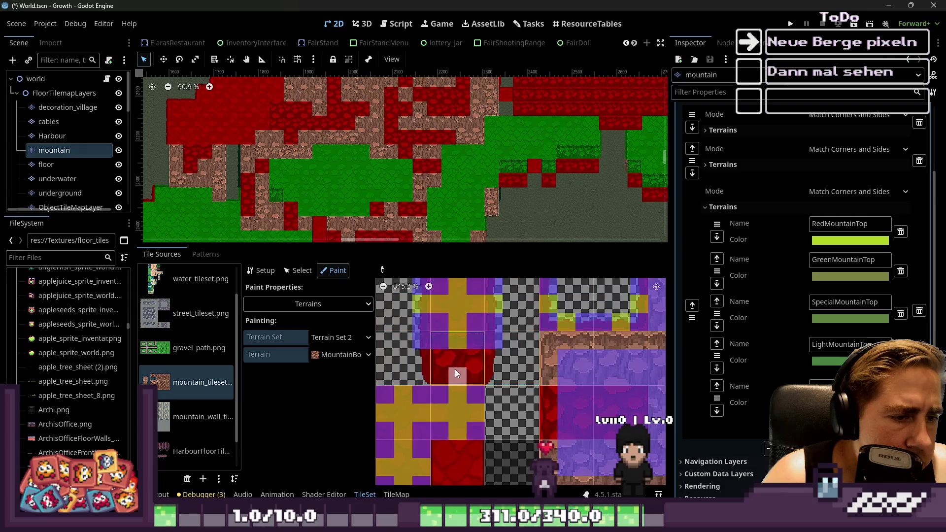
scroll(463, 368, down, 10)
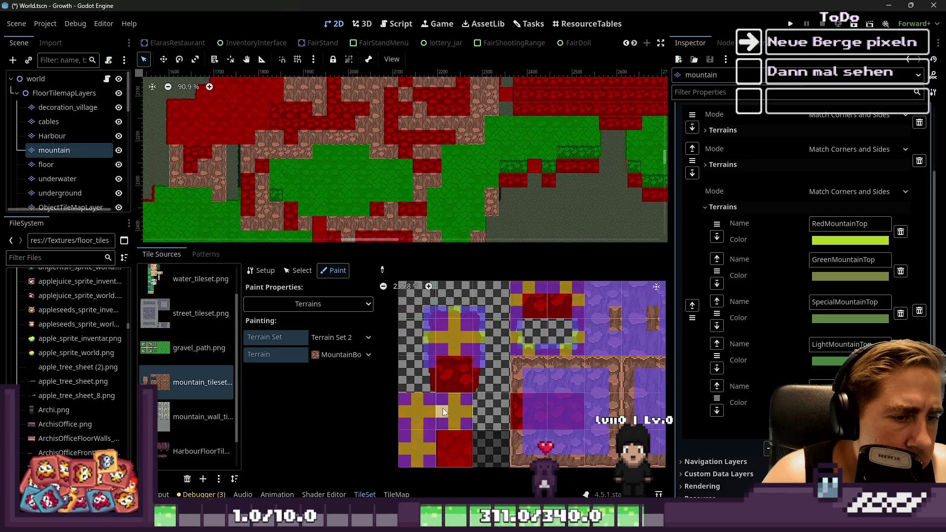
scroll(480, 373, up, 3)
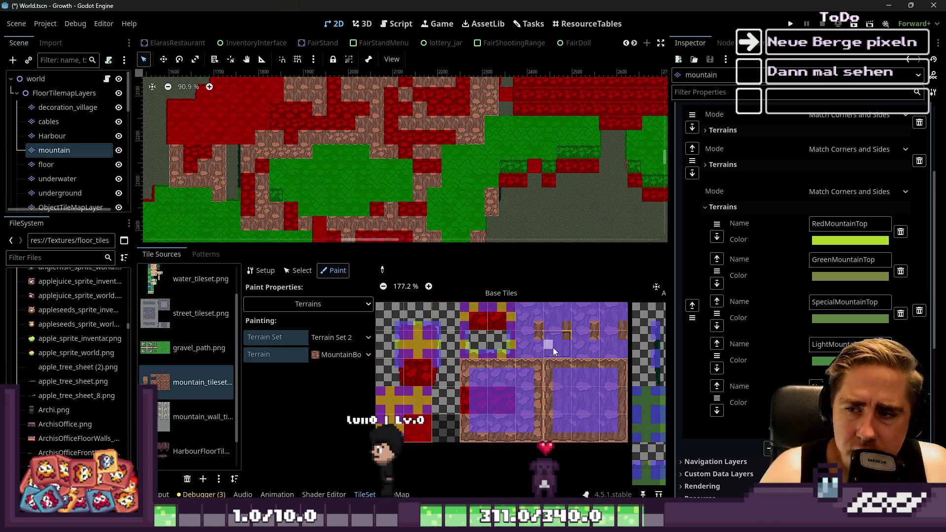
scroll(457, 363, up, 7)
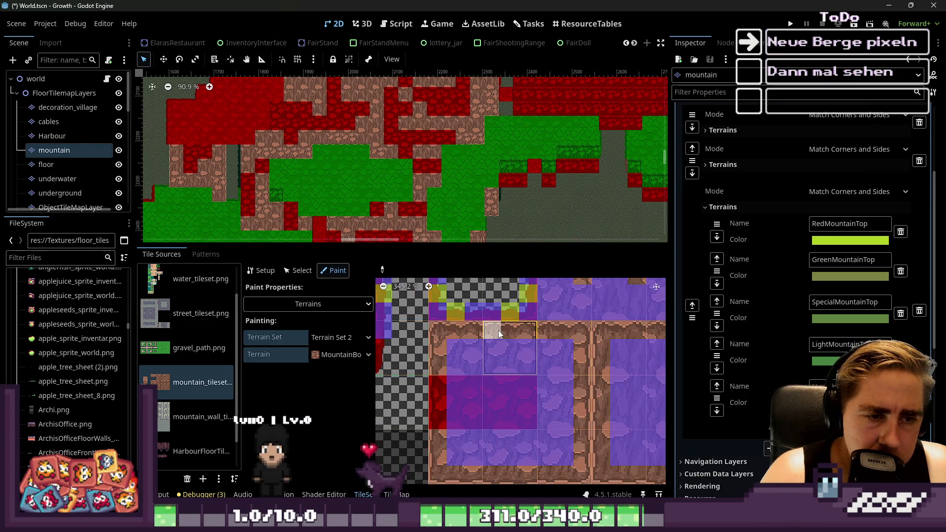
scroll(459, 353, down, 3)
scroll(458, 353, down, 11)
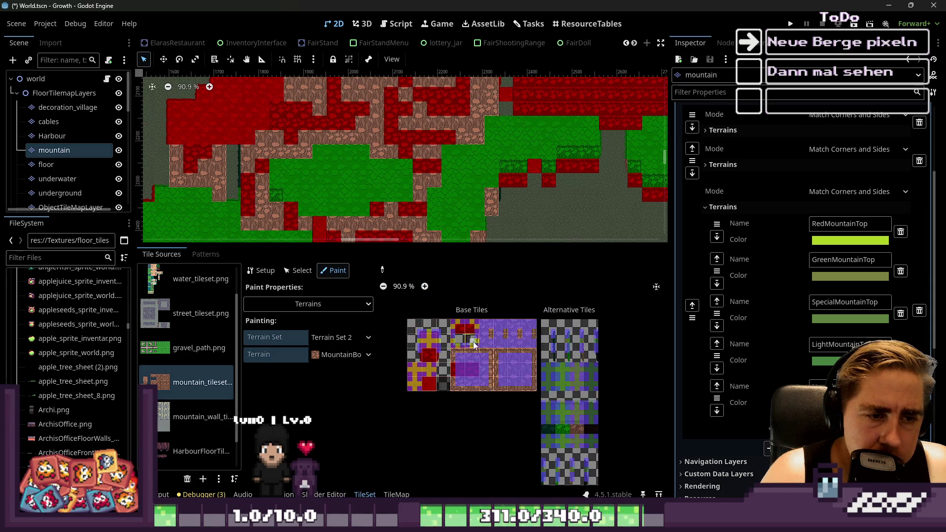
scroll(480, 328, up, 6)
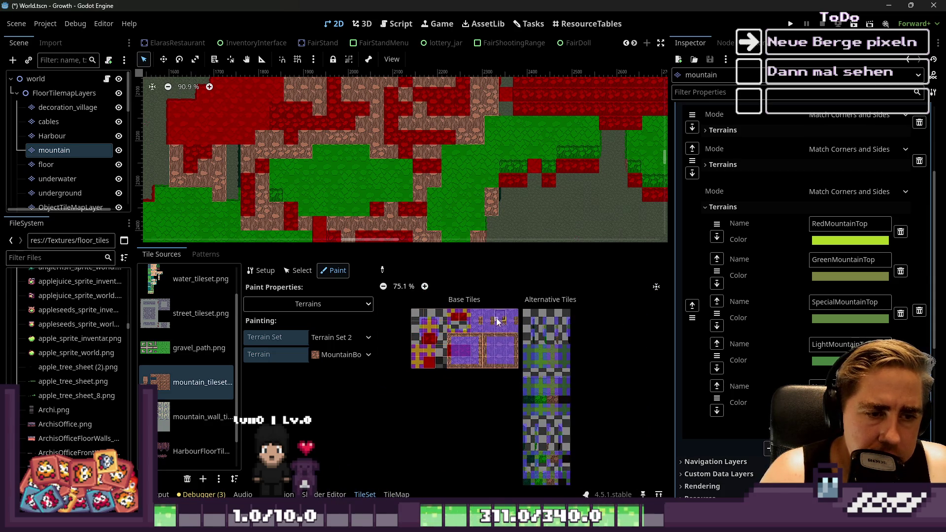
click(309, 274)
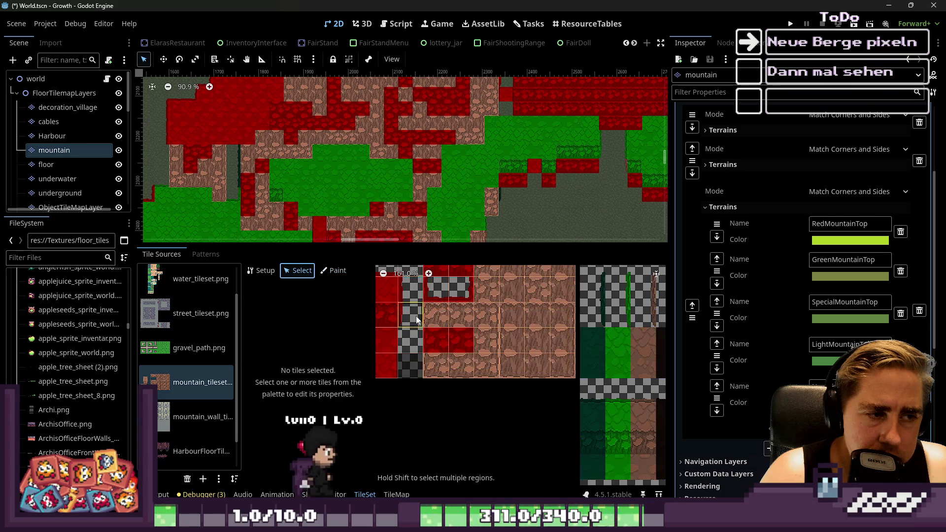
Select atlas rows 3–5 to check their terrain (terrain 5), then go back to Paint mode.
click(339, 271)
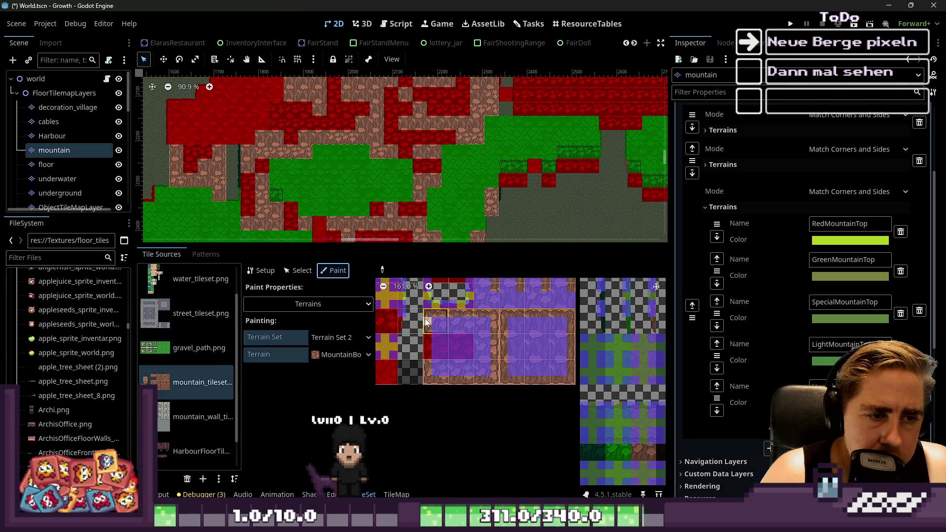
click(307, 274)
drag(432, 315, 567, 369)
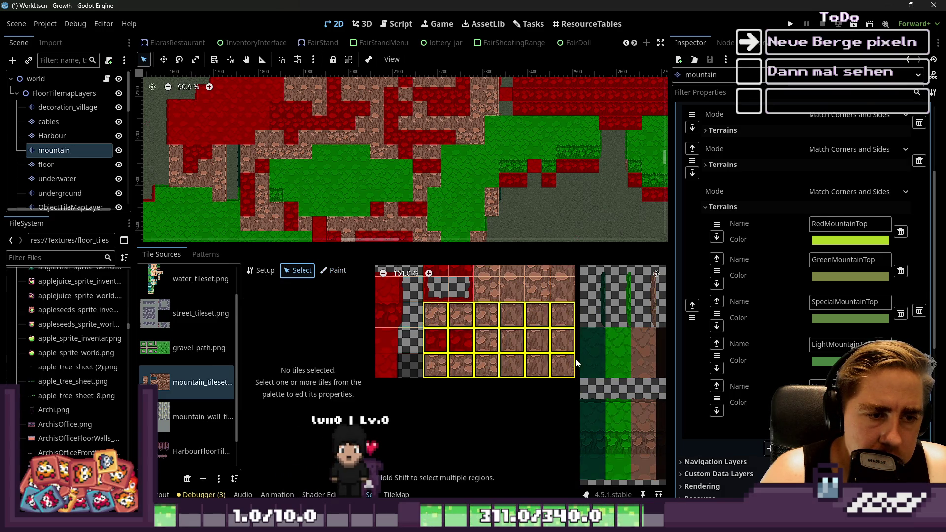
scroll(542, 345, down, 2)
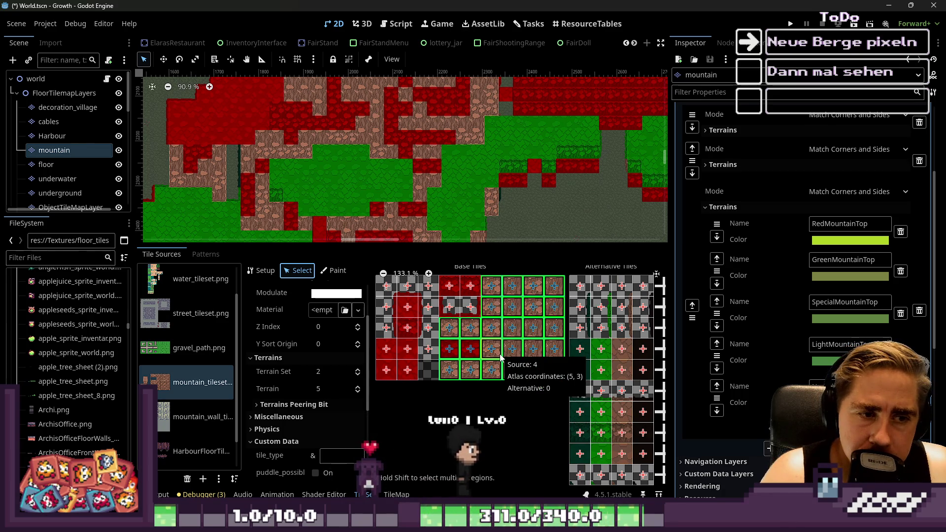
click(340, 271)
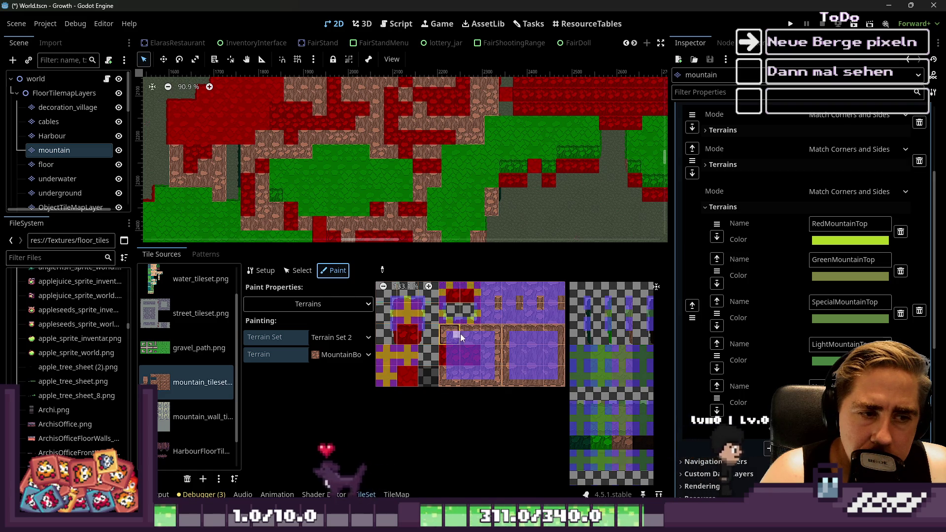
Select GreenMountainTop as the terrain for painting peering bits, after briefly picking NegativeMountainTop.
scroll(467, 338, up, 3)
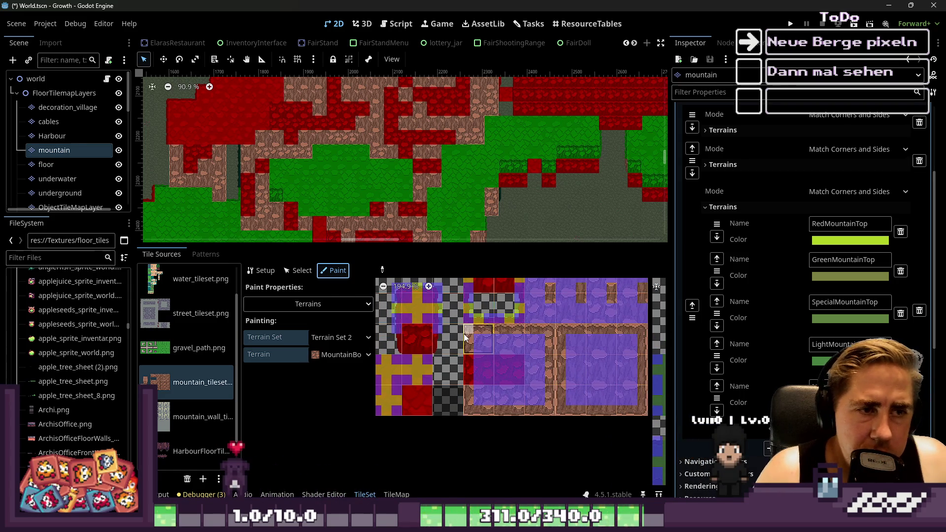
scroll(496, 339, down, 2)
scroll(489, 353, up, 4)
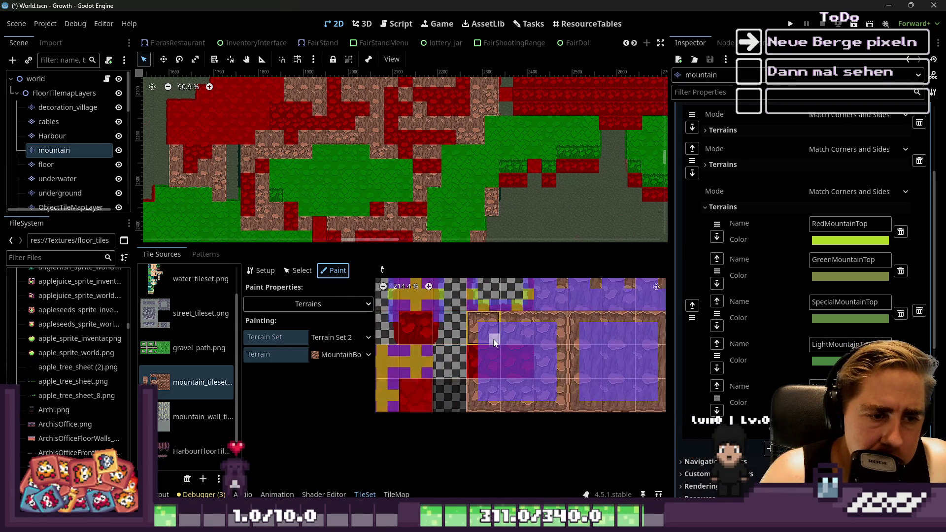
click(340, 355)
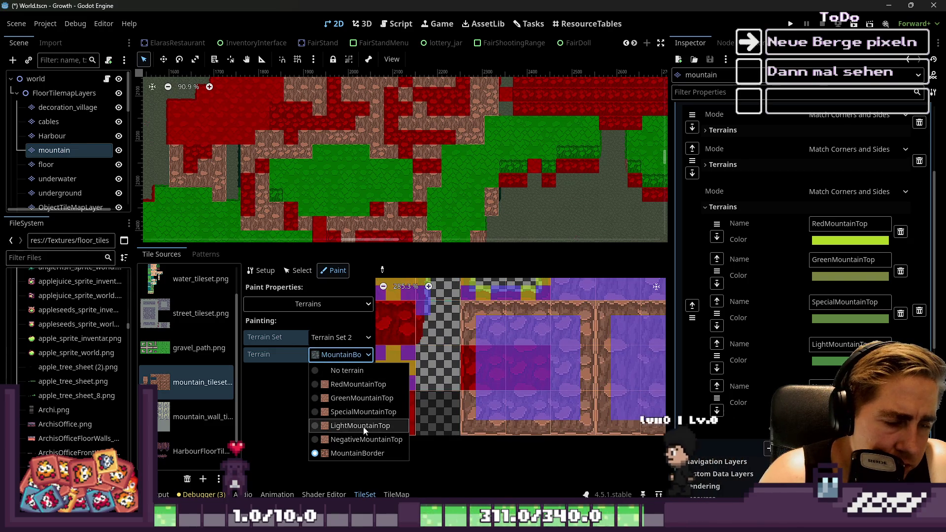
click(366, 440)
click(345, 356)
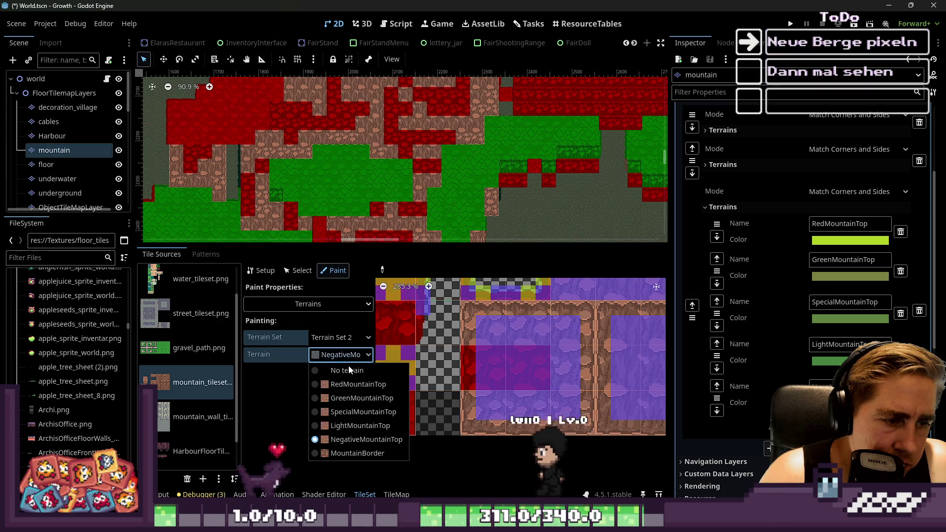
click(360, 399)
Paint GreenMountainTop bits down the left tile column and along the tiles' bottom edge.
scroll(512, 380, up, 3)
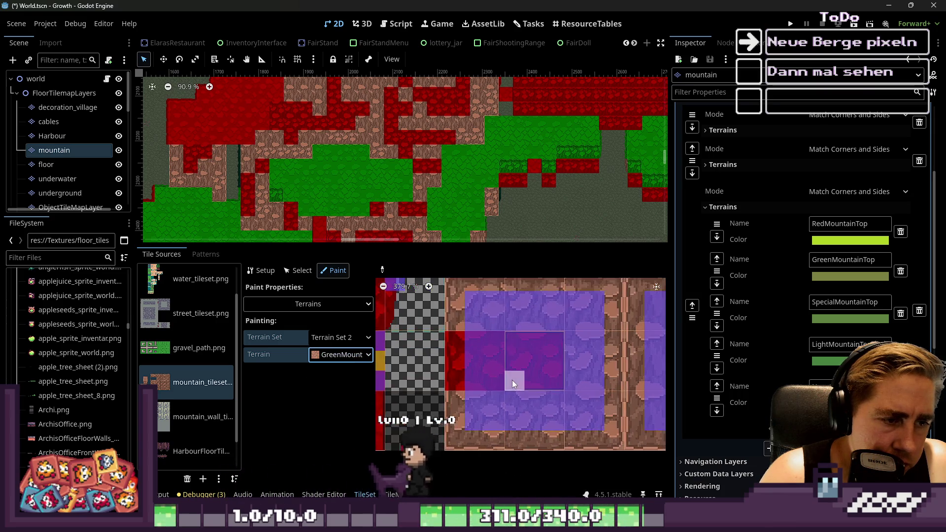
scroll(454, 353, down, 2)
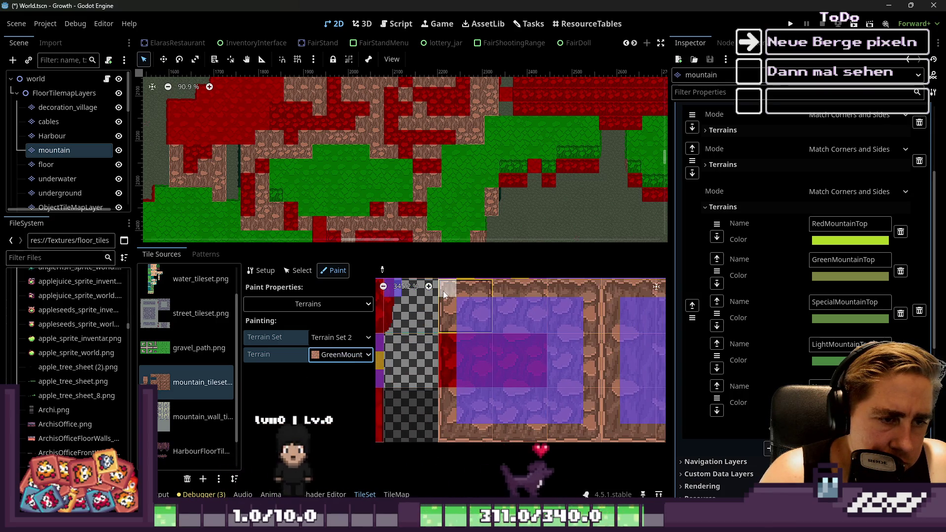
mouse_move(446, 318)
mouse_down()
mouse_move(448, 433)
mouse_move(473, 432)
mouse_up()
drag(544, 432, 579, 431)
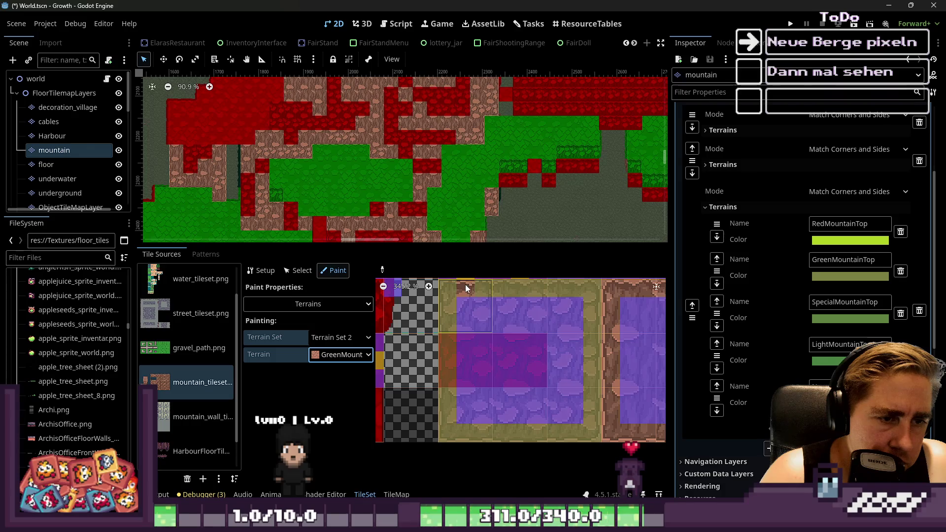
scroll(521, 369, down, 3)
scroll(401, 169, down, 5)
scroll(452, 327, down, 5)
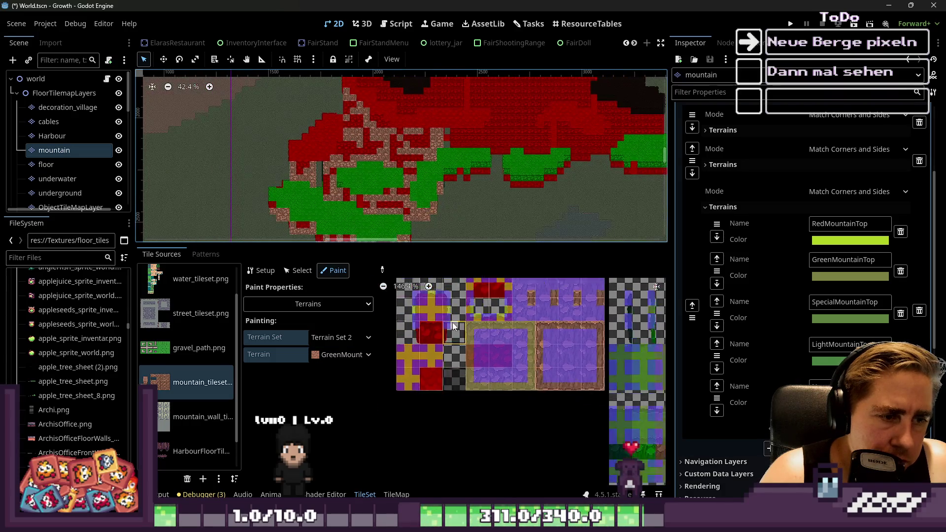
scroll(600, 416, up, 6)
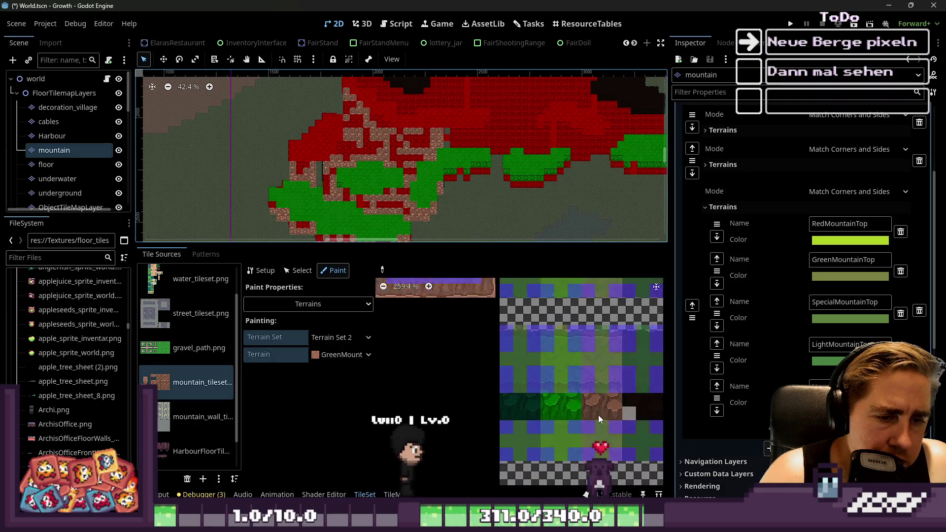
scroll(544, 390, down, 2)
scroll(448, 236, down, 1)
scroll(466, 320, down, 2)
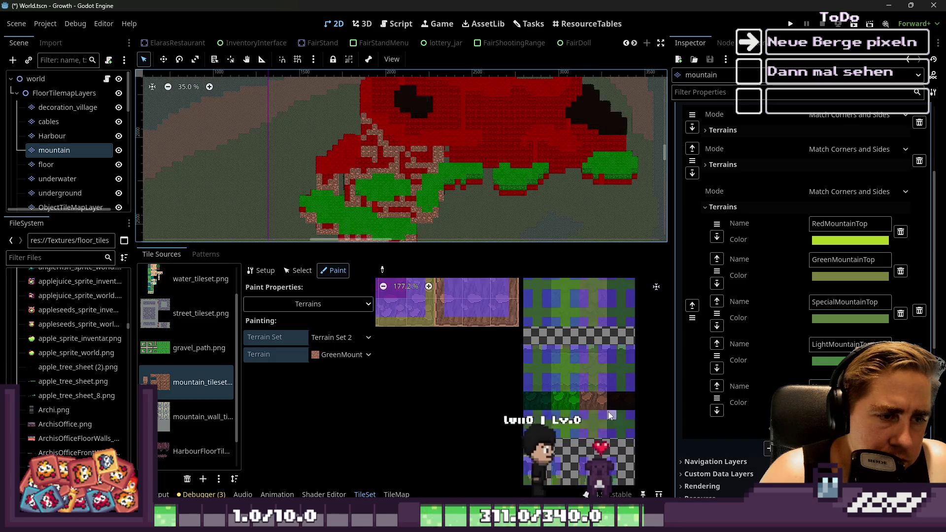
scroll(465, 321, up, 2)
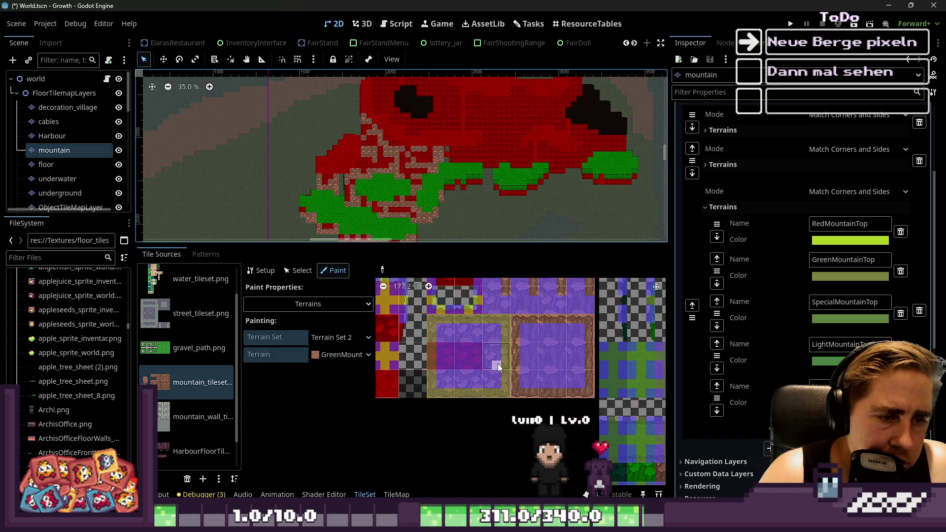
scroll(430, 339, up, 4)
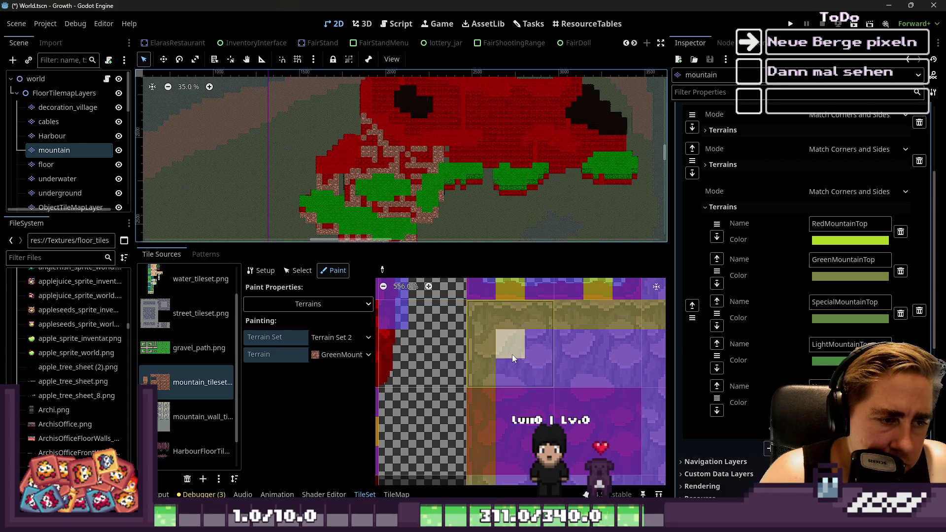
Switch the painting terrain to MountainBorder and look over the atlas tiles.
click(369, 356)
click(359, 453)
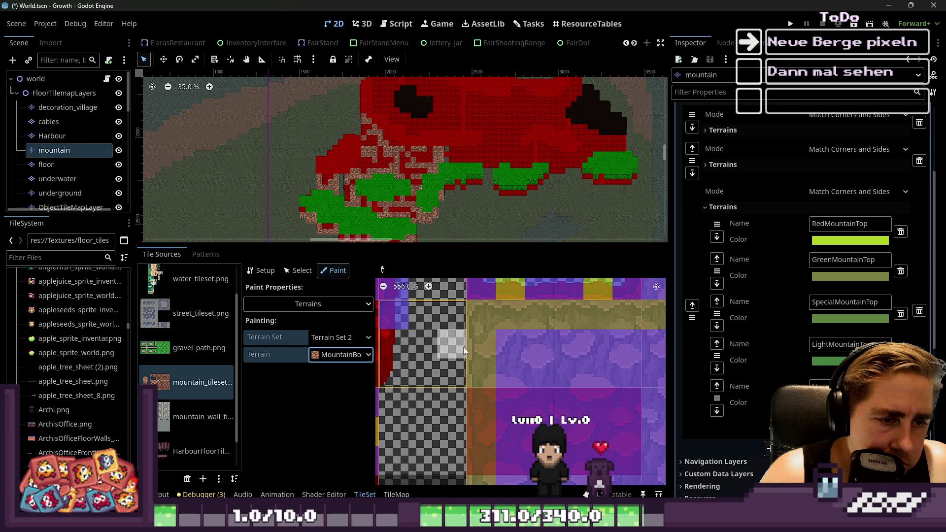
scroll(430, 342, down, 2)
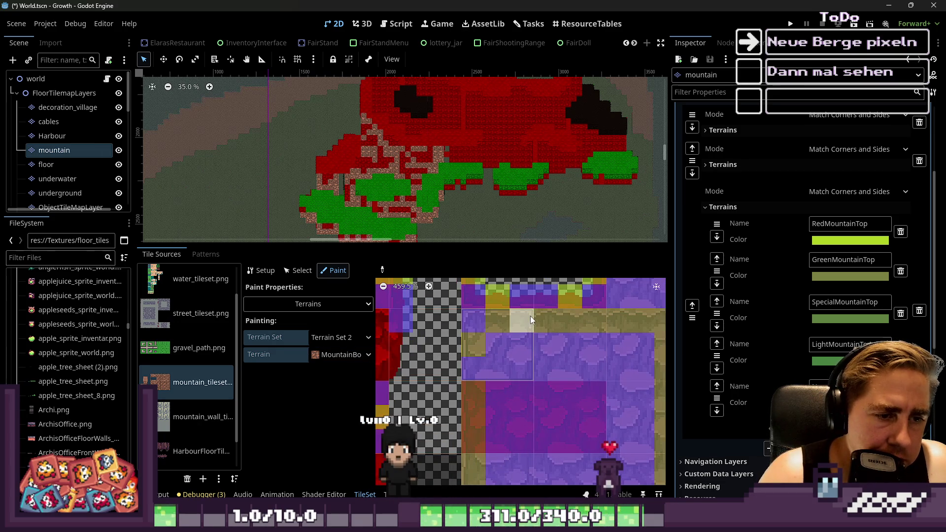
scroll(530, 315, down, 2)
scroll(572, 339, up, 4)
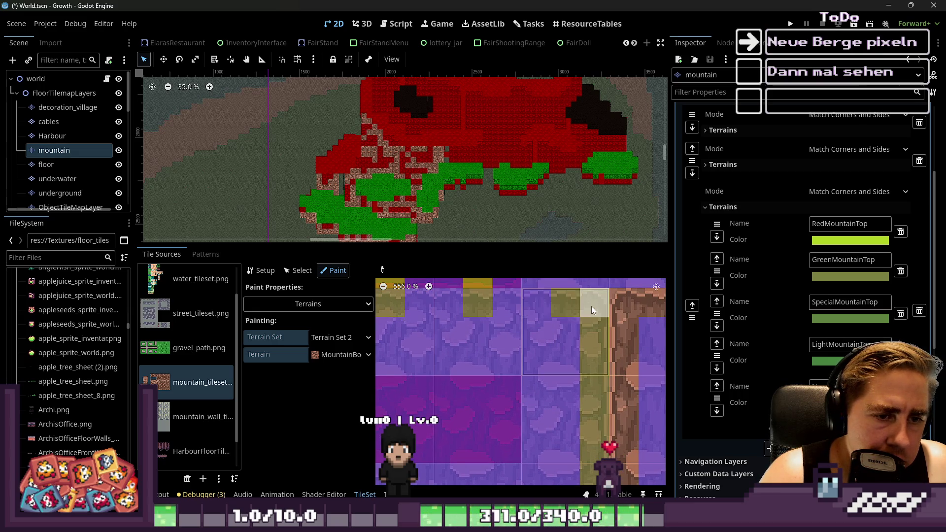
scroll(566, 335, down, 1)
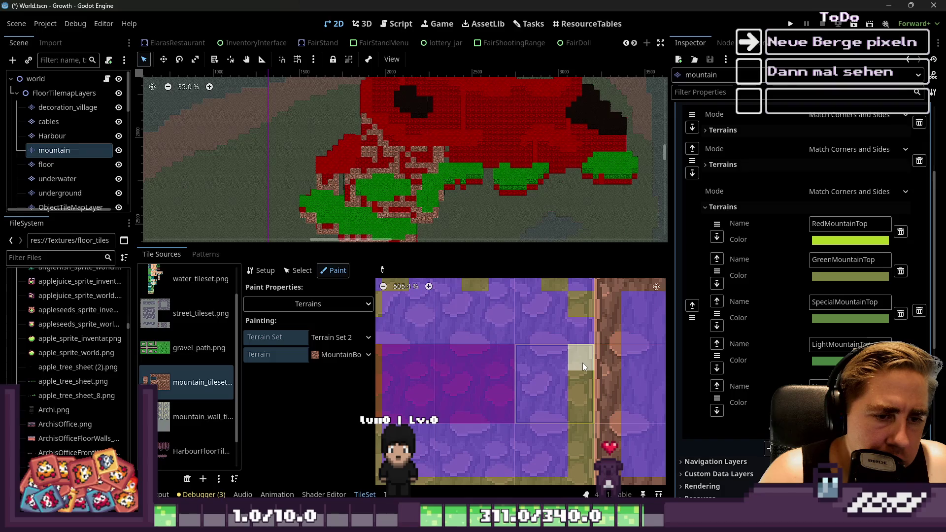
scroll(530, 317, down, 1)
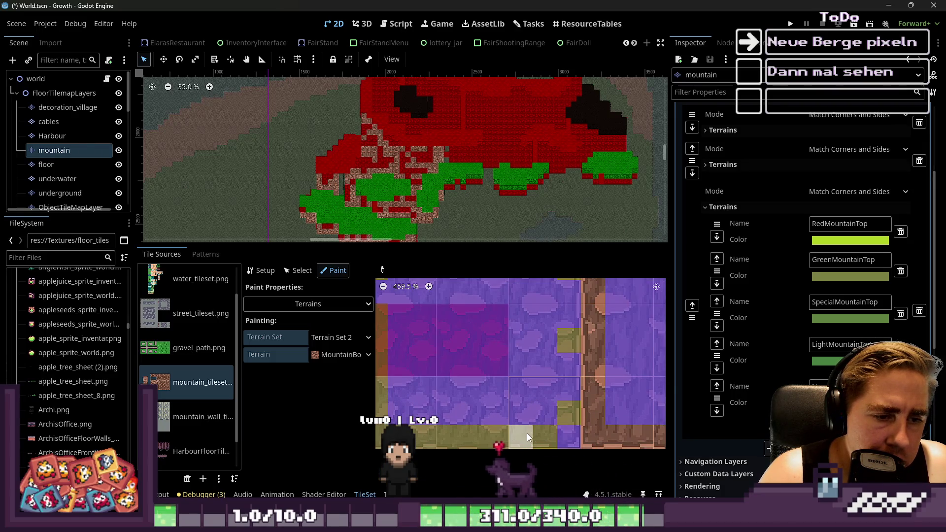
scroll(622, 404, down, 4)
scroll(552, 422, up, 3)
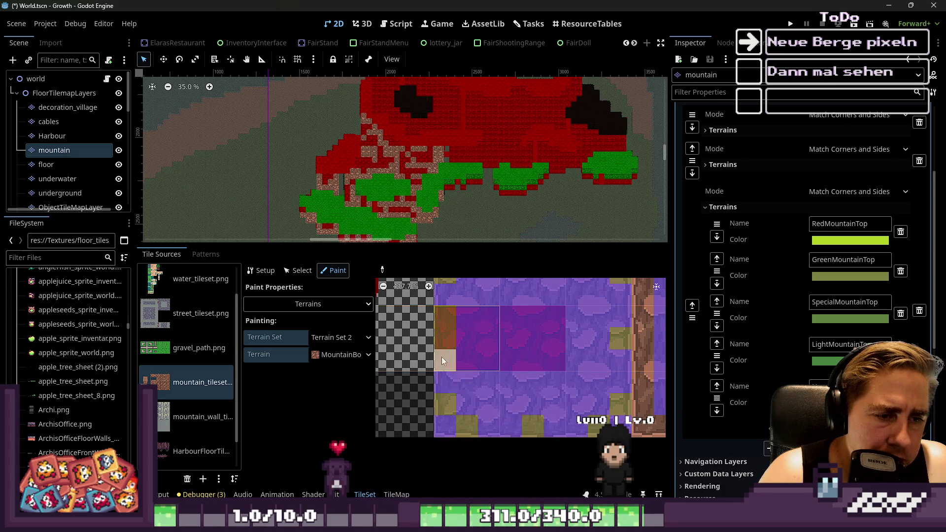
scroll(514, 382, down, 8)
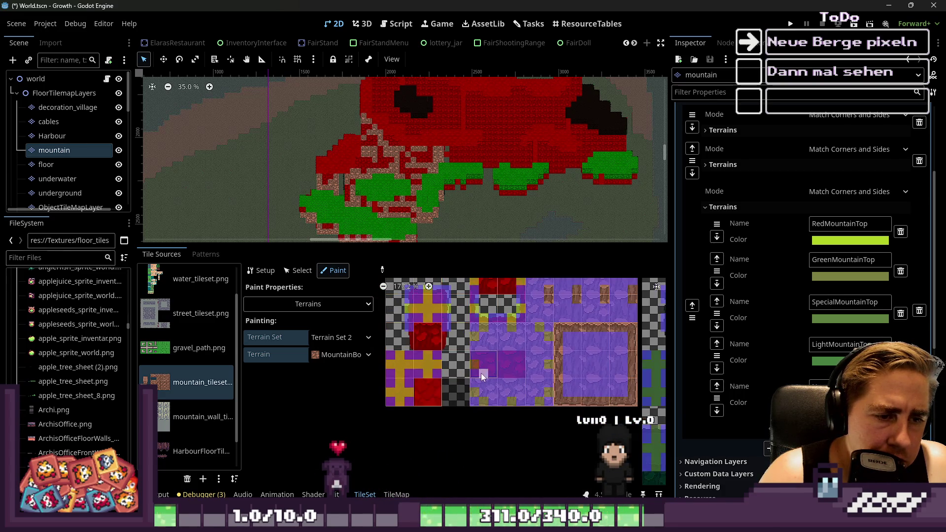
scroll(469, 322, down, 1)
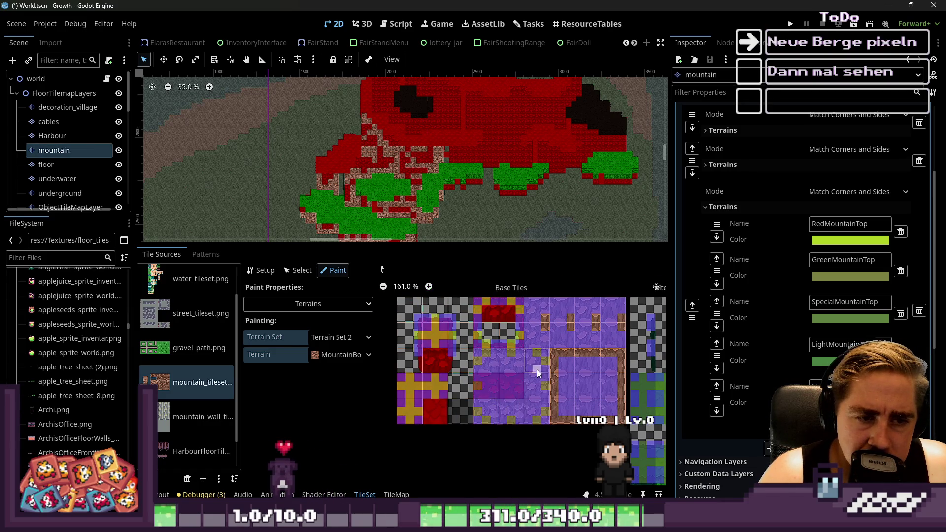
scroll(587, 382, up, 5)
scroll(570, 372, up, 1)
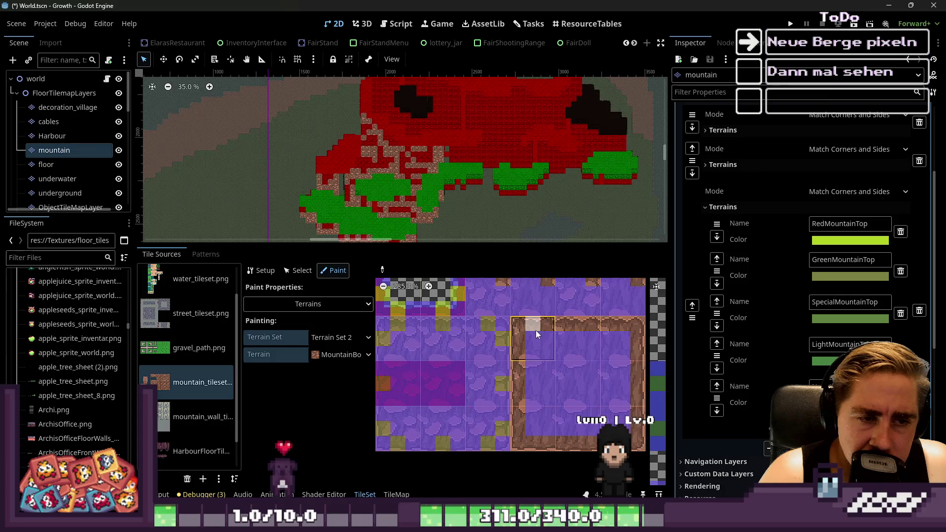
scroll(547, 325, up, 2)
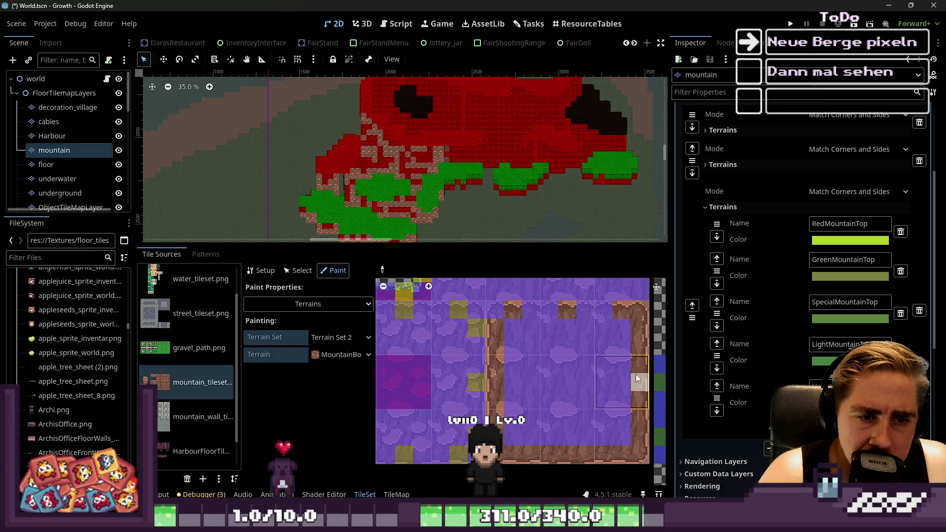
Add a MountainBorder bit on the top-right tile and clear stray bits along the bottom row and stump strip.
click(641, 329)
click(642, 464)
drag(597, 465, 505, 464)
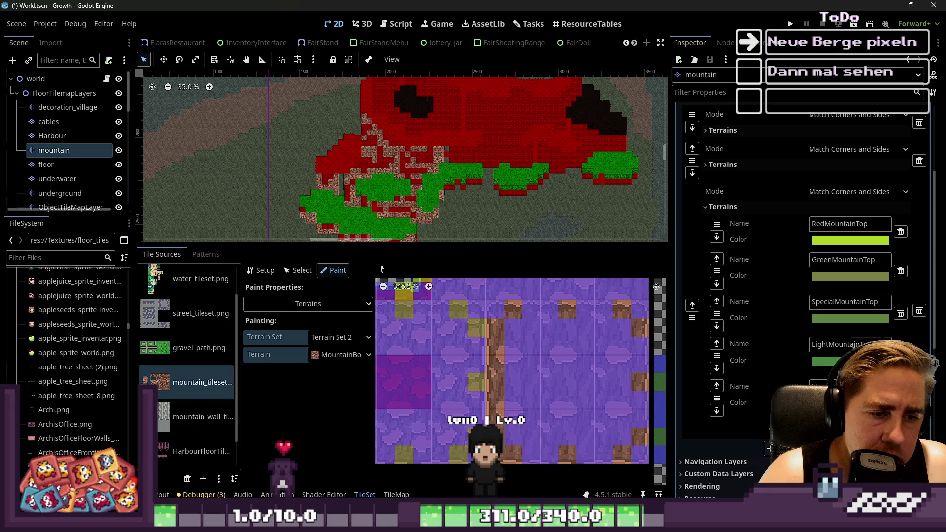
drag(493, 418, 489, 372)
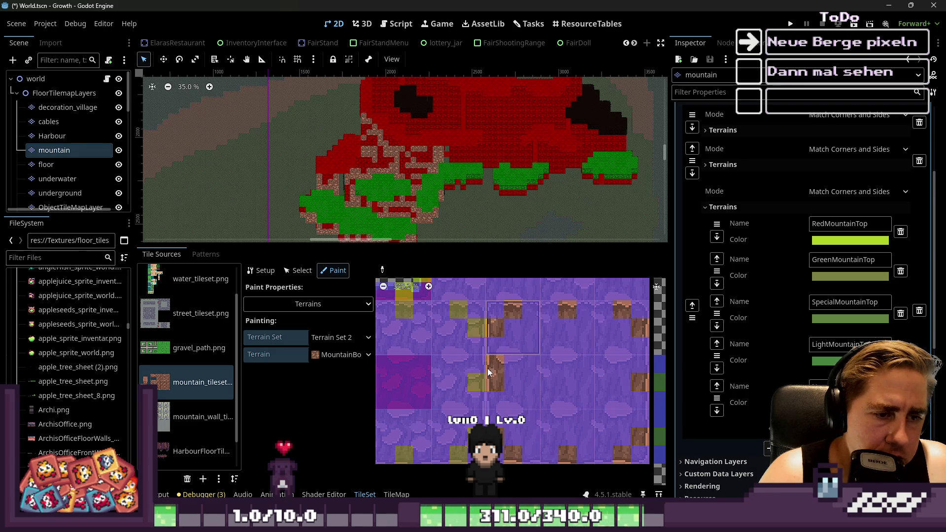
click(345, 355)
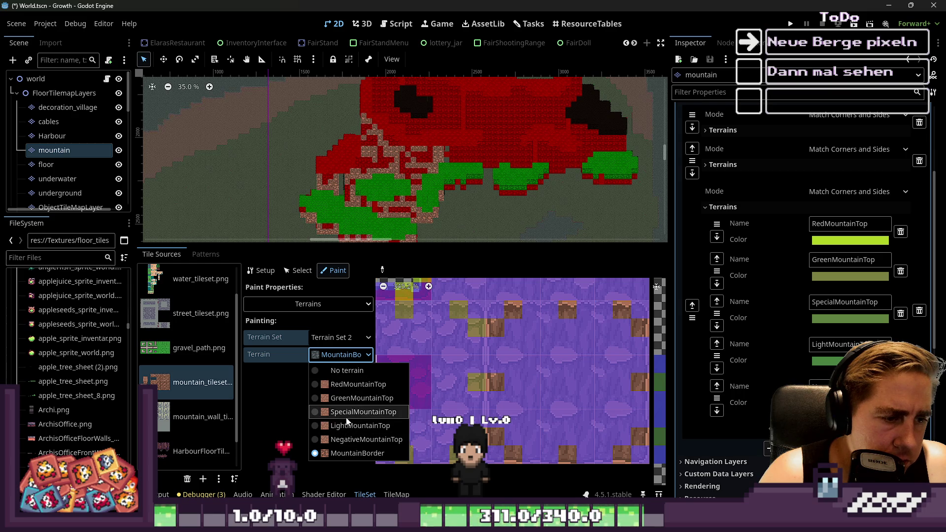
Switch to GreenMountainTop and mark the tiles' top edges with its bits.
click(344, 399)
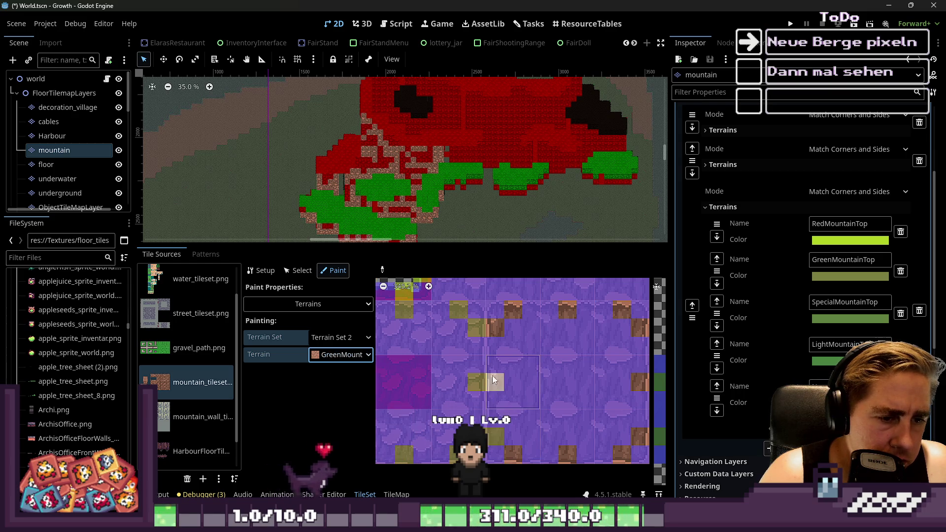
mouse_move(509, 320)
mouse_down()
mouse_move(581, 311)
mouse_move(638, 325)
mouse_move(639, 436)
mouse_move(622, 454)
mouse_move(519, 459)
mouse_up()
scroll(518, 459, down, 5)
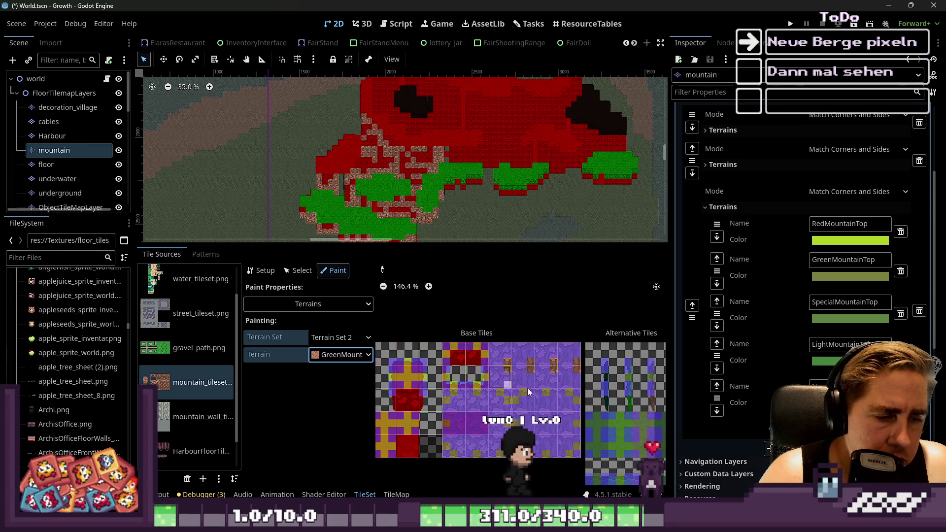
scroll(476, 421, up, 6)
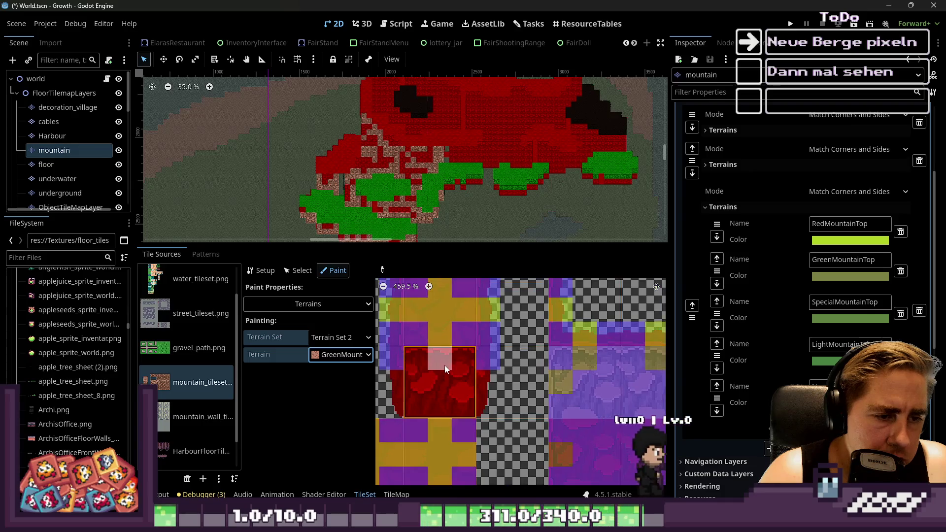
scroll(433, 360, down, 5)
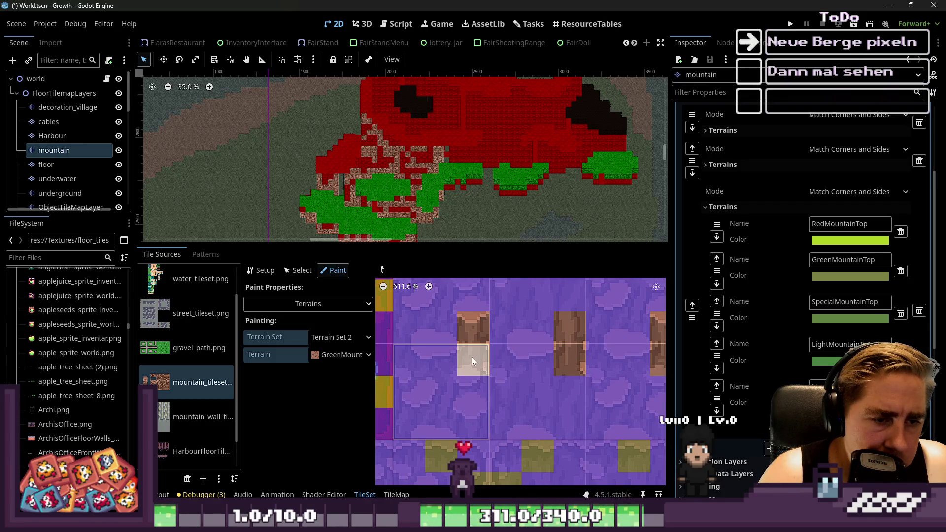
Mark the stump tiles as GreenMountainTop, then return to the Select tool.
click(472, 334)
click(569, 351)
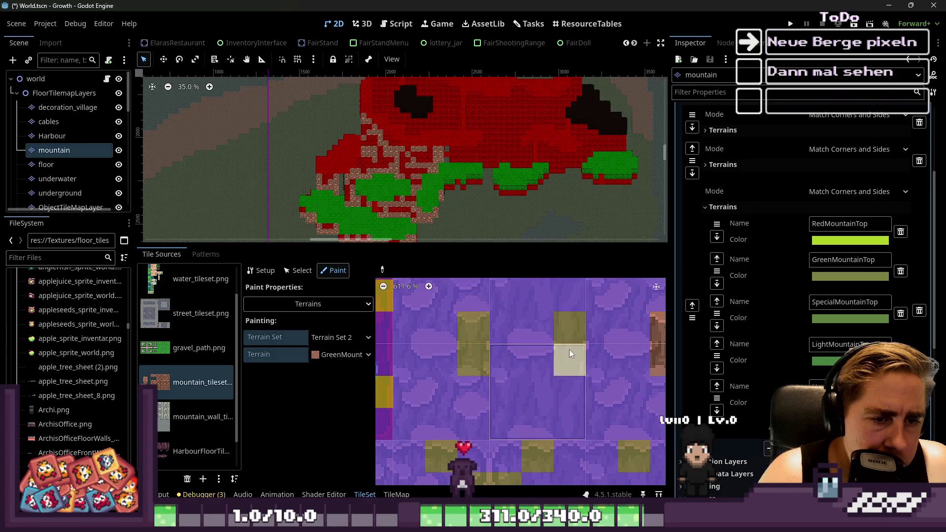
click(568, 331)
scroll(578, 344, down, 1)
scroll(606, 345, down, 2)
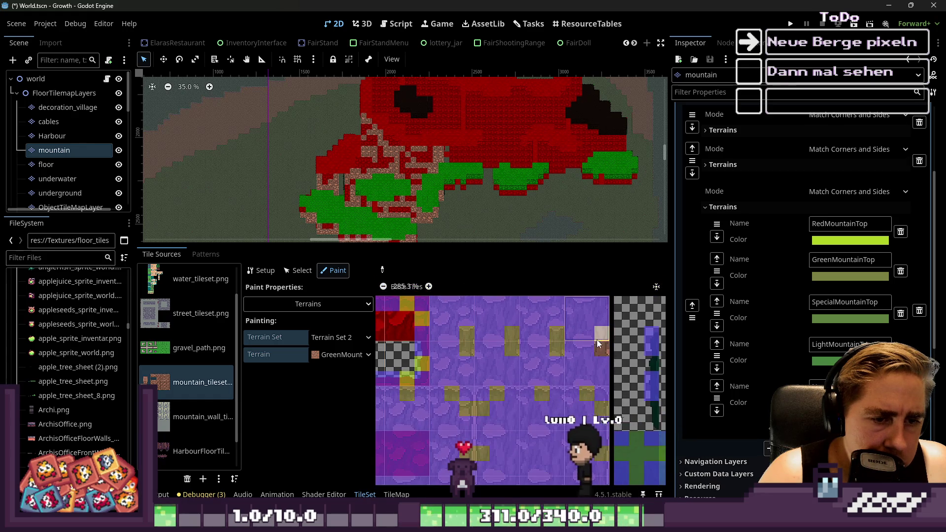
scroll(542, 355, down, 2)
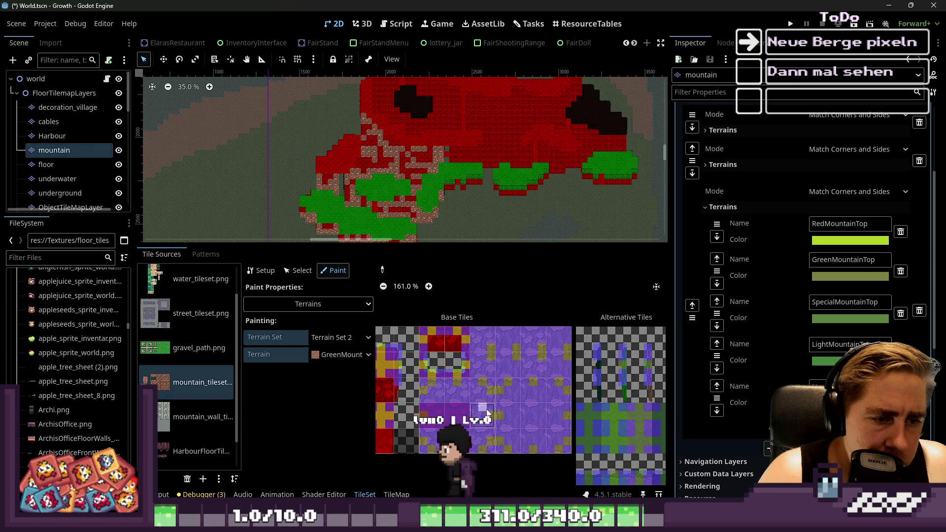
click(300, 270)
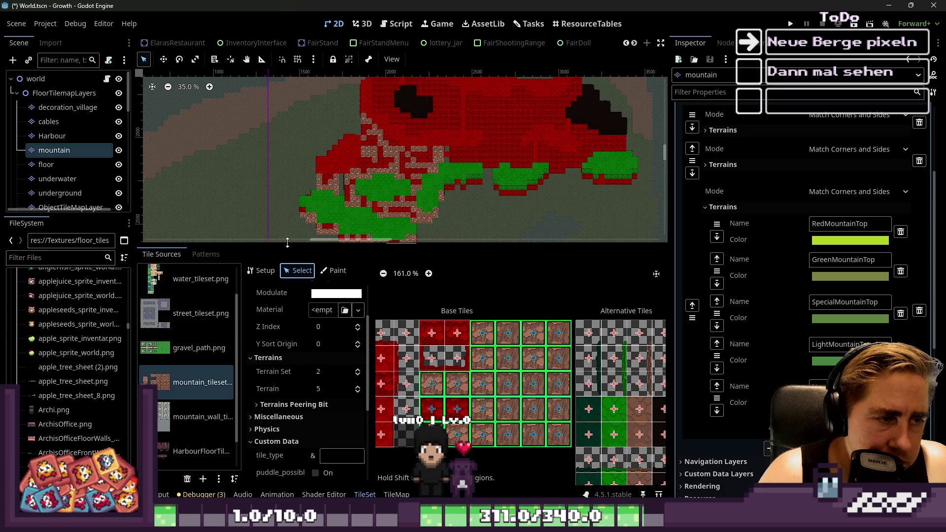
In the TileMap editor, set up the Rectangle tool with the MountainBorder terrain.
scroll(402, 195, down, 2)
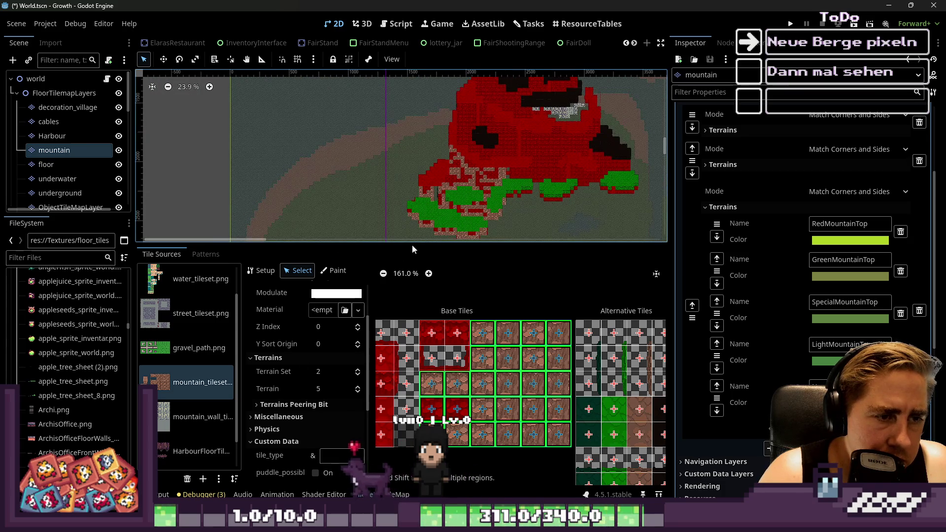
drag(412, 244, 432, 387)
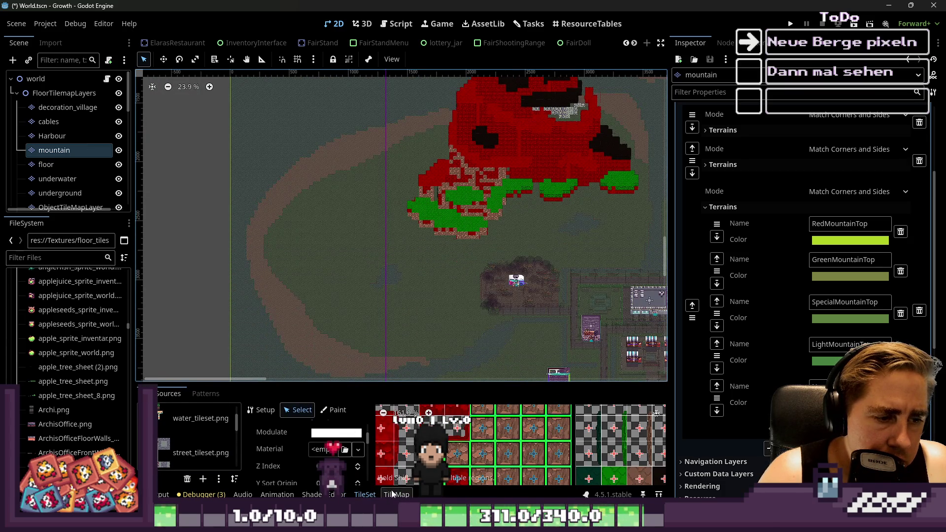
click(393, 494)
click(292, 395)
scroll(178, 451, down, 3)
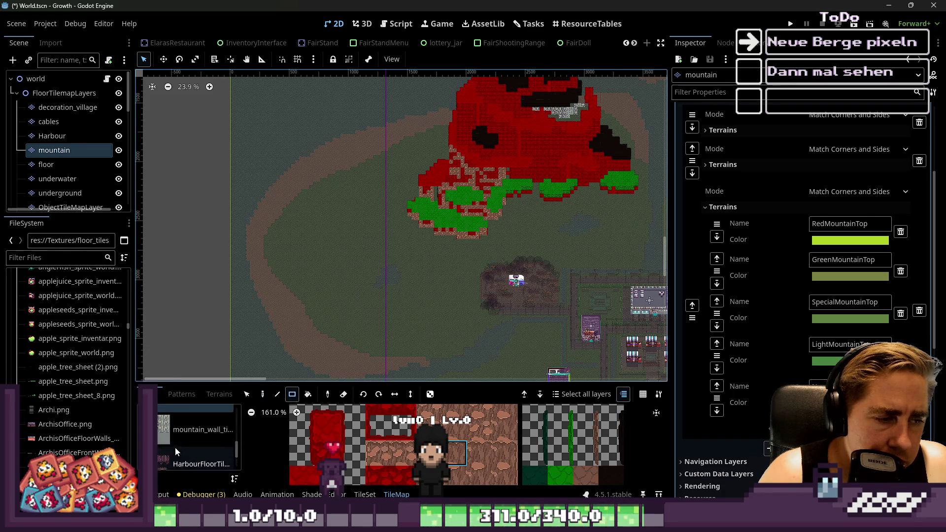
click(178, 449)
click(232, 394)
scroll(199, 451, down, 3)
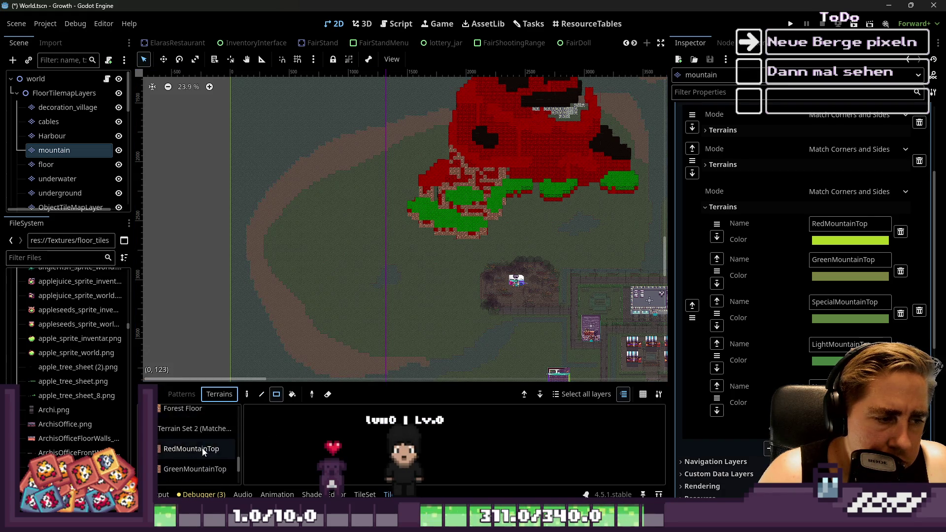
click(196, 469)
scroll(466, 233, up, 10)
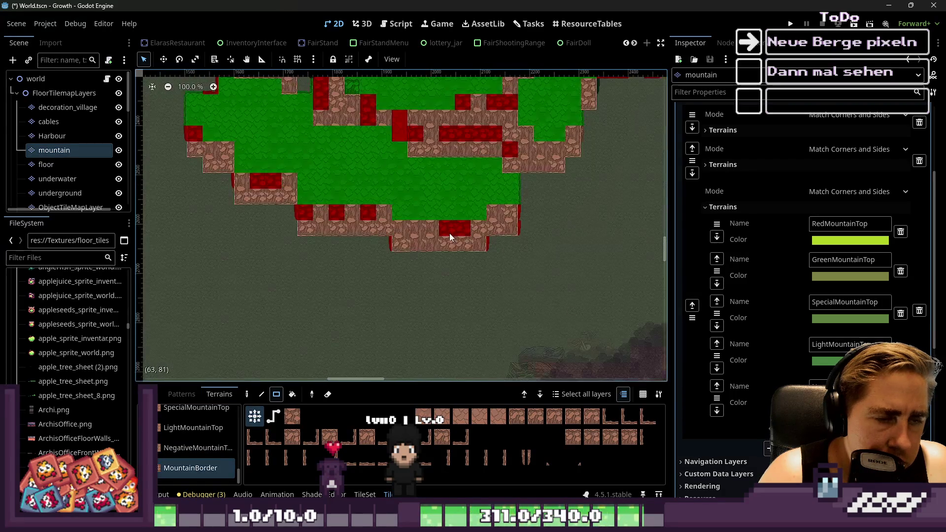
Try several MountainBorder cliff rectangles below the mountain top, undoing each attempt.
mouse_move(479, 234)
mouse_down()
mouse_move(438, 247)
mouse_move(352, 244)
mouse_up()
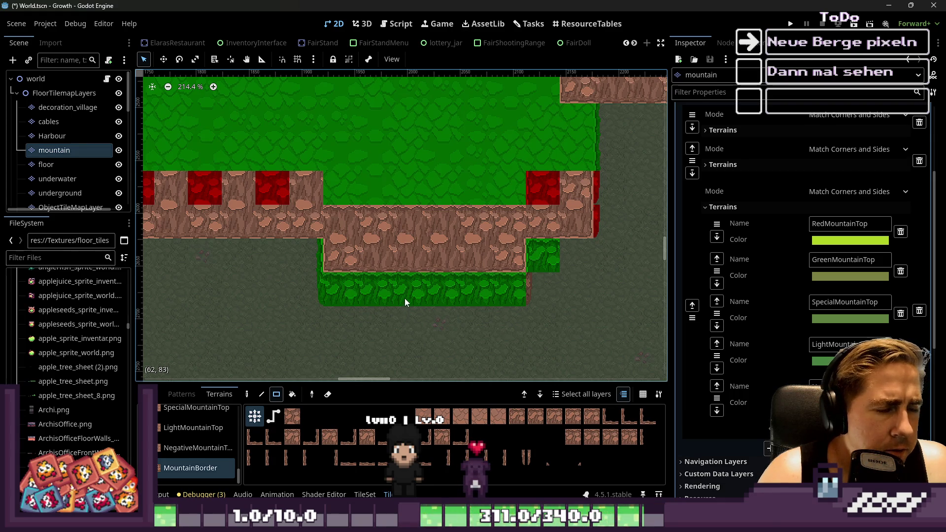
key(ctrl+z)
scroll(488, 237, up, 1)
drag(512, 222, 327, 217)
mouse_move(500, 262)
mouse_down()
mouse_move(284, 226)
mouse_move(458, 254)
mouse_move(488, 248)
mouse_move(312, 223)
mouse_up()
key(ctrl+z)
key(ctrl+z)
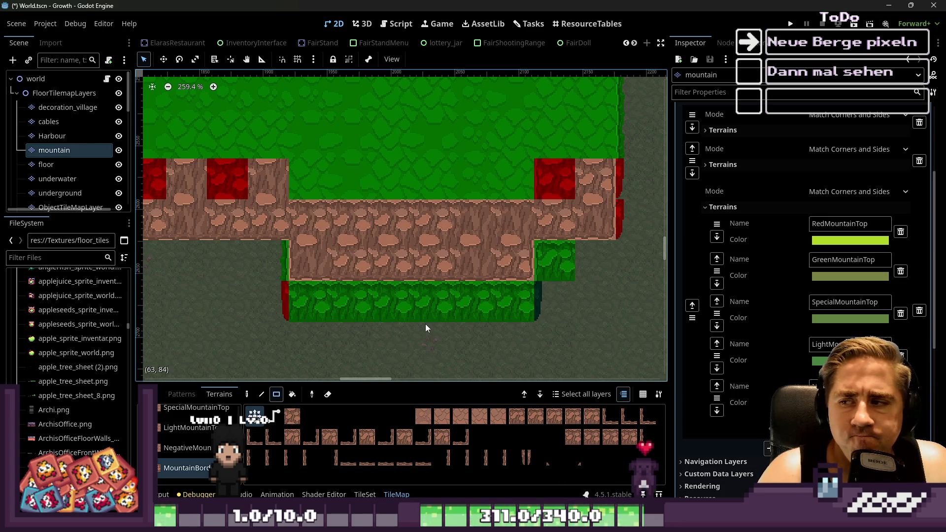
key(ctrl+z)
Paint a two-row MountainBorder cliff block under the green top and repaint the top-right block.
drag(498, 264, 383, 239)
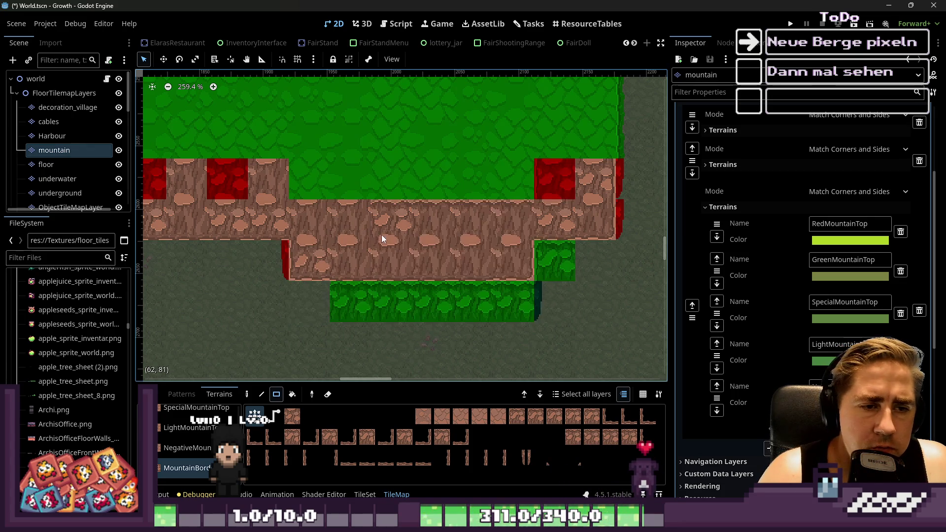
key(ctrl+z)
mouse_move(496, 261)
mouse_down()
mouse_move(451, 226)
mouse_move(376, 286)
mouse_up()
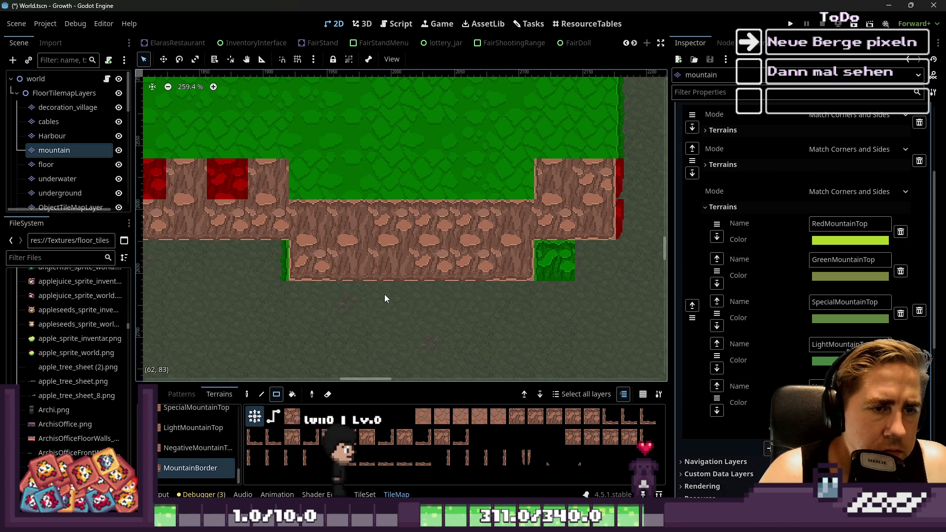
key(ctrl+z)
drag(587, 179, 546, 217)
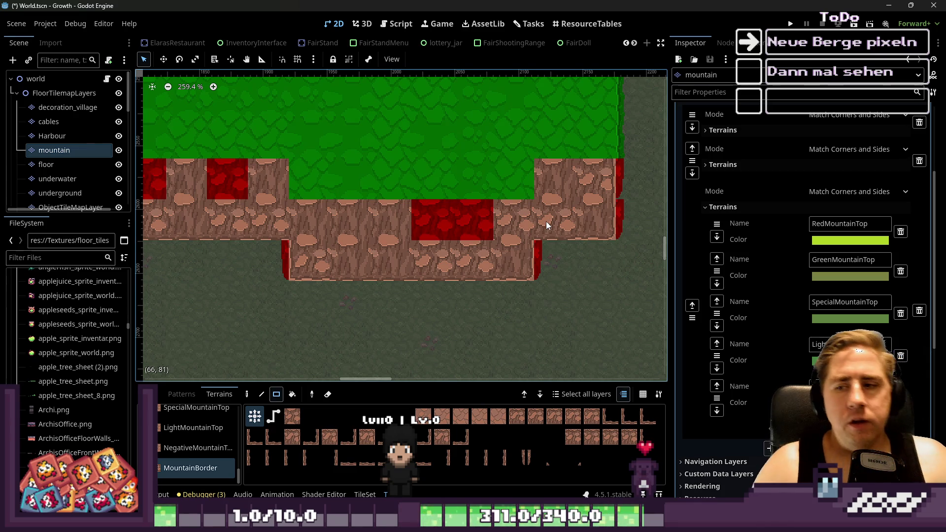
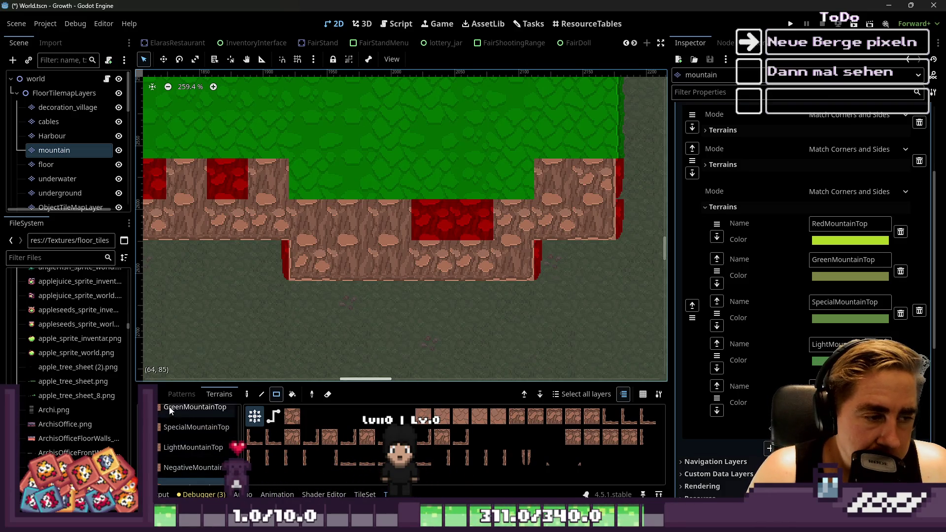
View the tilemap's saved patterns and resize the tilemap panel.
click(181, 395)
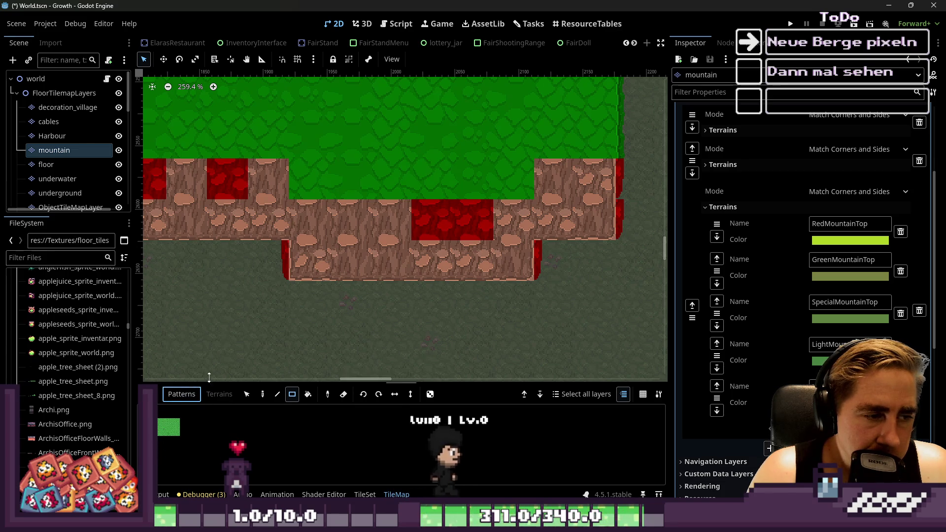
drag(208, 384, 217, 180)
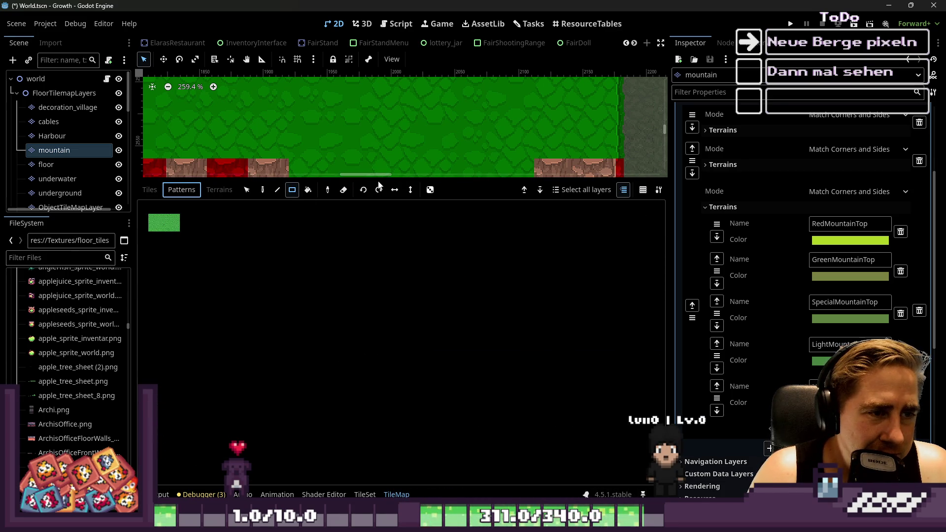
drag(379, 178, 380, 295)
Select the MountainBorder terrain, then show the tileset's tile sources.
click(219, 305)
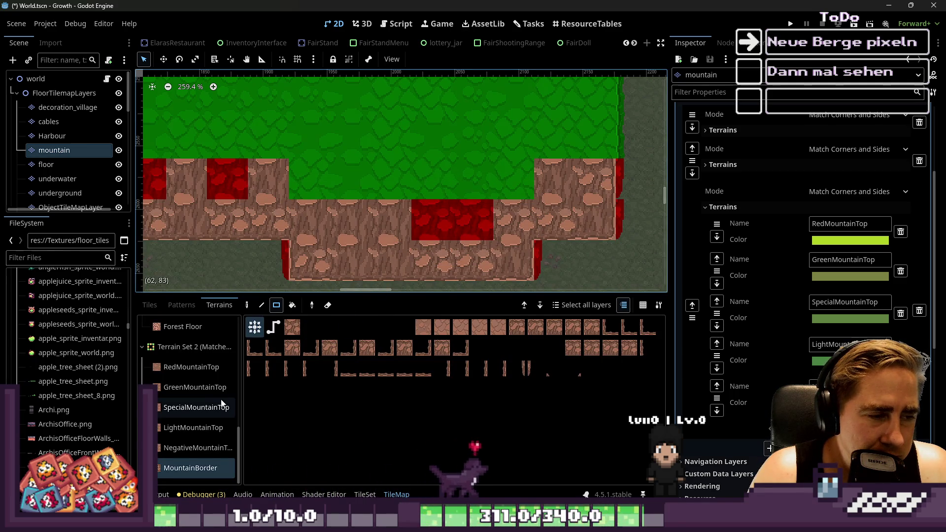
scroll(216, 396, up, 5)
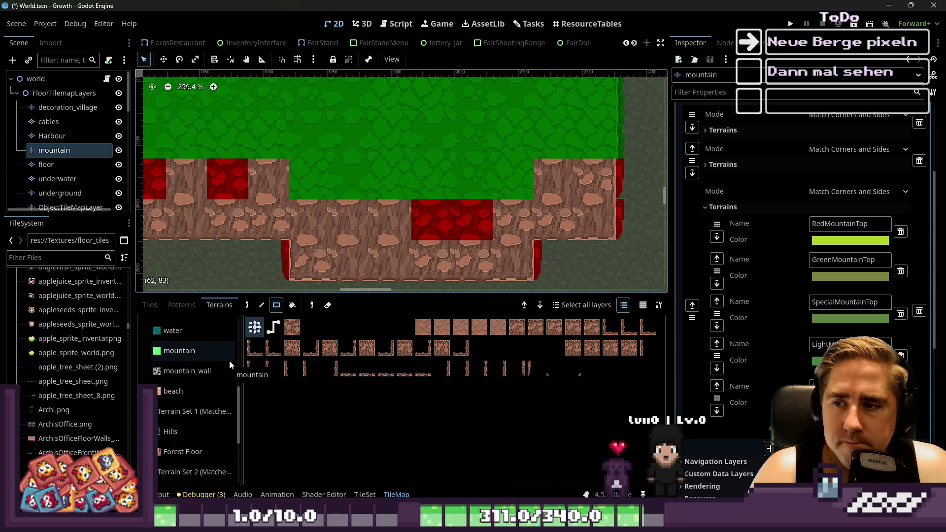
scroll(215, 400, down, 5)
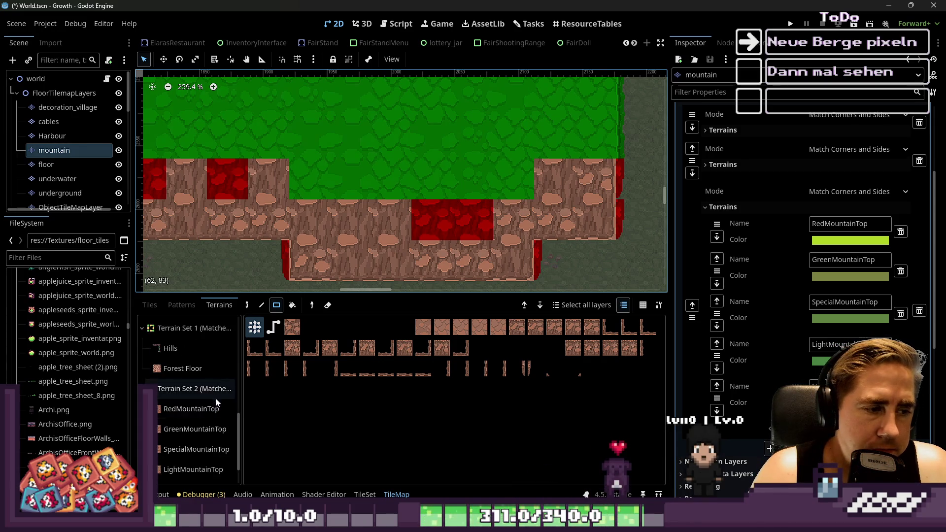
click(188, 469)
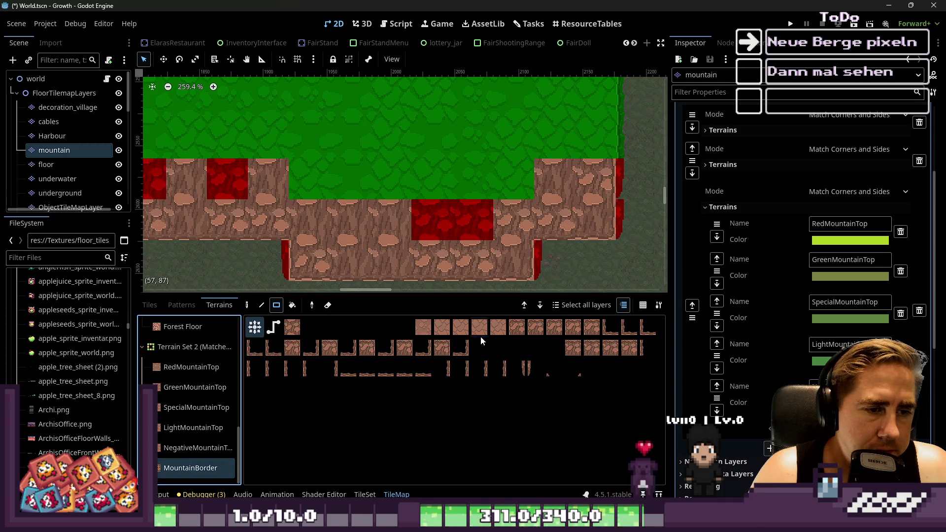
click(150, 305)
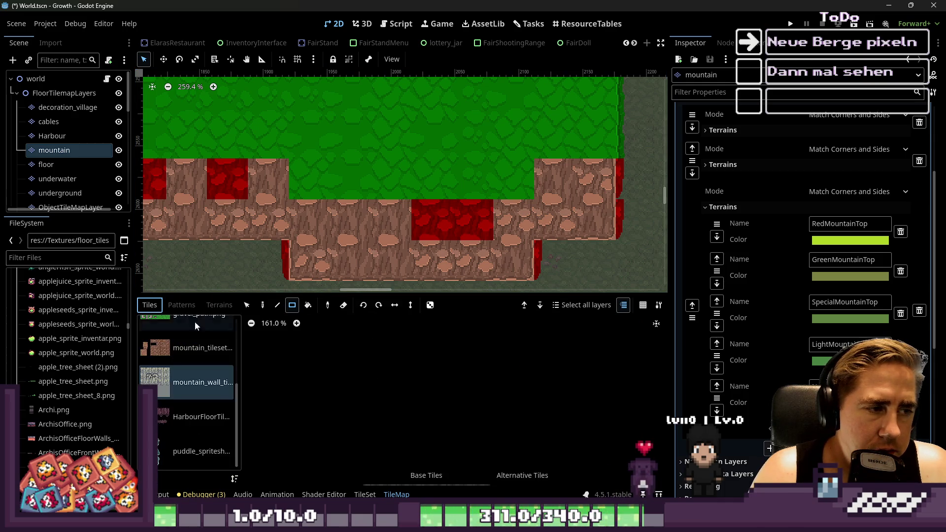
Enlarge the panel and open mountain_tileset.png's atlas tiles in the TileSet editor.
drag(249, 293, 249, 91)
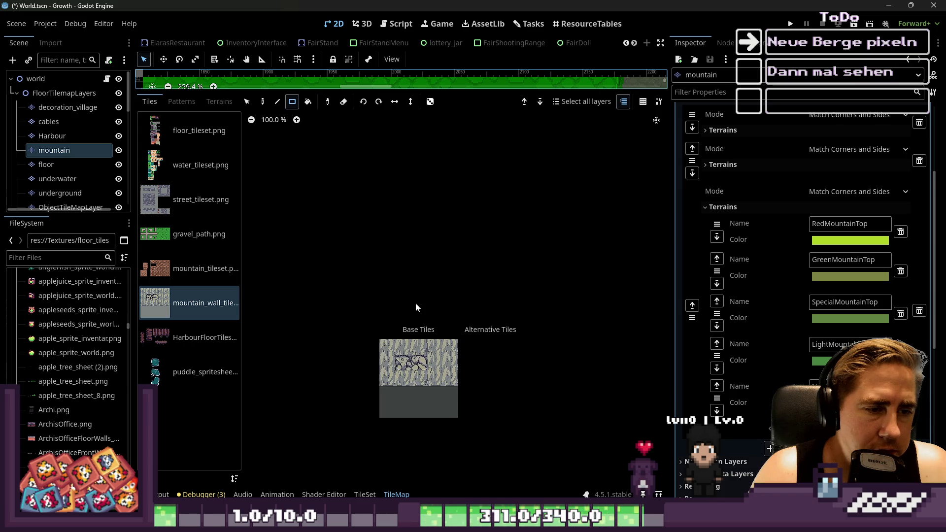
click(192, 282)
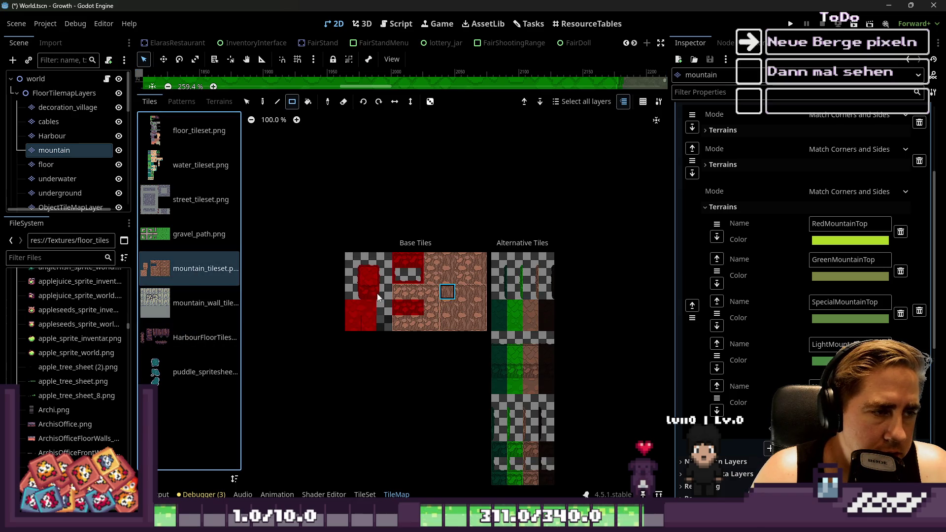
scroll(499, 306, up, 5)
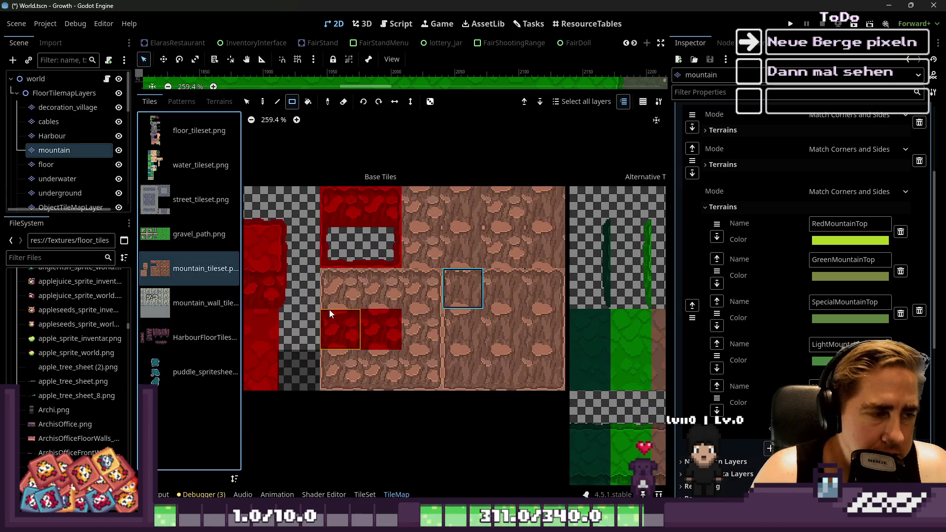
double_click(463, 289)
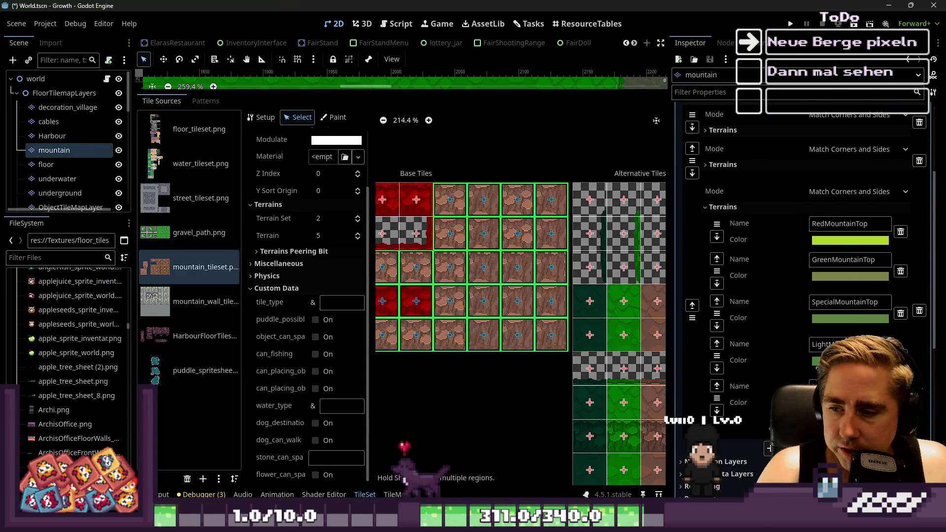
key(super+d)
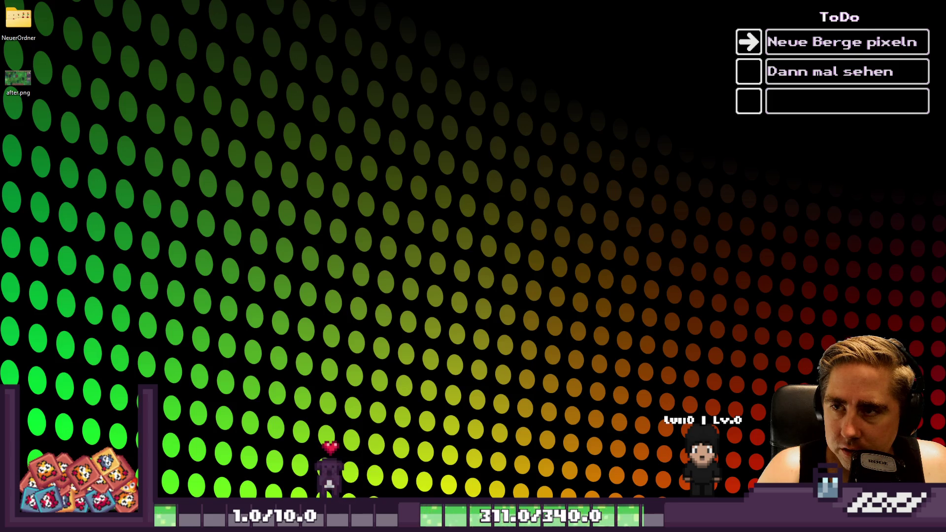
key(super+d)
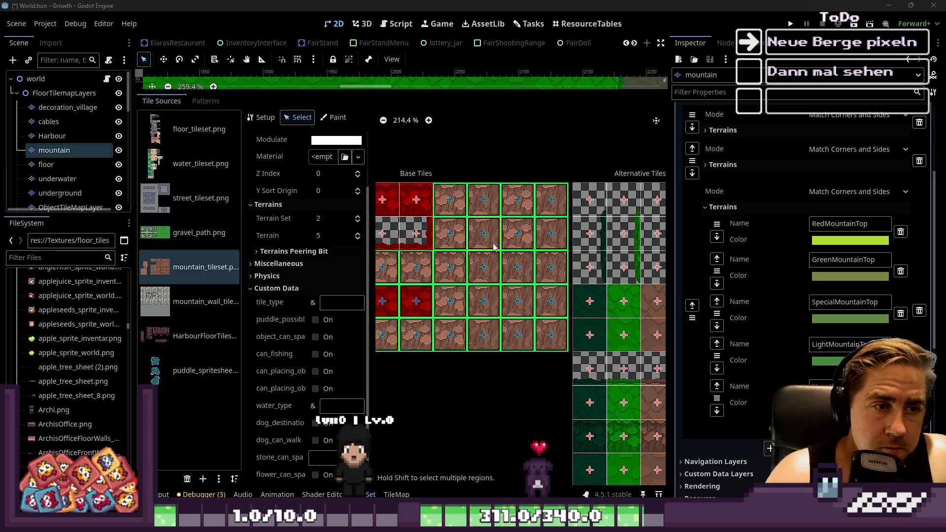
scroll(493, 247, down, 5)
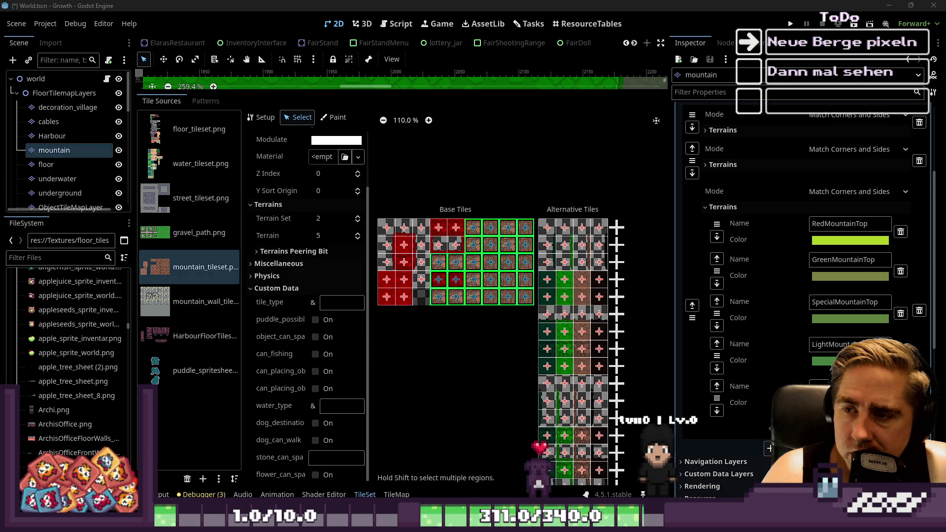
key(alt+Tab)
scroll(690, 232, down, 1)
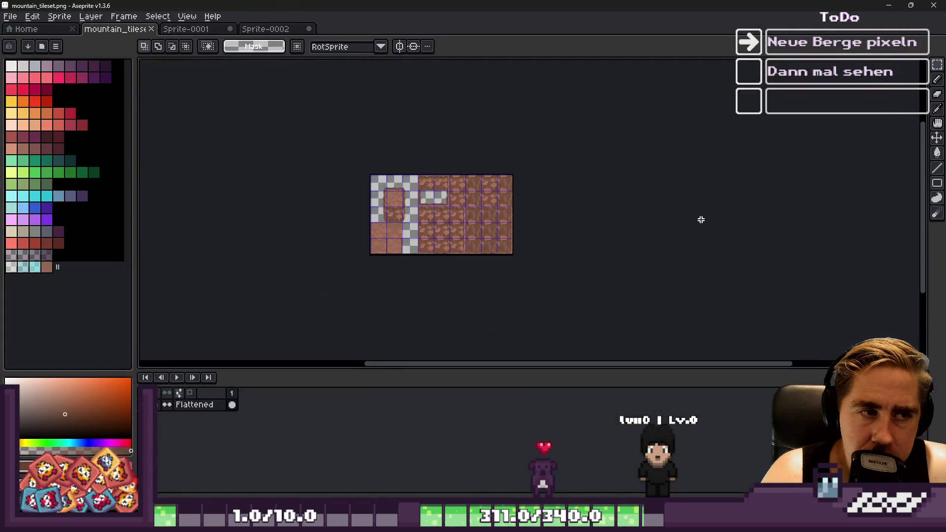
scroll(439, 238, up, 3)
scroll(713, 318, down, 2)
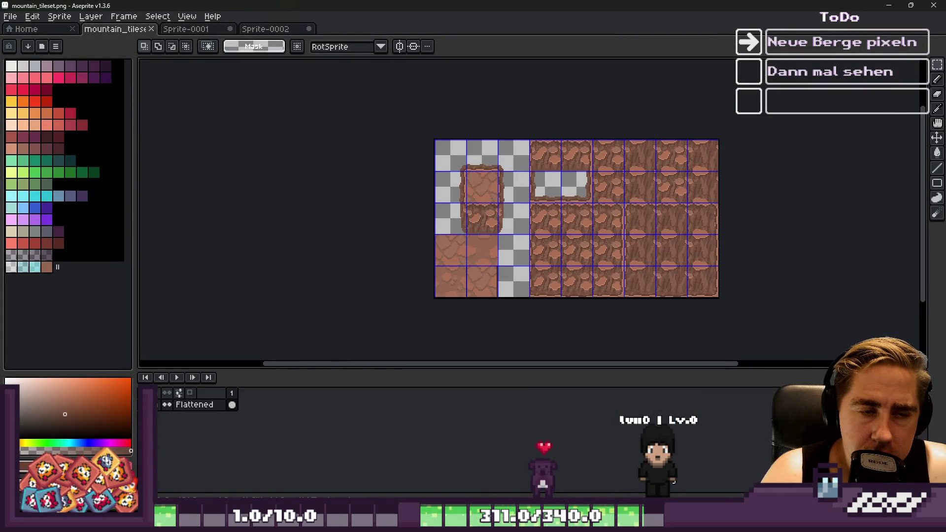
key(alt+Tab)
scroll(499, 309, up, 1)
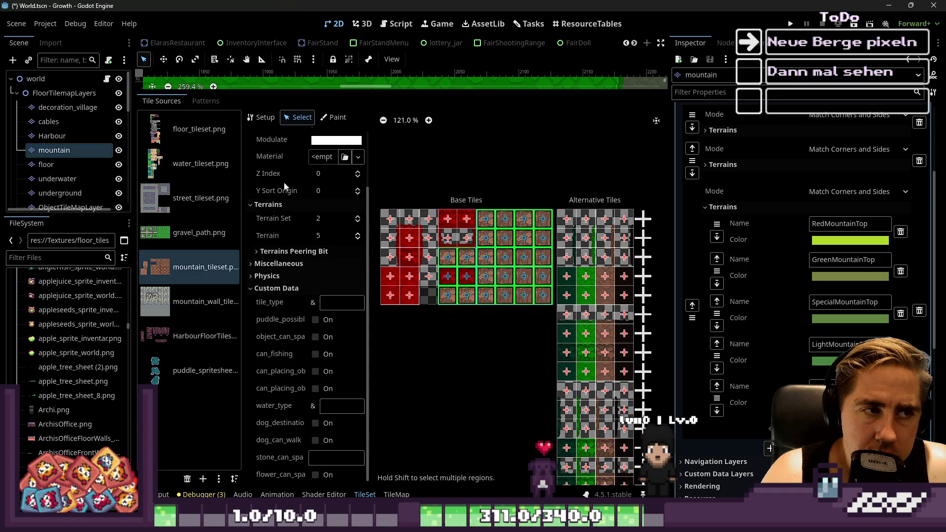
Move the atlas from Setup to Paint mode to view Terrain Set 2 painting.
click(275, 121)
scroll(420, 251, up, 2)
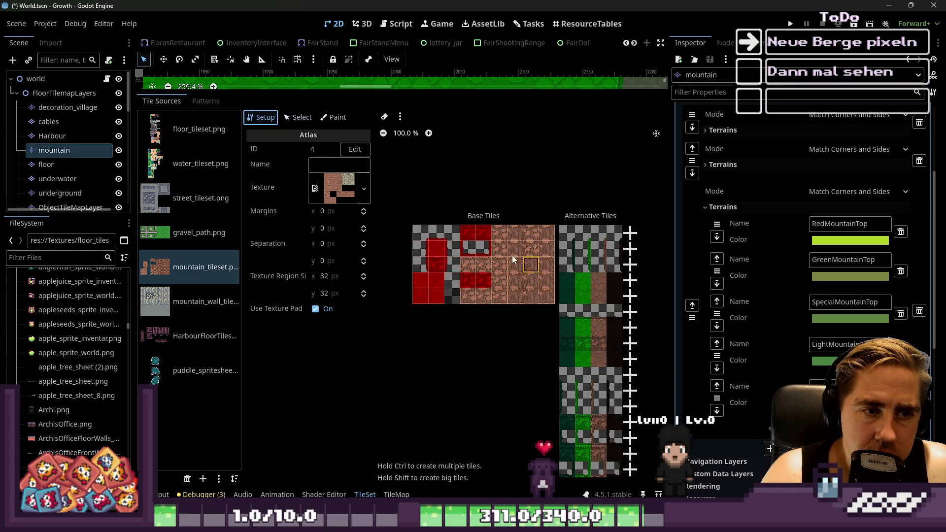
click(334, 118)
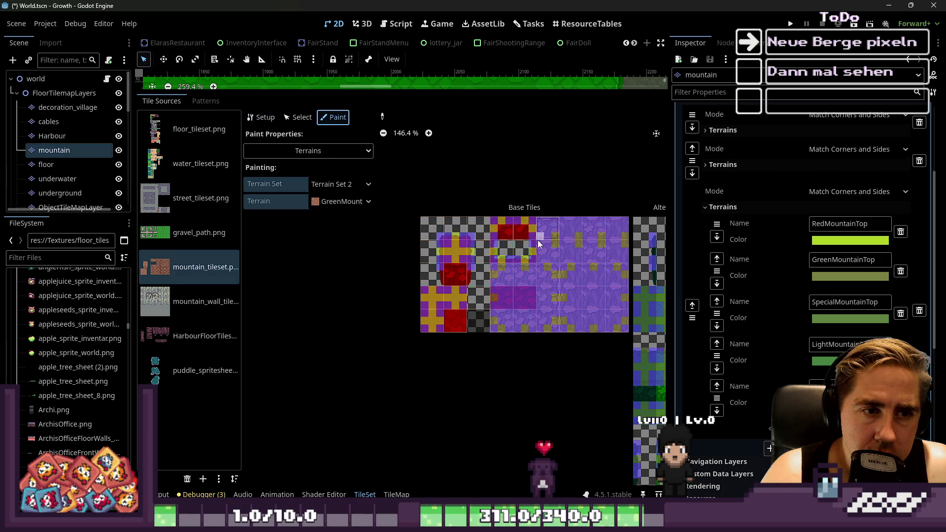
scroll(548, 212, up, 1)
Screenshot the terrain-painted atlas and return to the tilemap's terrain palette.
key(super+shift+s)
drag(401, 200, 644, 367)
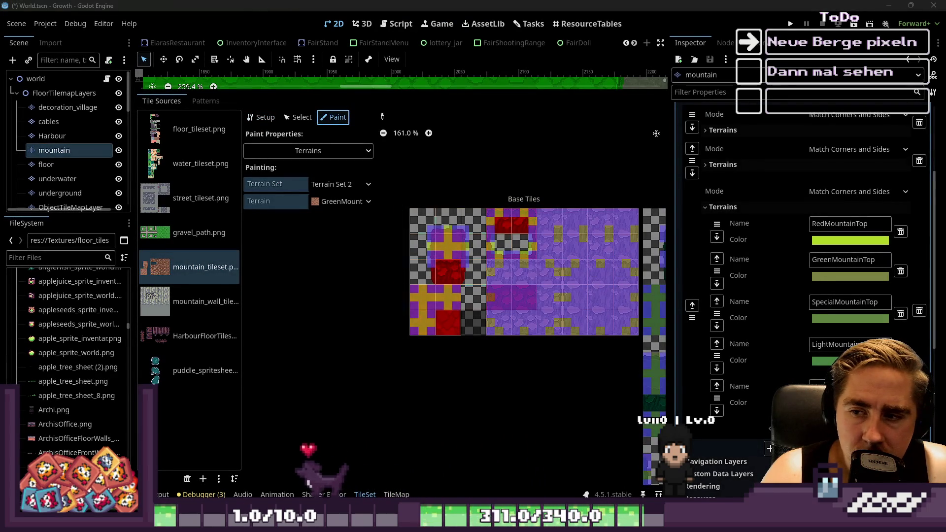
click(397, 494)
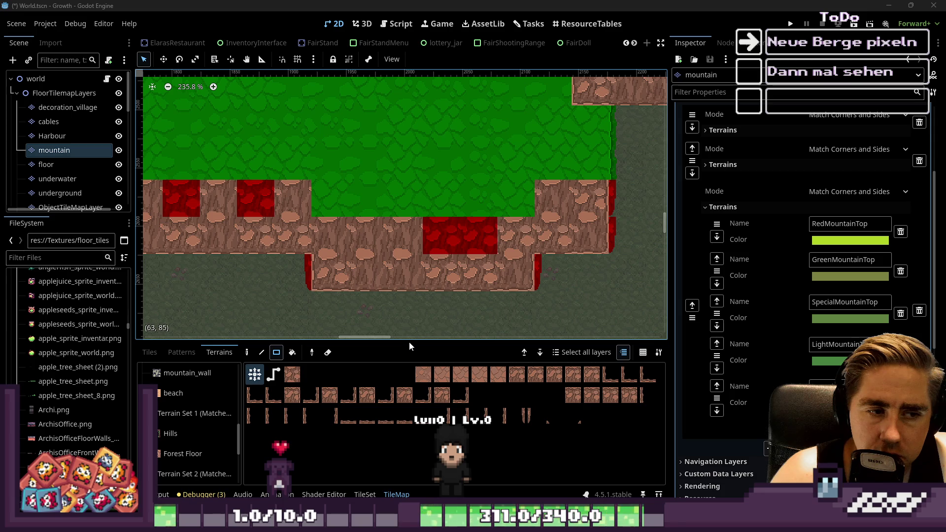
Enlarge the tilemap panel and display the mountain_tileset.png atlas in the Tiles palette.
drag(408, 340, 407, 175)
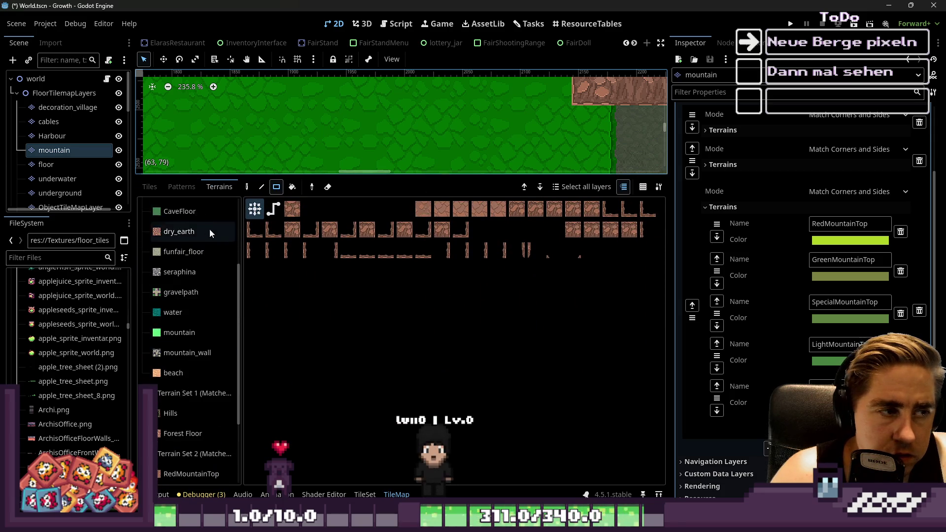
click(173, 187)
click(149, 187)
scroll(394, 380, up, 4)
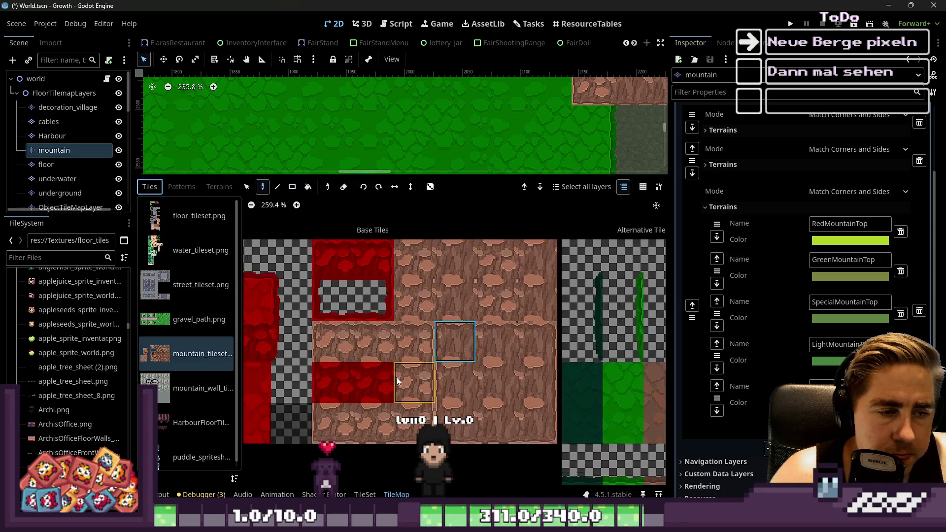
scroll(477, 348, down, 2)
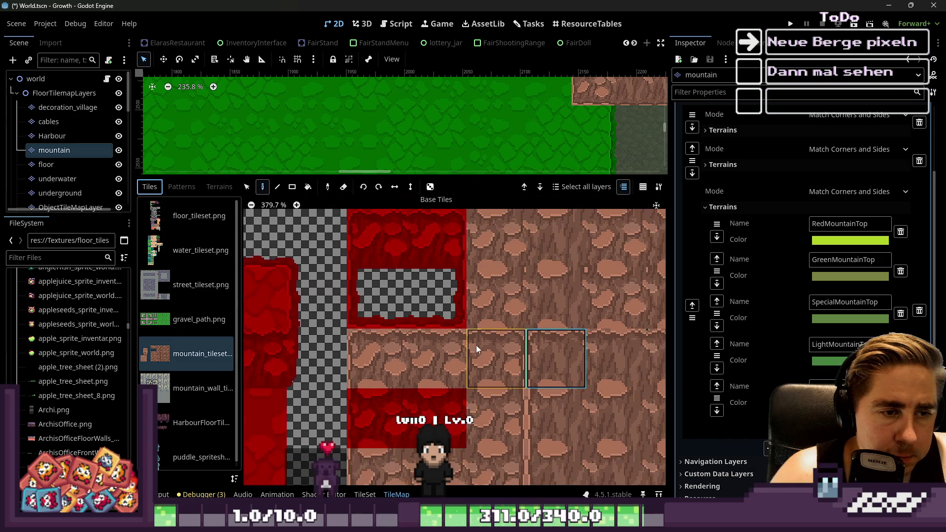
scroll(543, 301, down, 2)
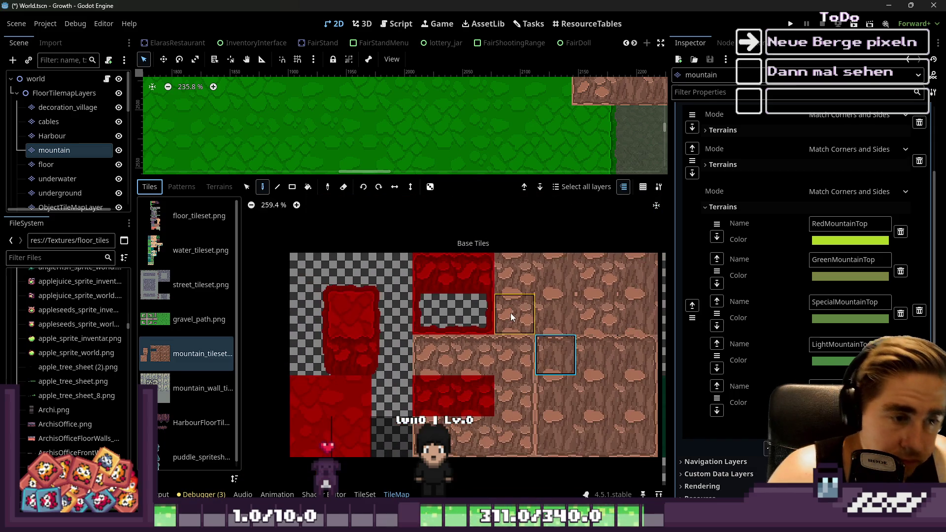
scroll(451, 407, up, 3)
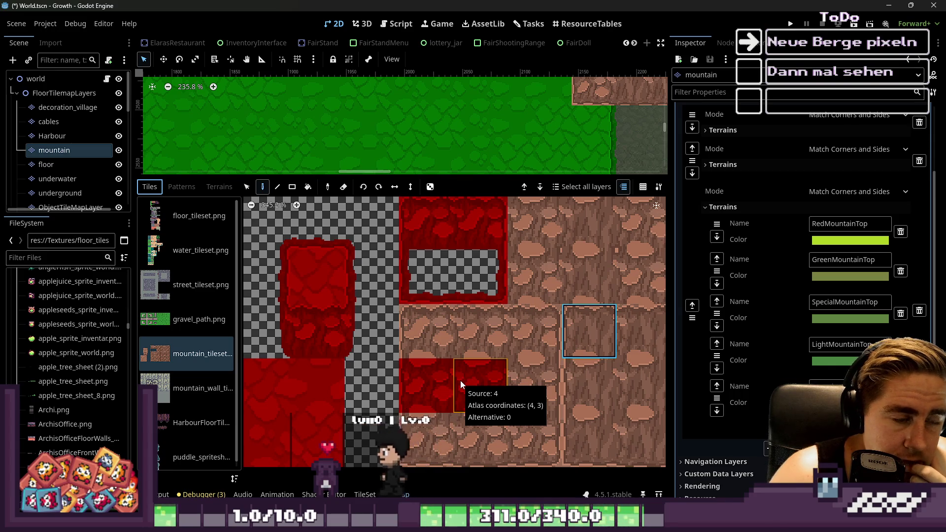
In the TileSet editor, choose Modulate as the paint property and set its colour to white.
click(366, 495)
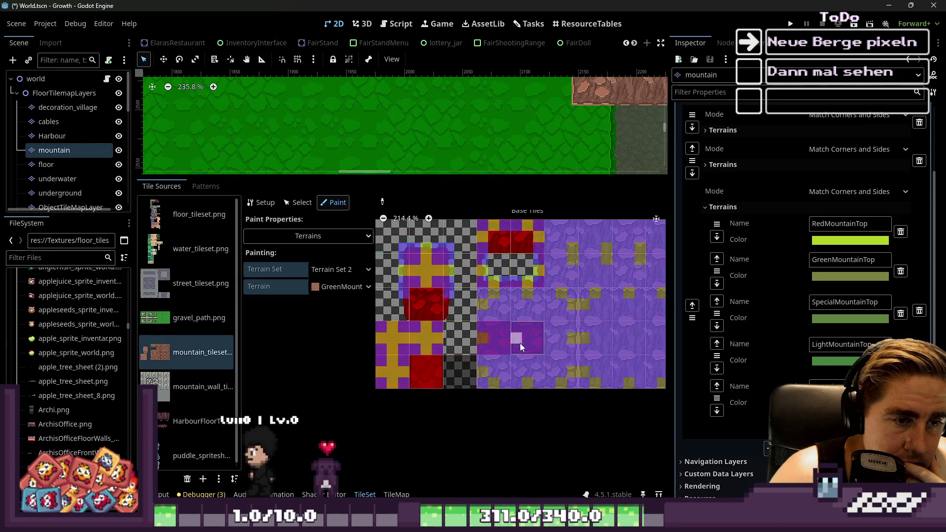
click(308, 236)
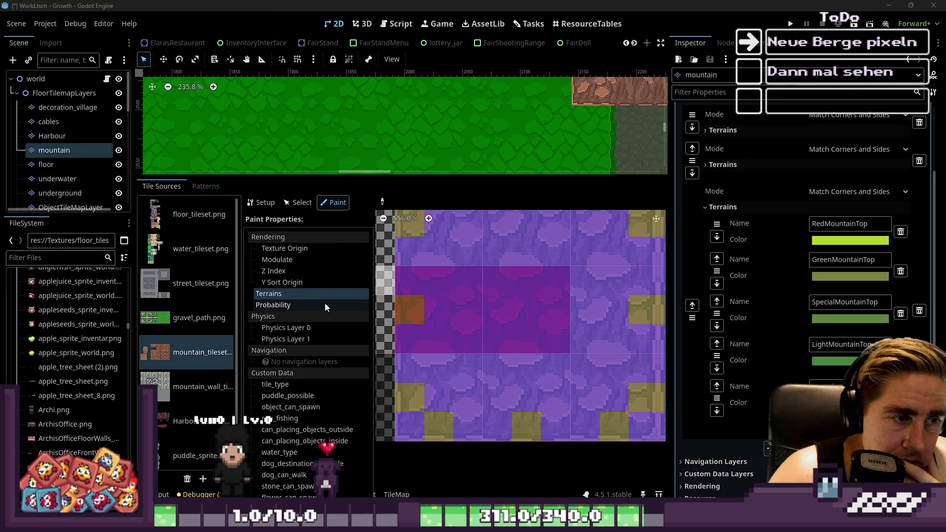
click(293, 264)
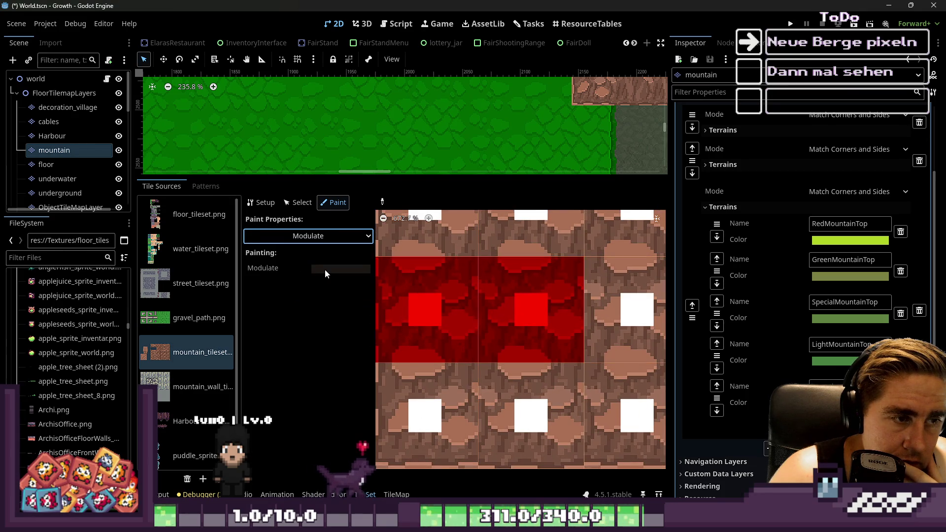
click(338, 270)
click(309, 258)
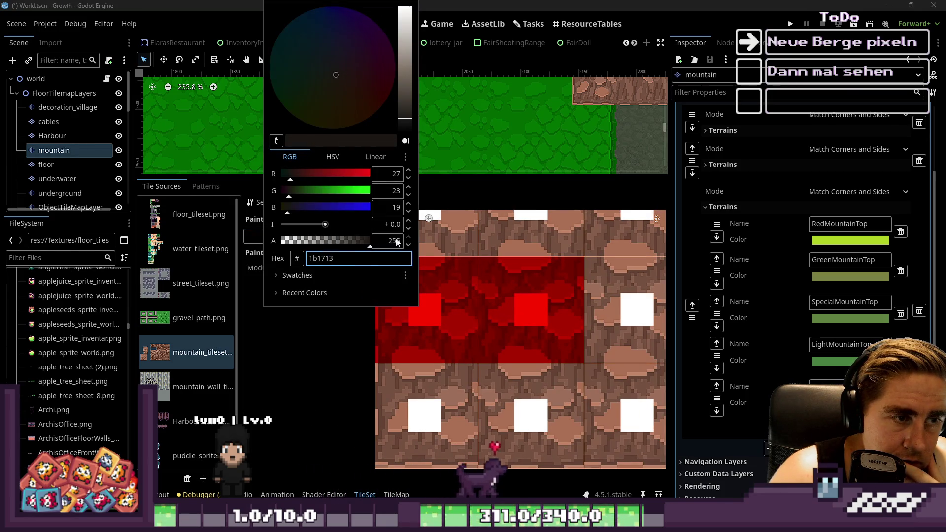
drag(287, 207, 372, 207)
drag(316, 192, 341, 193)
Paint white modulate over the red-tinted mountain tiles.
drag(404, 49, 404, 8)
click(425, 176)
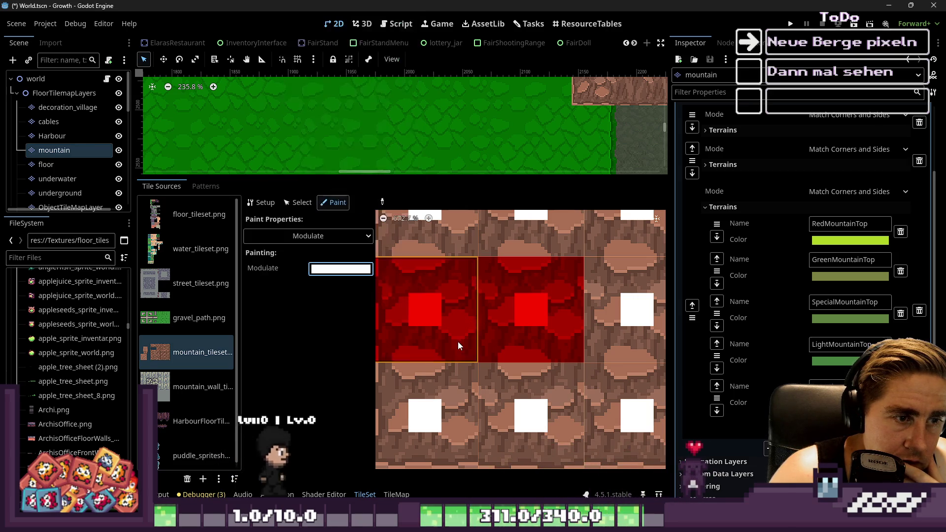
click(457, 342)
click(492, 328)
scroll(473, 325, down, 8)
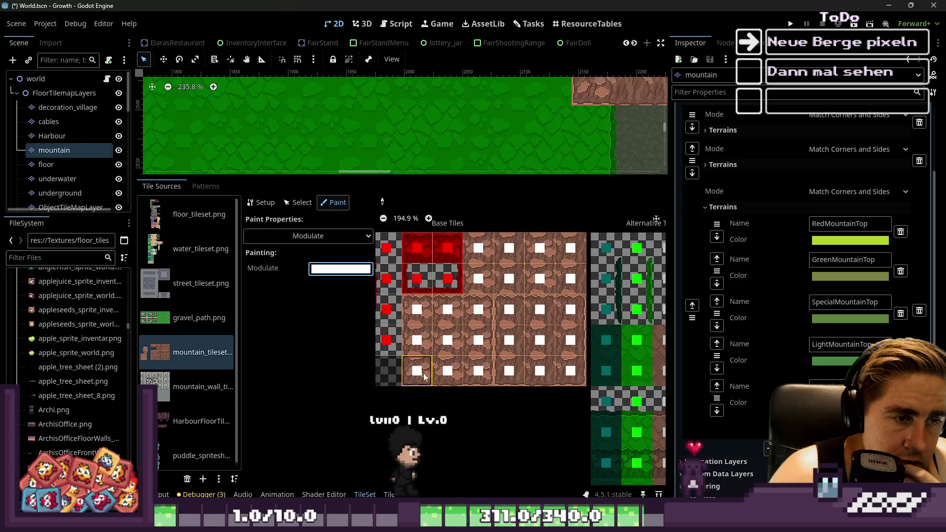
scroll(507, 323, up, 1)
Switch the painted property to Terrains with Terrain Set 2.
click(324, 239)
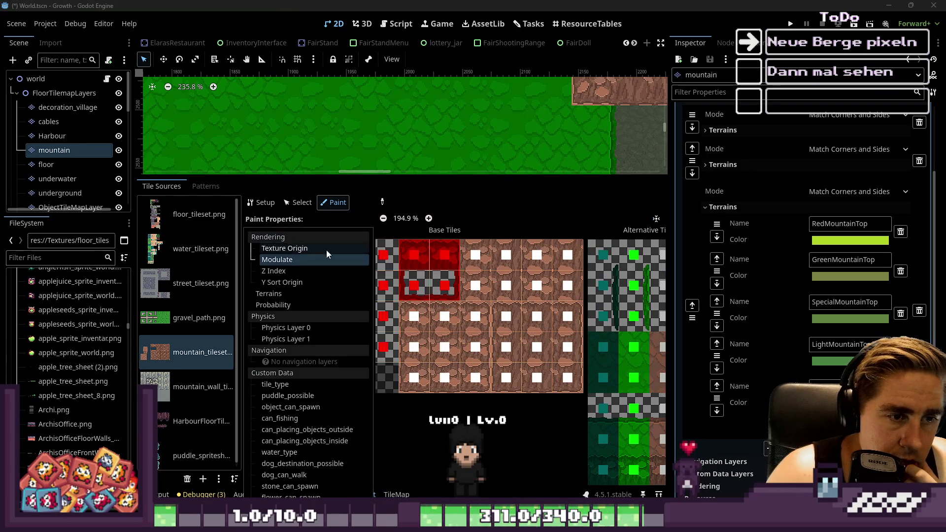
click(294, 296)
scroll(444, 321, up, 4)
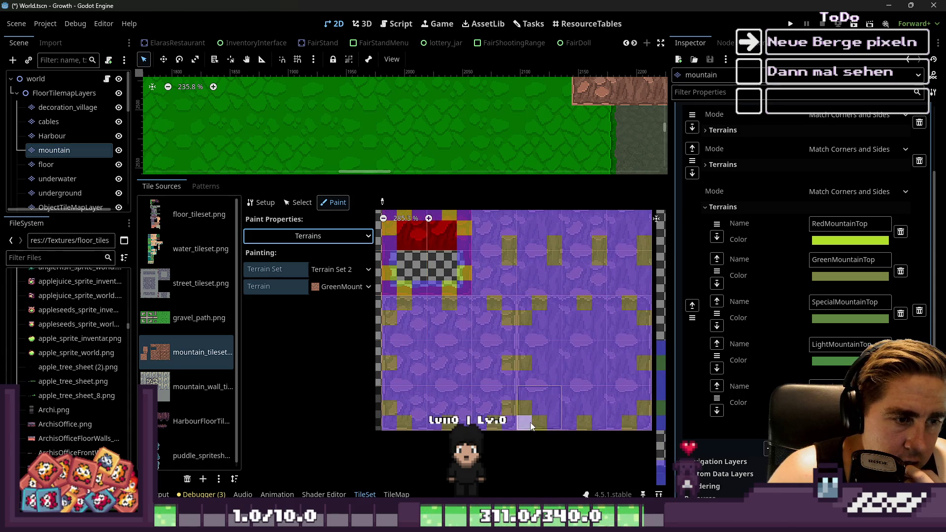
Enlarge the tileset editing area and choose RedMountainTop as the terrain to paint.
mouse_move(404, 177)
mouse_down()
mouse_move(435, 495)
mouse_move(426, 329)
mouse_up()
scroll(424, 237, down, 2)
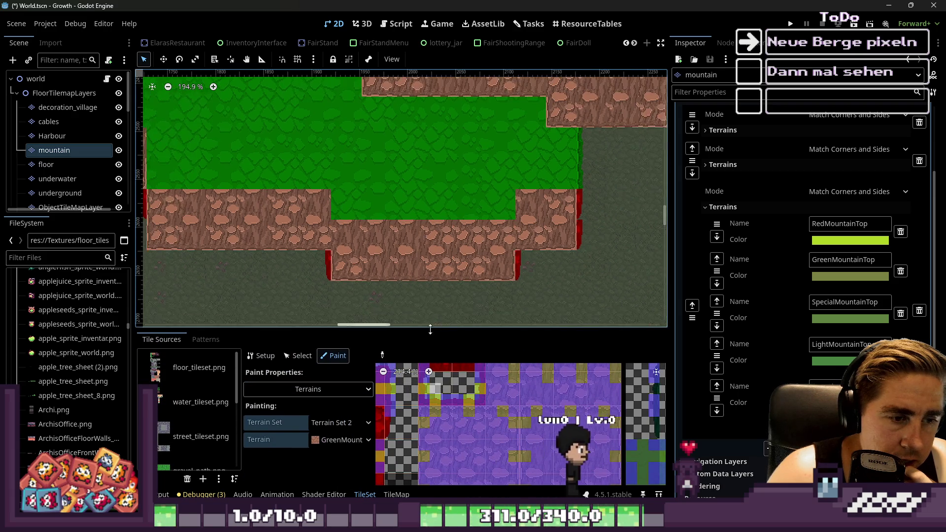
drag(426, 329, 426, 94)
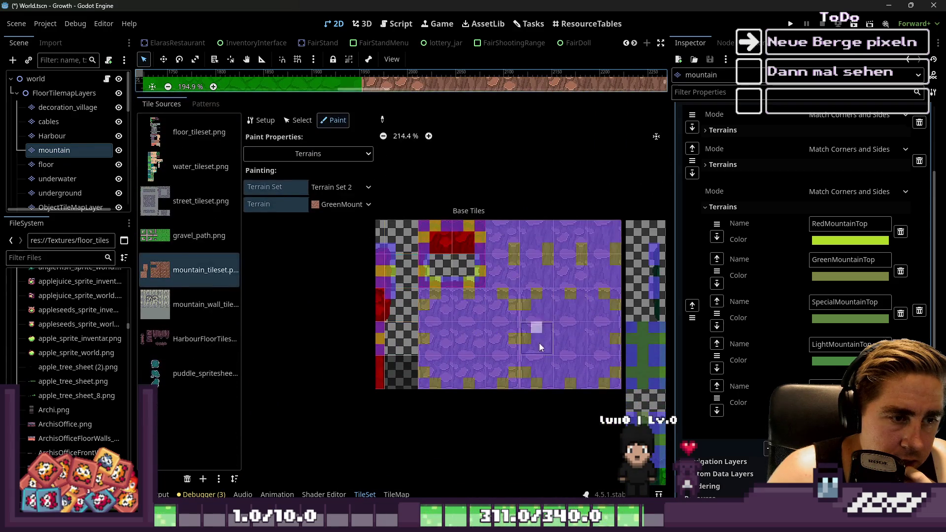
scroll(436, 286, down, 2)
scroll(444, 311, up, 4)
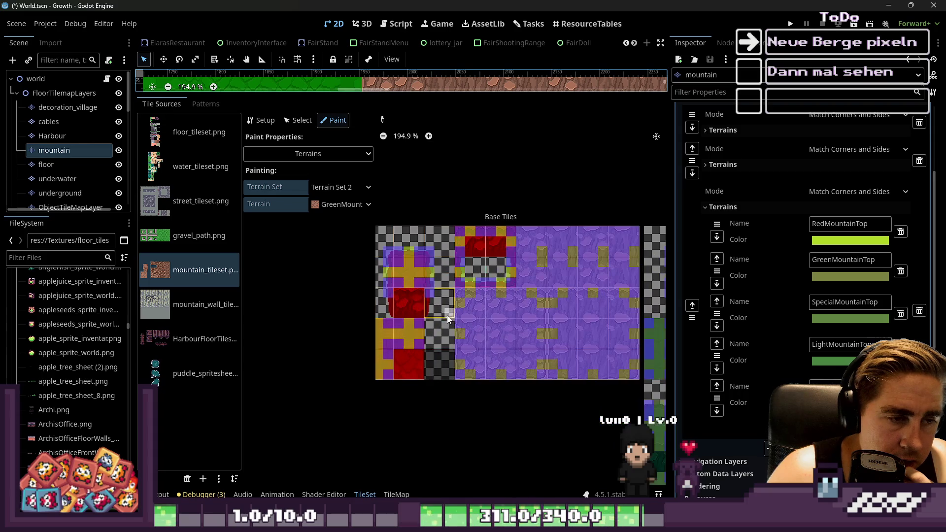
scroll(524, 262, up, 3)
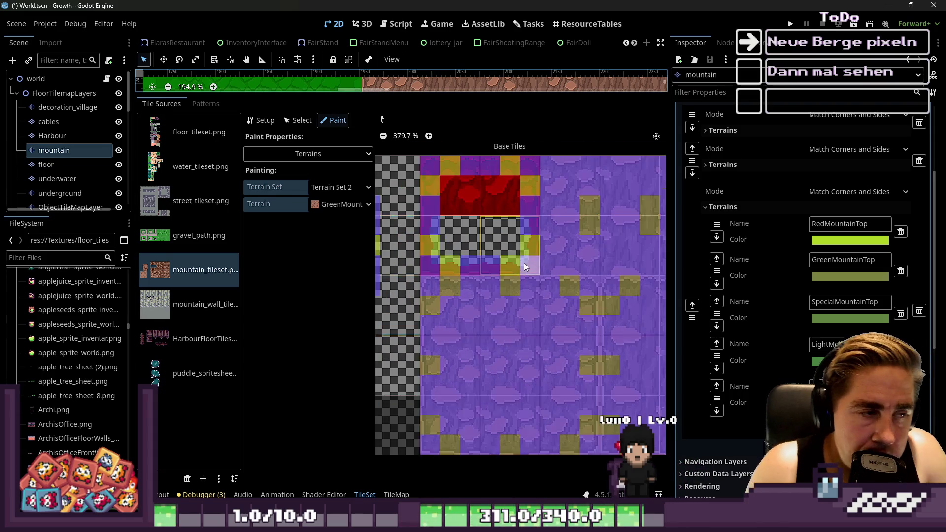
click(358, 208)
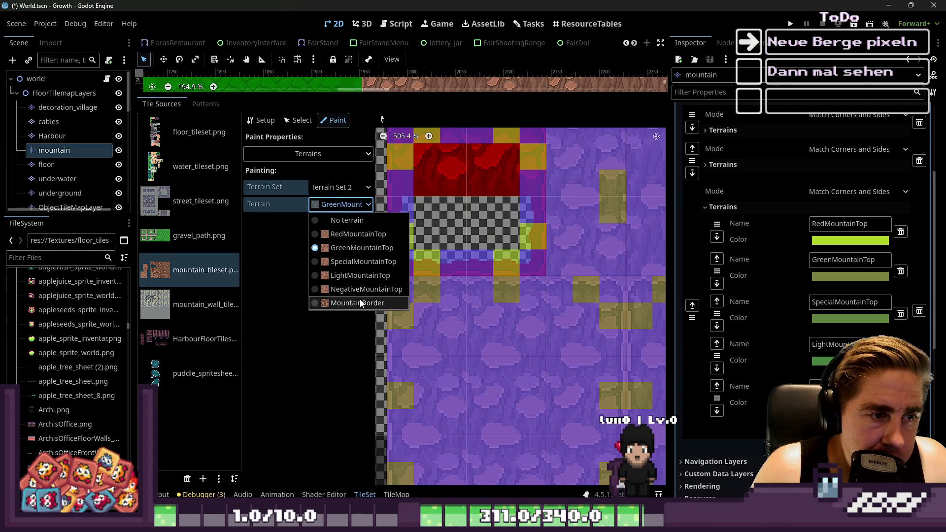
click(354, 236)
Mark RedMountainTop on right, bottom and top-row peering bits of the mountain tiles.
scroll(547, 276, down, 1)
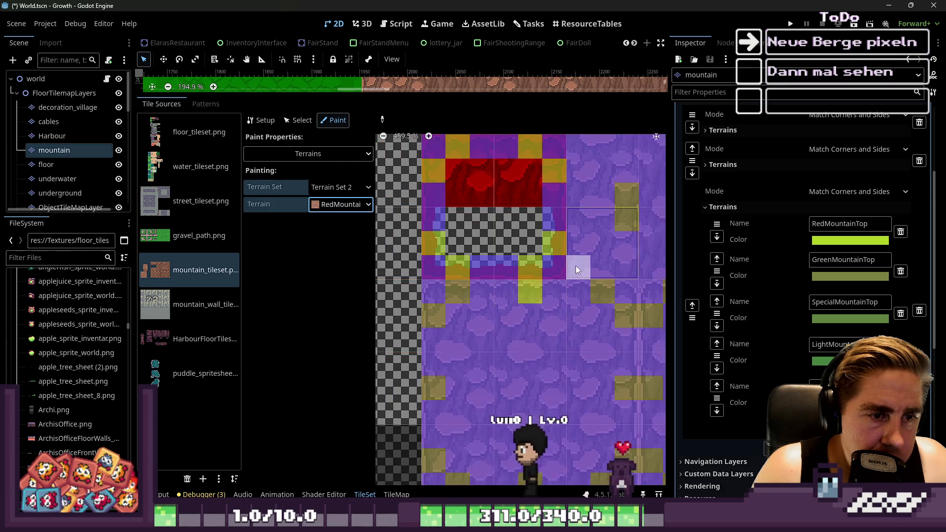
scroll(460, 298, up, 2)
scroll(450, 248, down, 3)
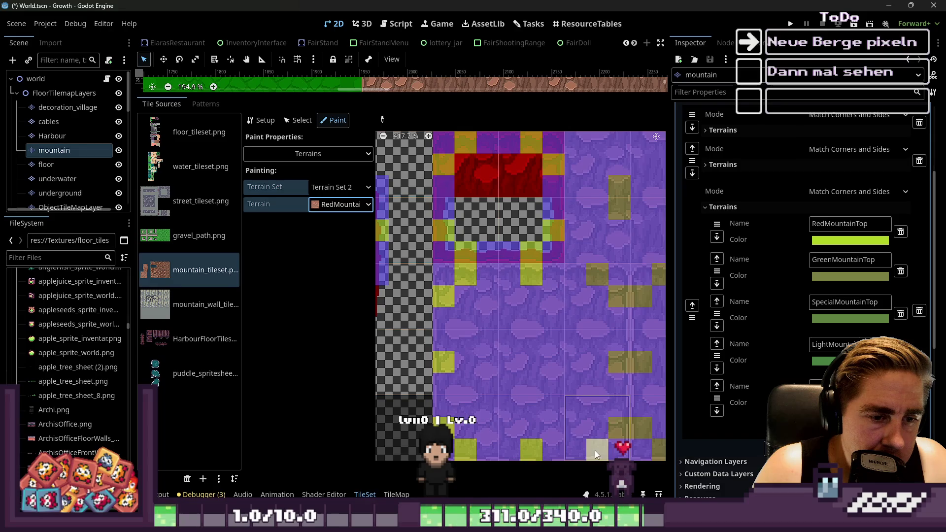
click(611, 411)
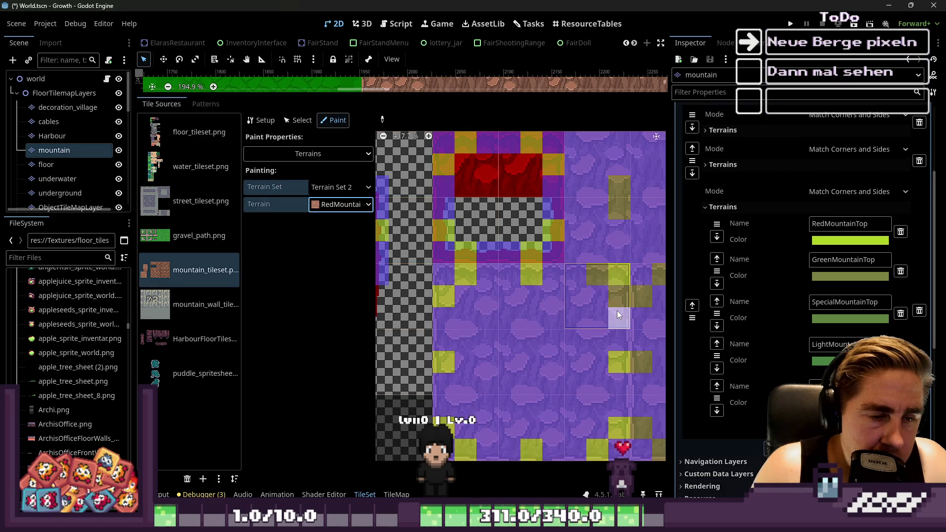
scroll(596, 272, down, 7)
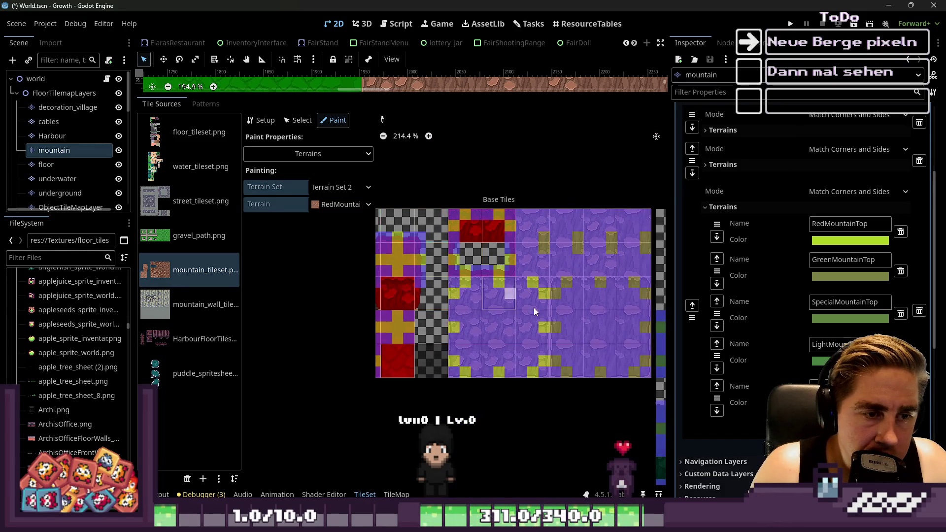
scroll(501, 291, up, 5)
scroll(567, 351, right, 3)
mouse_move(552, 378)
mouse_down()
mouse_move(537, 371)
mouse_move(591, 374)
mouse_move(611, 340)
mouse_move(608, 245)
mouse_move(539, 229)
mouse_move(480, 233)
mouse_up()
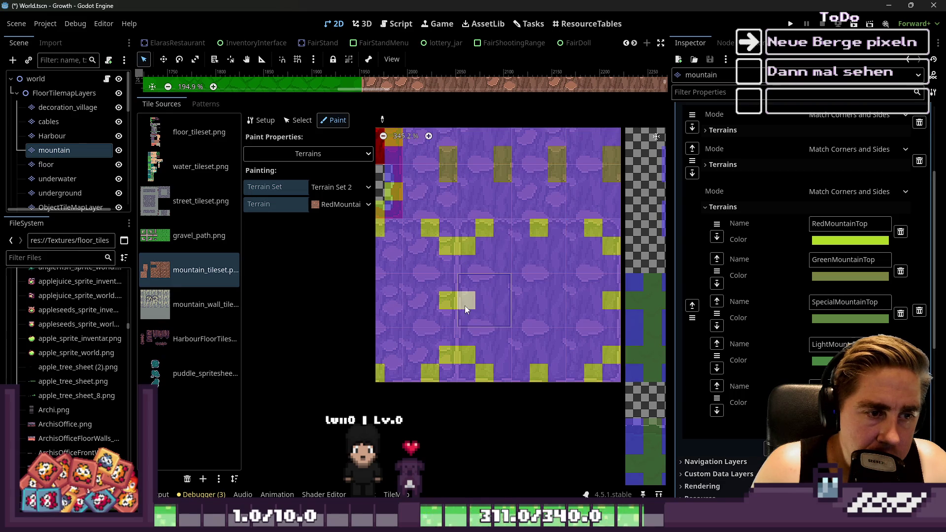
scroll(511, 209, up, 1)
click(504, 185)
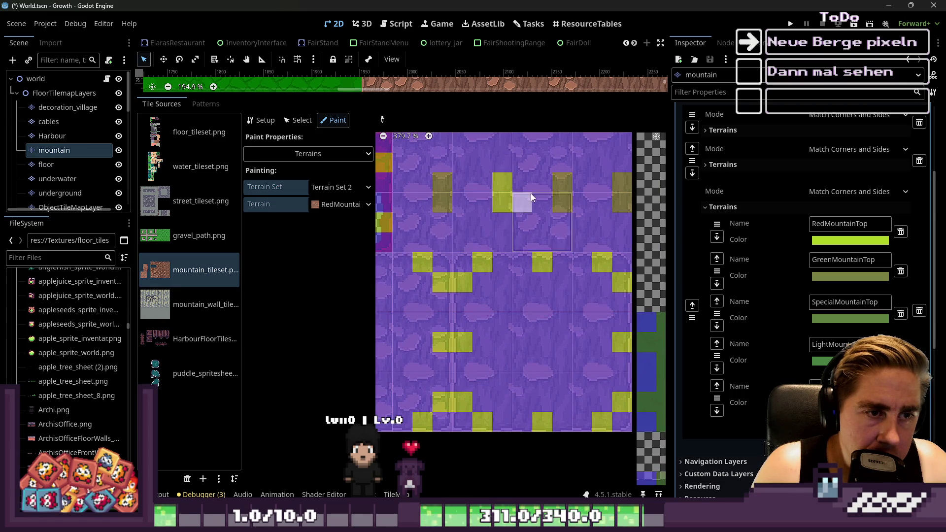
click(559, 197)
click(619, 184)
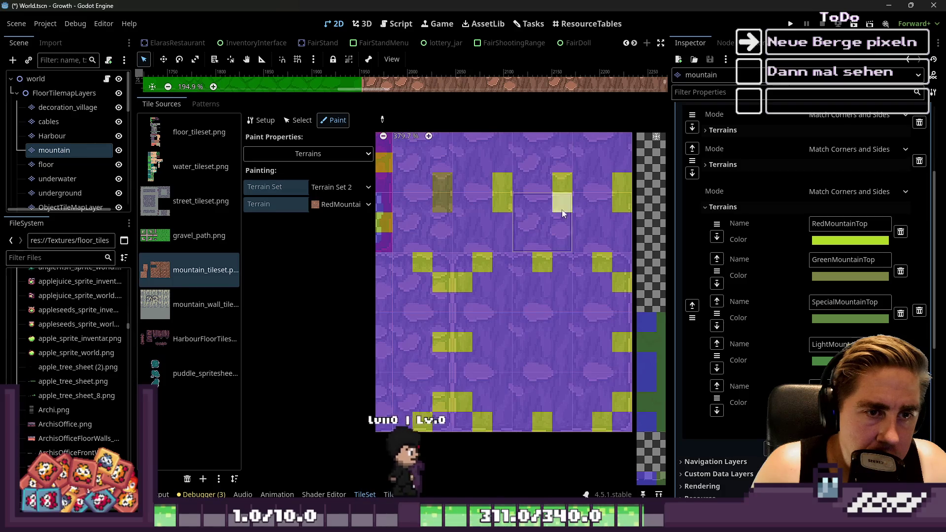
Capture a screenshot of the RedMountainTop-marked tileset atlas.
scroll(453, 202, down, 9)
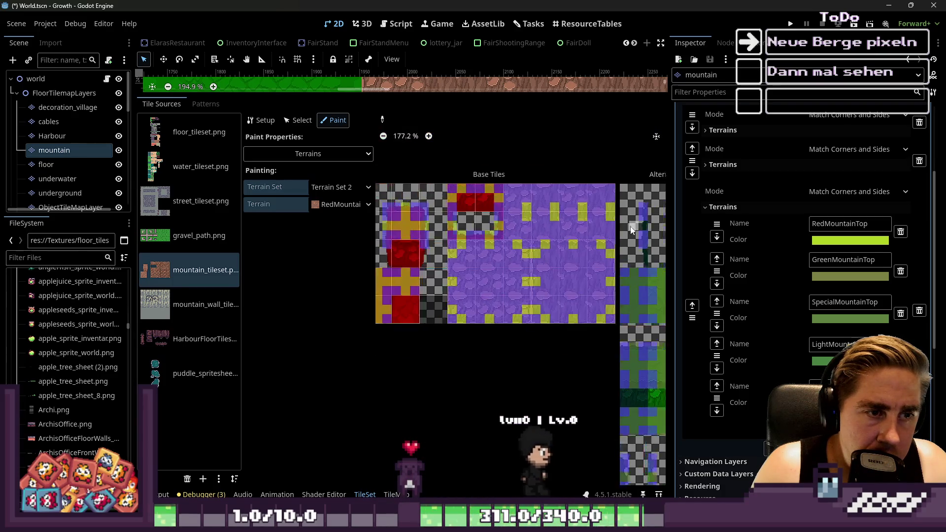
scroll(453, 212, up, 2)
scroll(466, 208, down, 2)
scroll(464, 247, up, 1)
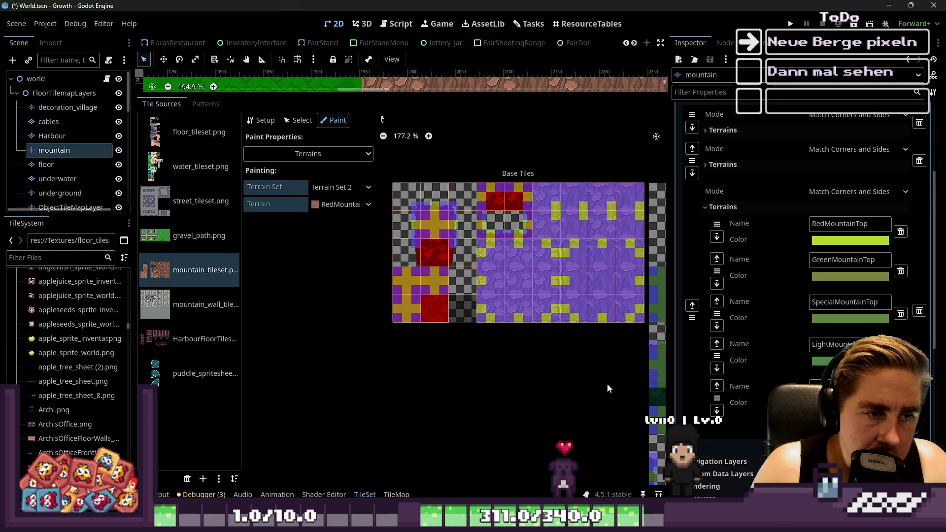
key(super+shift+s)
drag(389, 177, 647, 334)
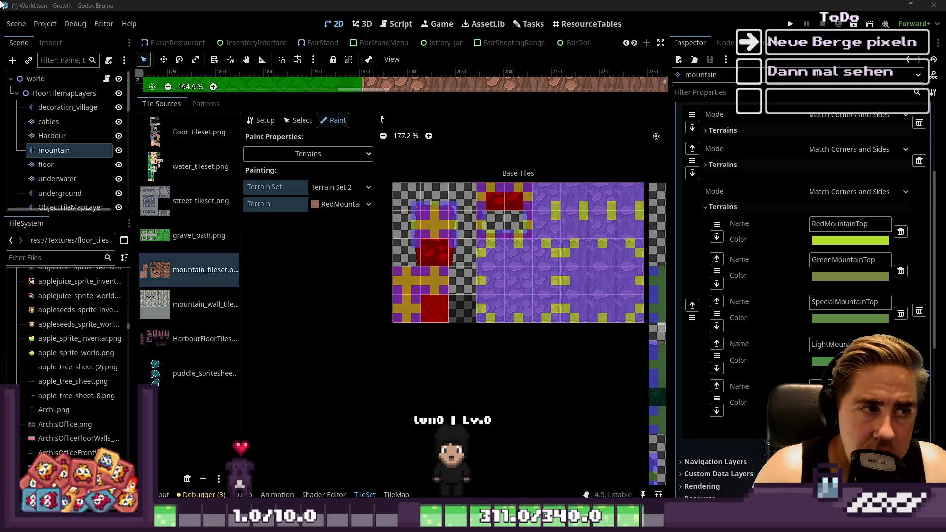
Browse NegativeMountainTop, RedMountainTop and GreenMountainTop terrains in the tilemap palette, ending on RedMountainTop.
click(54, 150)
scroll(187, 335, down, 1)
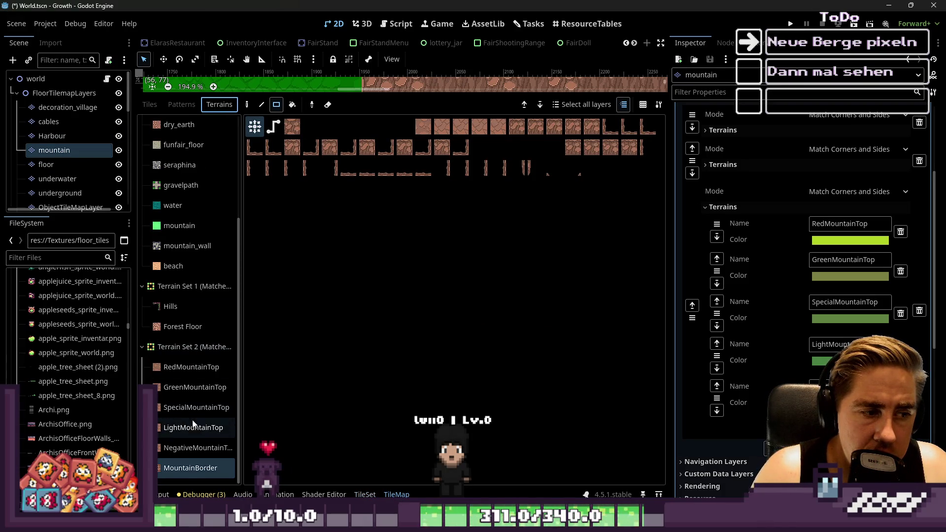
click(186, 449)
click(186, 371)
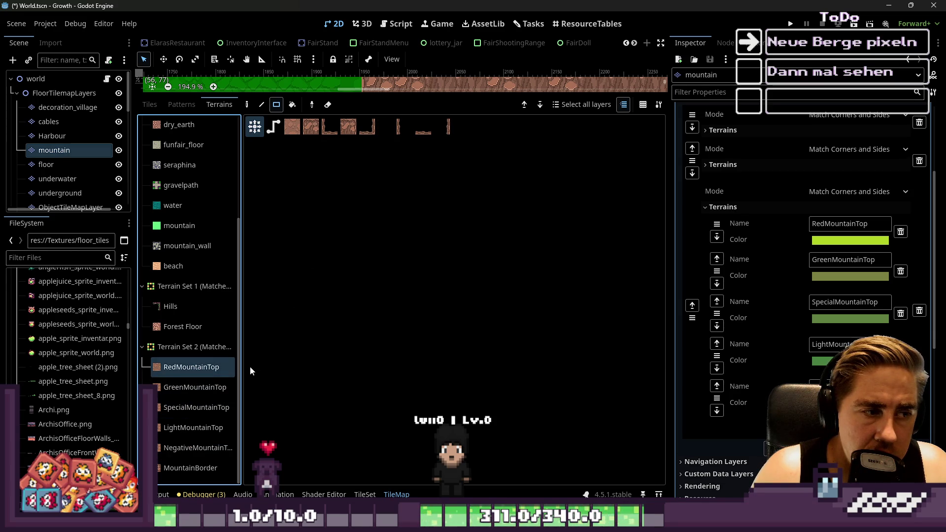
click(200, 387)
click(209, 368)
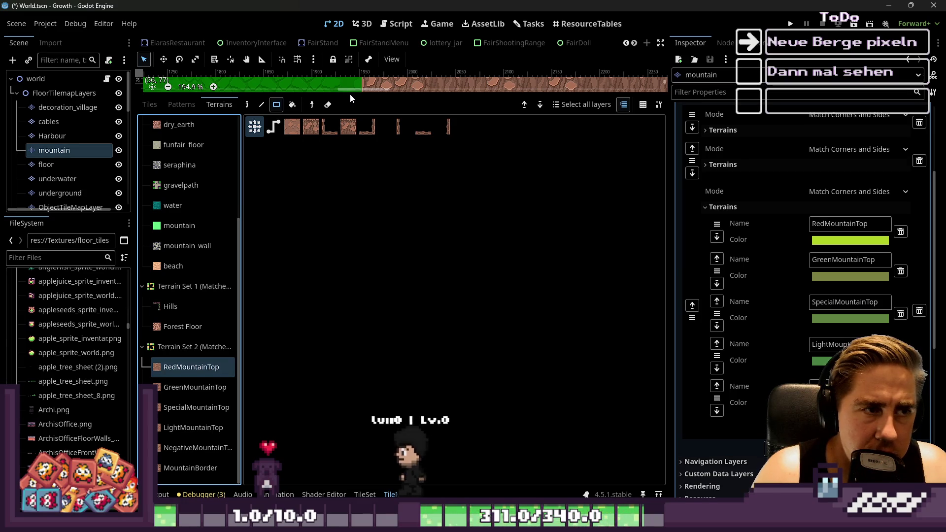
Save the scene, review GreenMountainTop, RedMountainTop and MountainBorder tiles, and screenshot them.
click(365, 495)
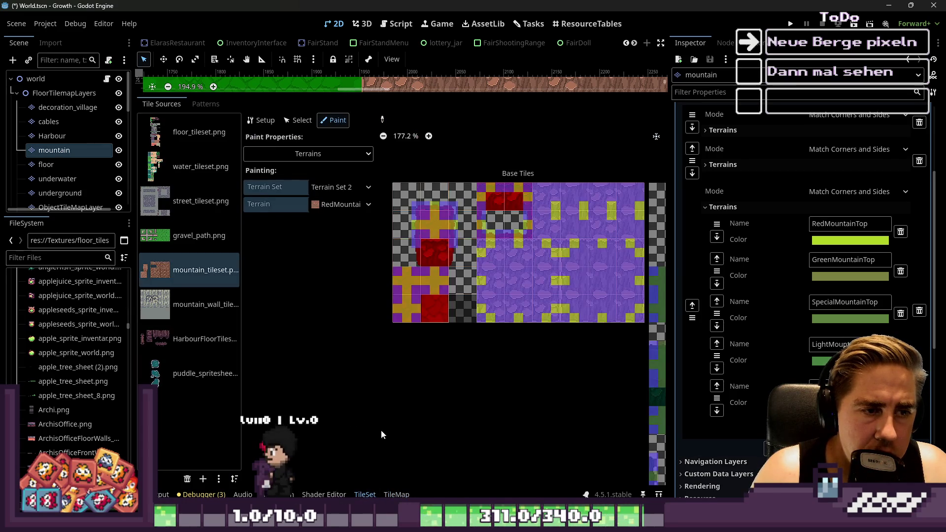
key(ctrl+s)
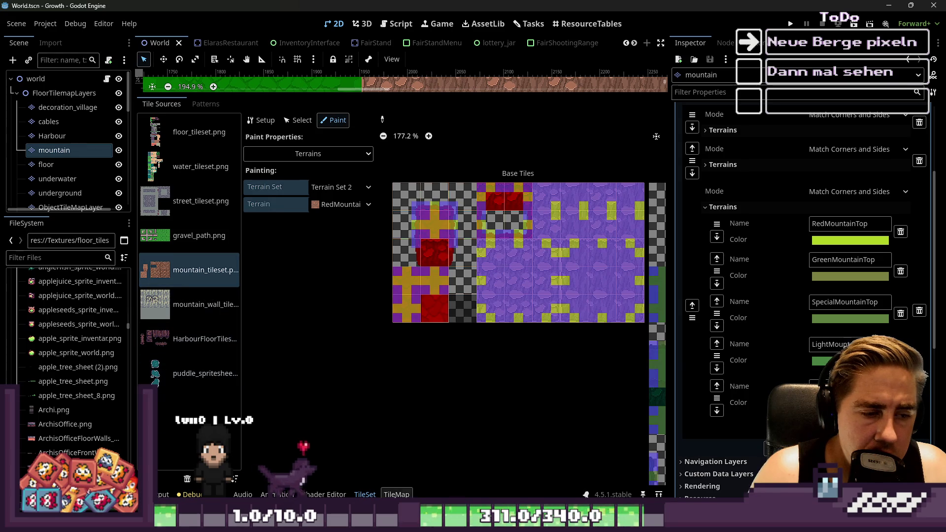
click(194, 391)
click(187, 368)
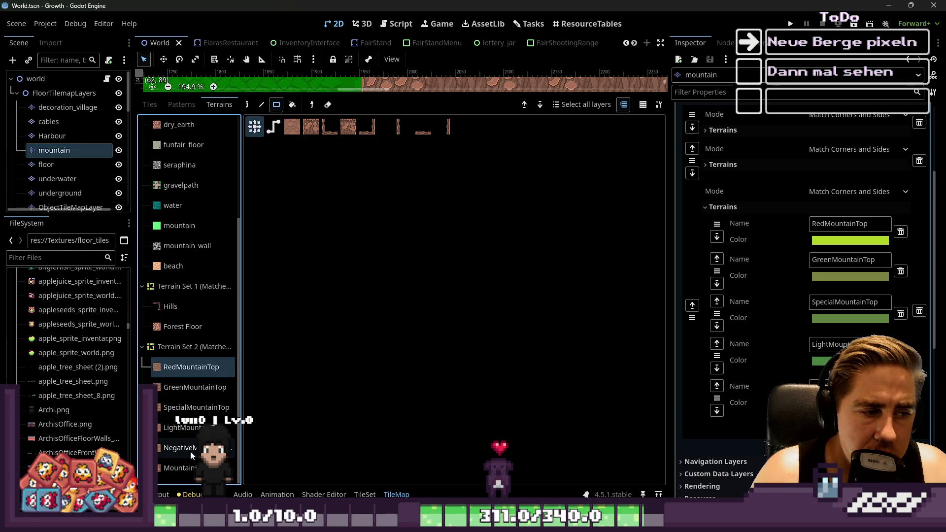
click(189, 468)
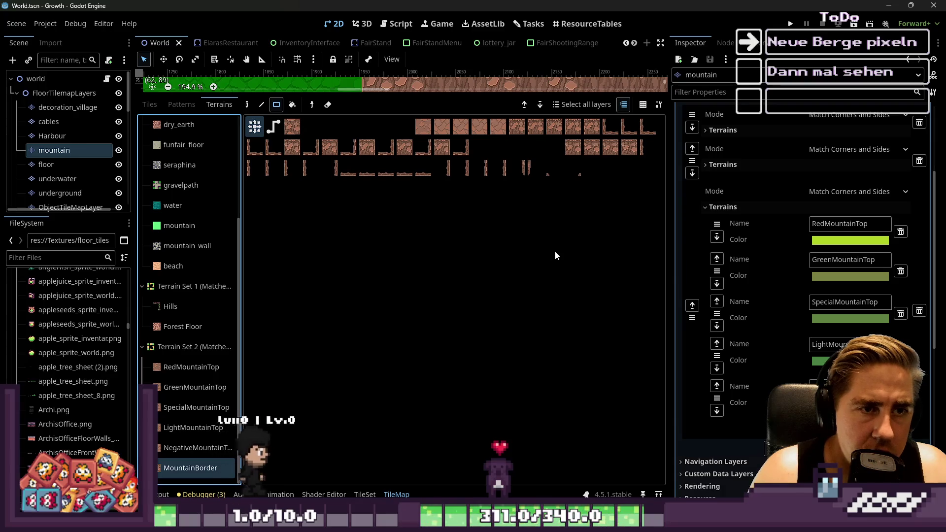
key(super+shift+s)
mouse_move(157, 75)
mouse_down()
mouse_move(333, 207)
mouse_move(662, 227)
mouse_up()
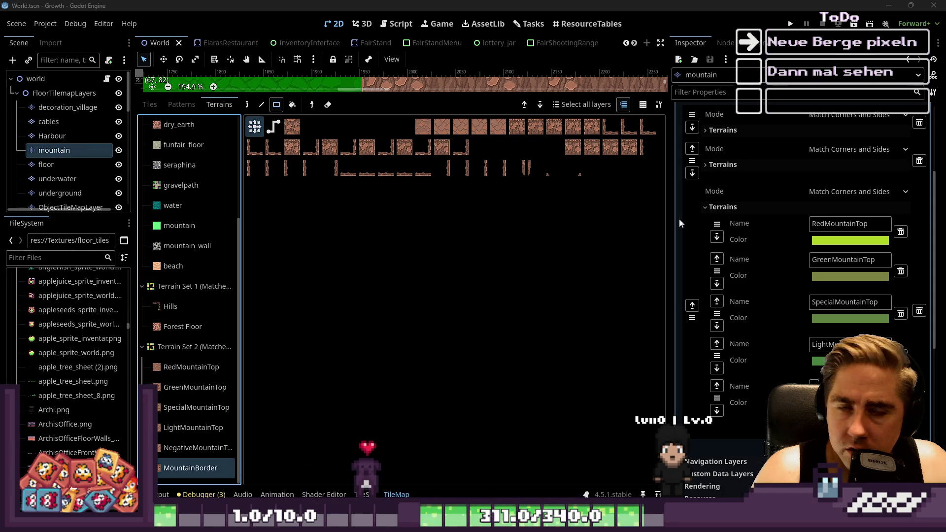
Select several mountain border tiles and screenshot the terrain tile palette.
click(422, 130)
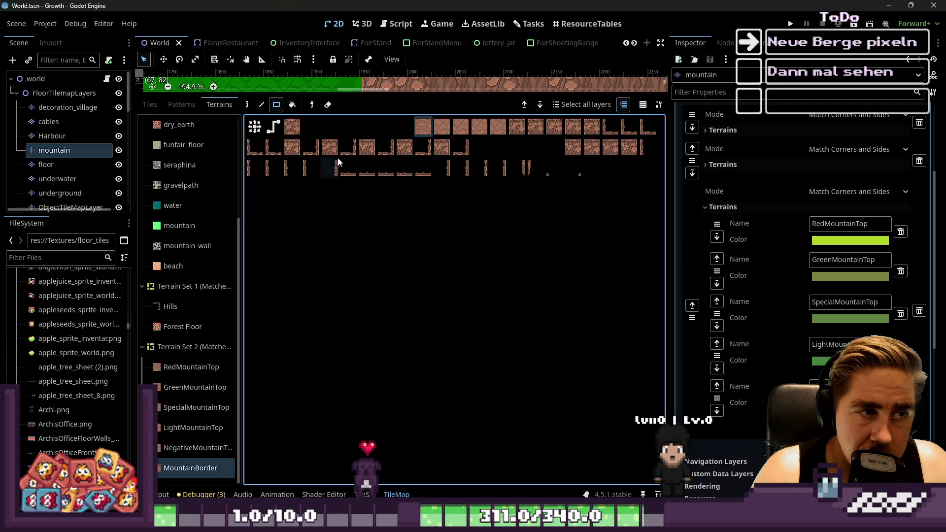
click(367, 148)
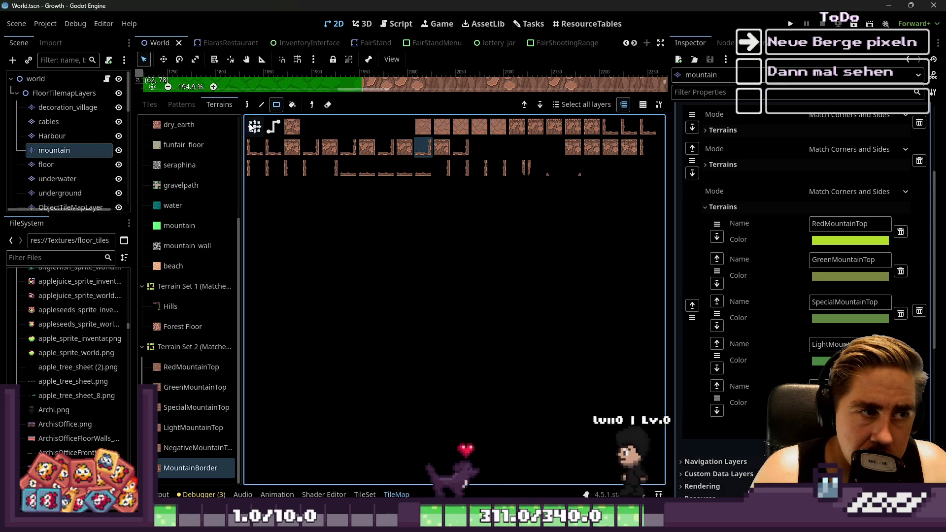
click(460, 168)
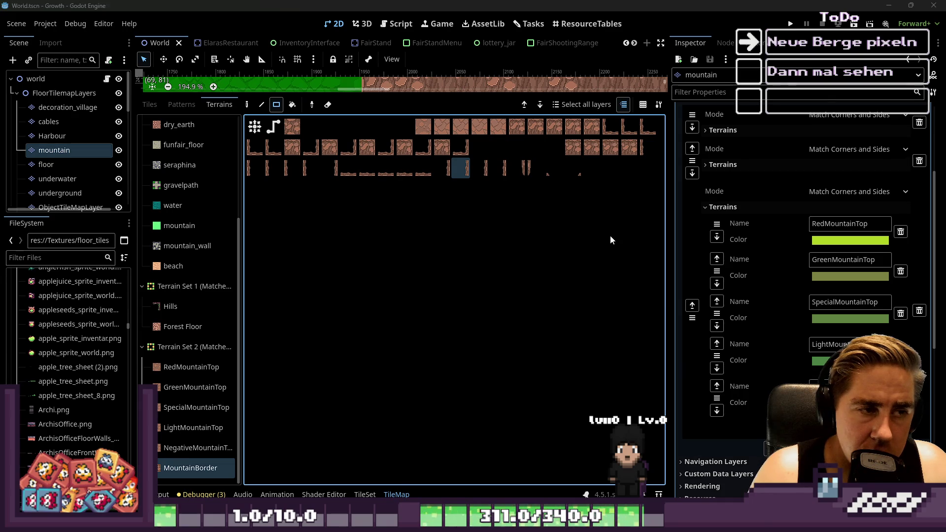
key(super+shift+s)
drag(217, 86, 669, 228)
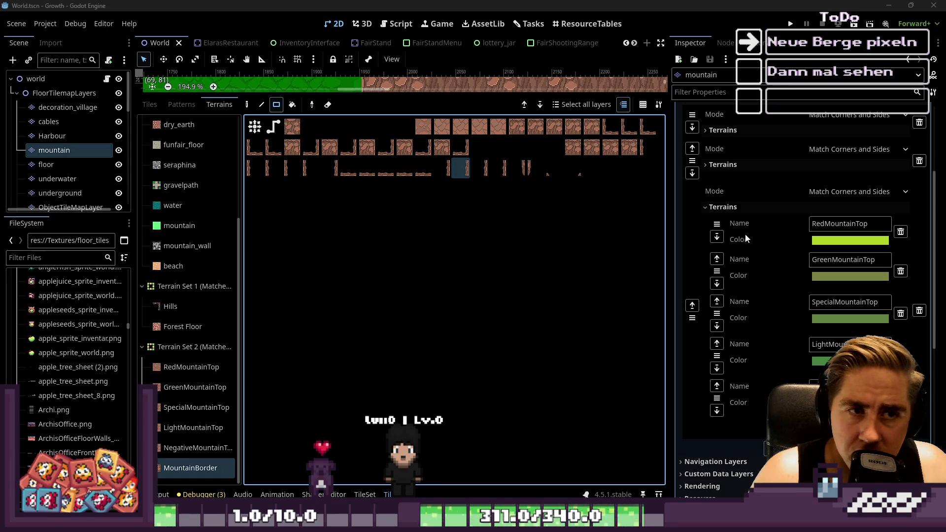
Switch to Bucket Fill with a mountain tile and toggle Contiguous off and back on.
click(658, 106)
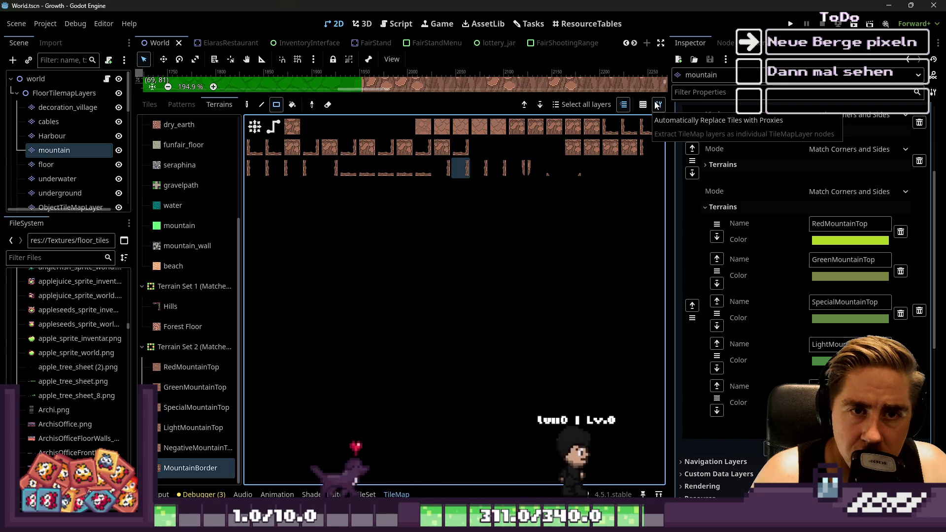
click(658, 105)
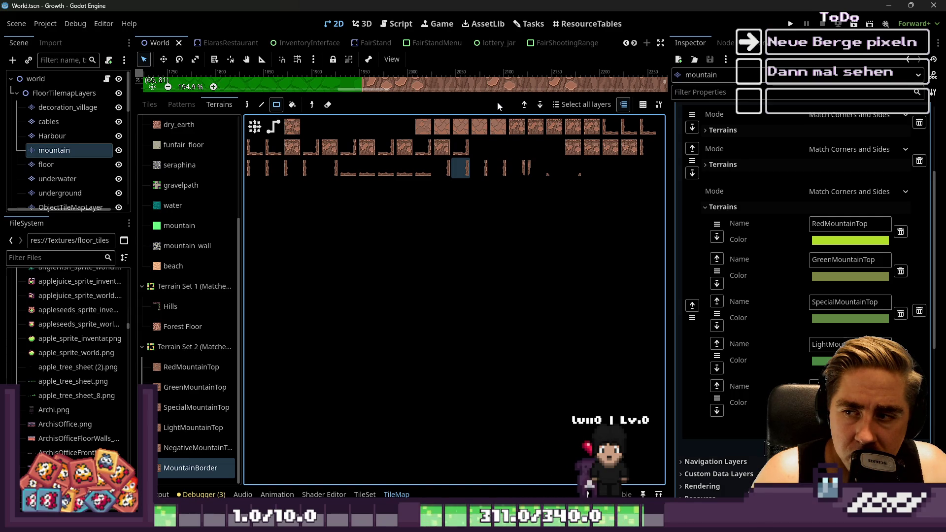
click(292, 105)
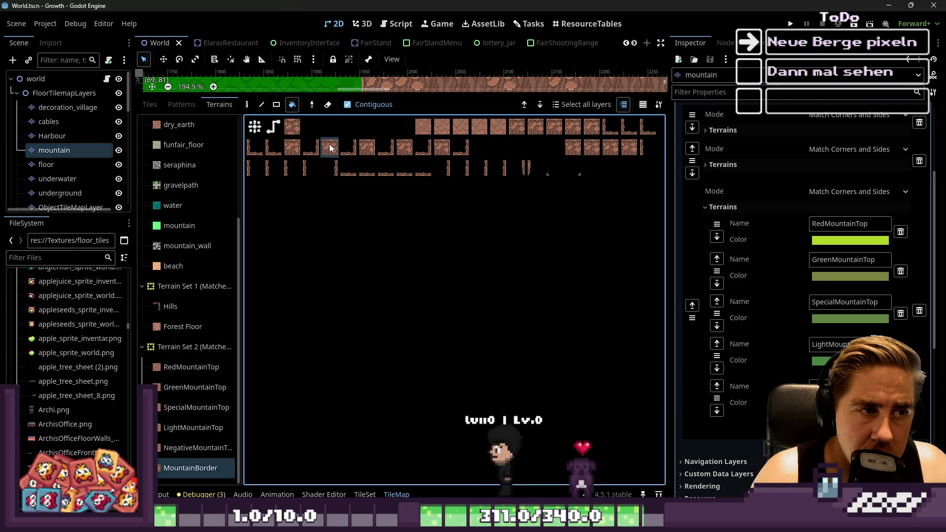
click(405, 170)
click(404, 146)
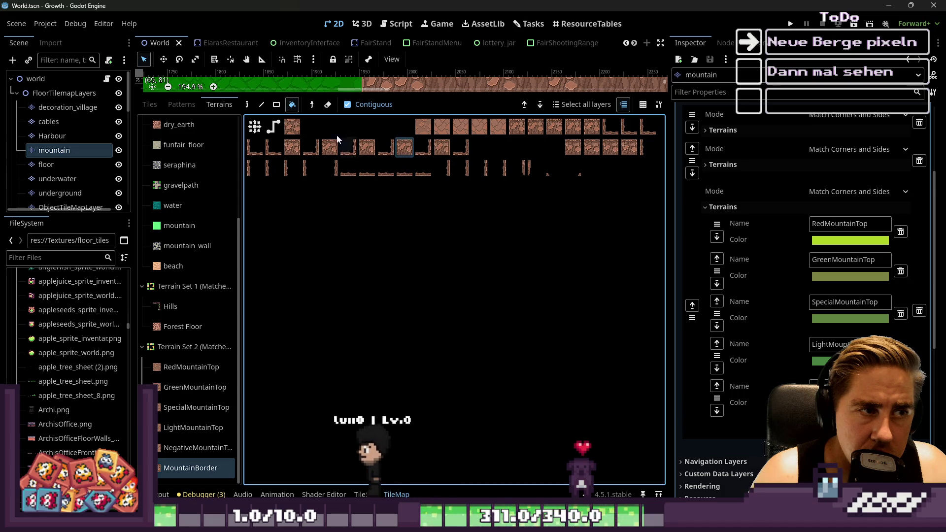
click(348, 104)
click(348, 105)
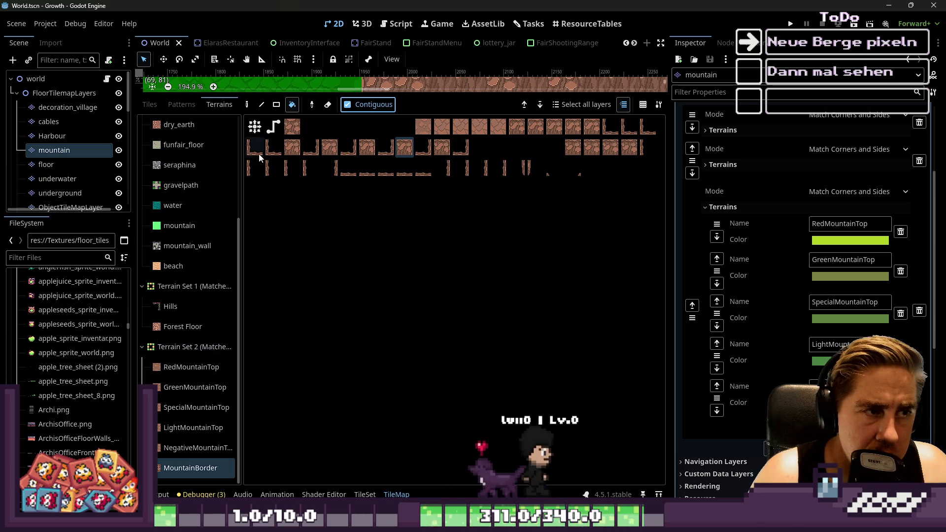
click(161, 107)
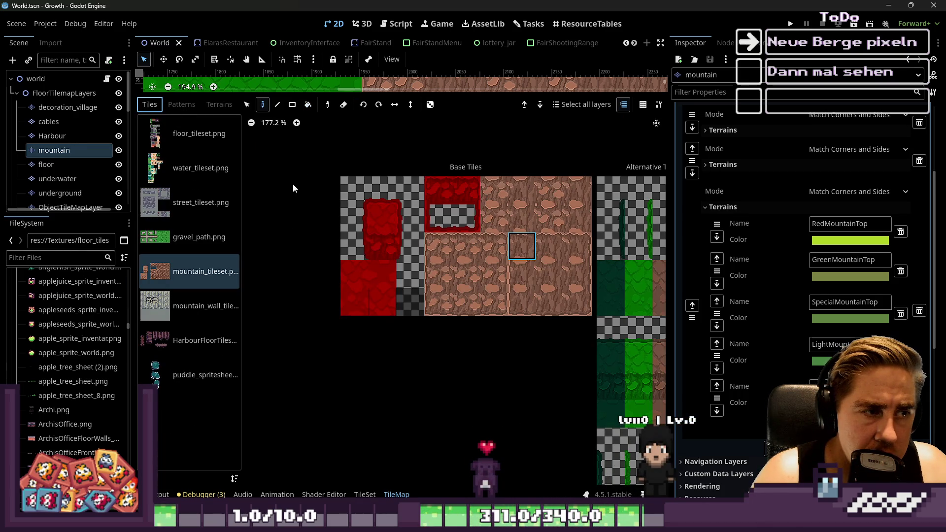
Open the TileSet editor to paint Terrain Set 2's RedMountainTop on the mountain atlas.
click(371, 493)
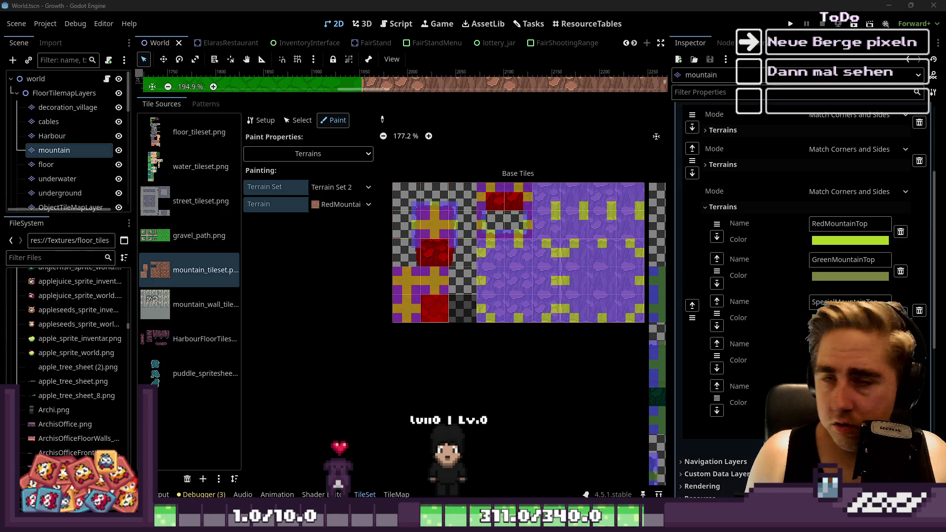
Save, then paint RedMountainTop on the centres of several lower and middle mountain tiles.
scroll(488, 266, up, 2)
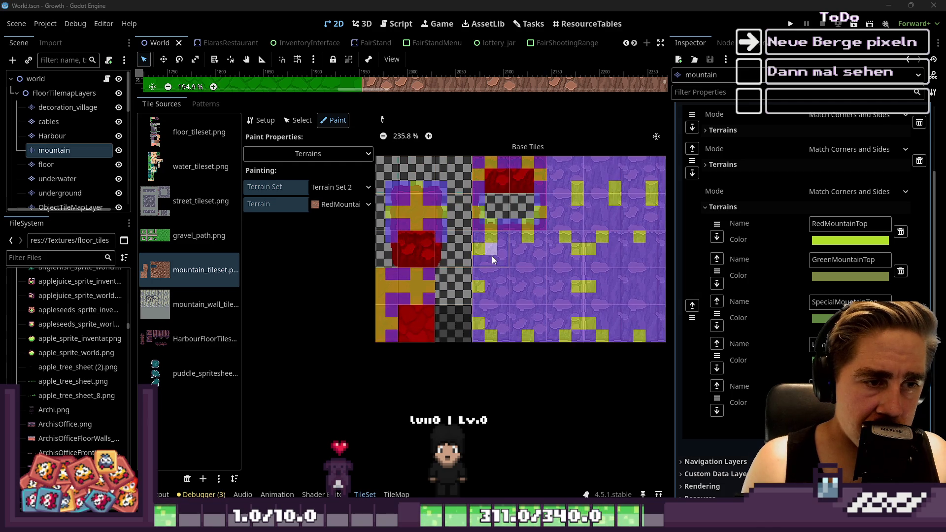
scroll(492, 262, up, 4)
key(ctrl+s)
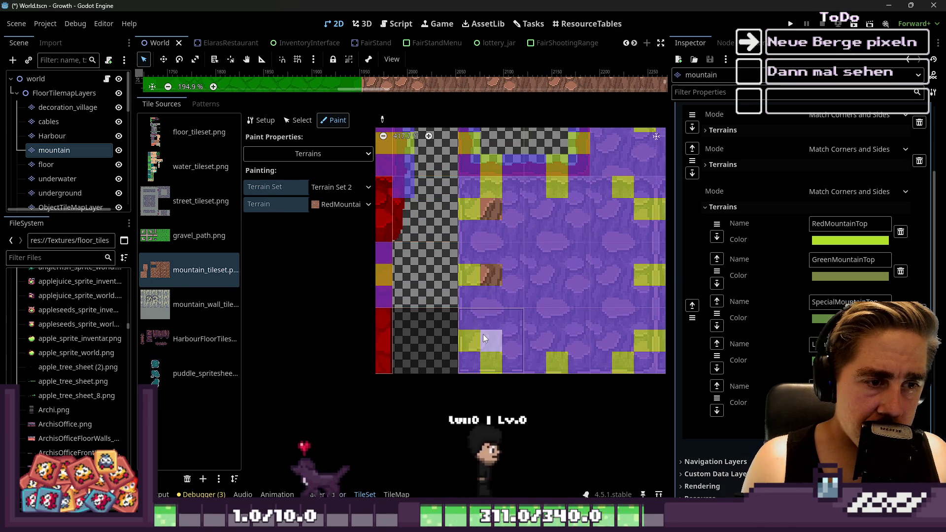
scroll(522, 328, down, 2)
scroll(520, 328, up, 1)
click(553, 343)
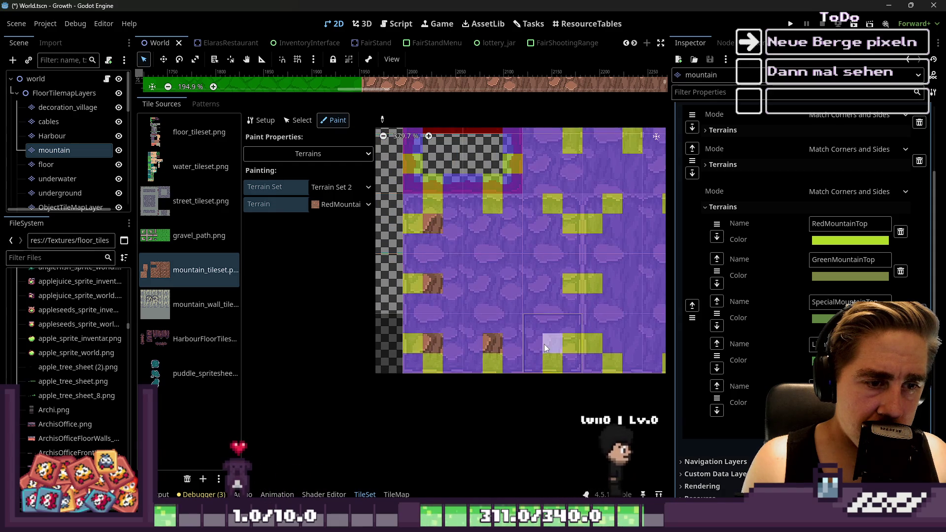
click(612, 343)
click(544, 284)
scroll(523, 266, down, 1)
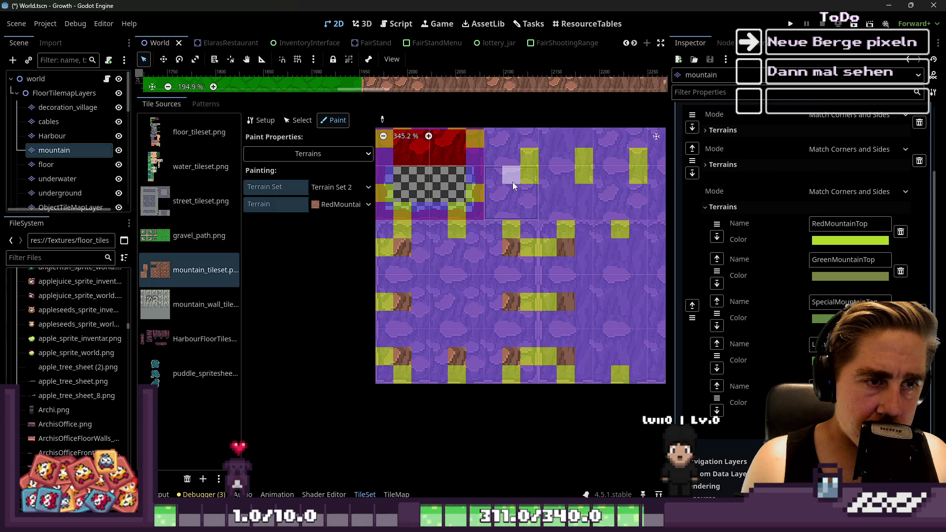
scroll(570, 213, down, 2)
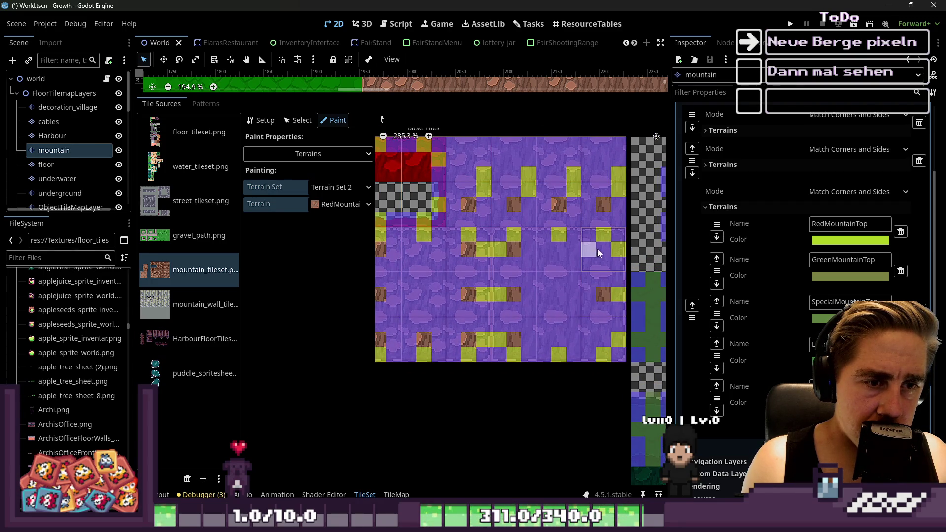
click(559, 250)
click(559, 339)
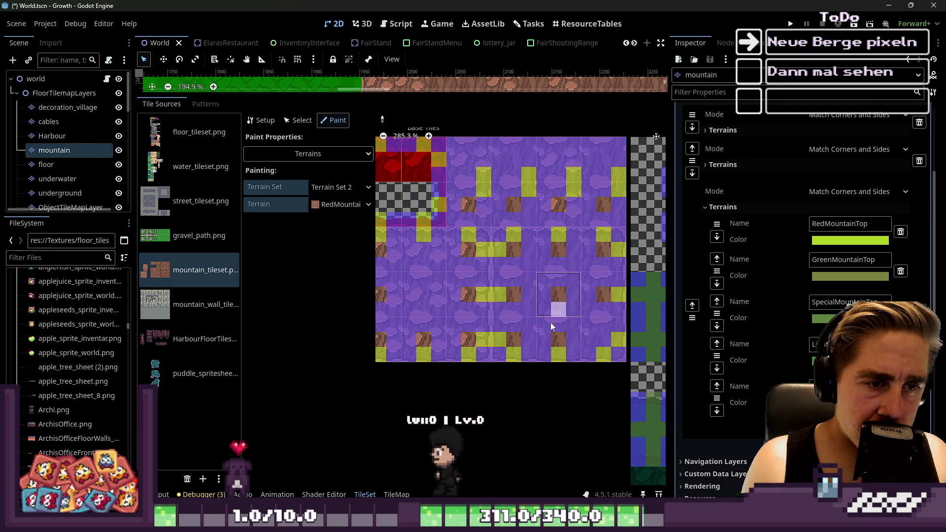
Paint RedMountainTop on the top tile's centre and move a misplaced bit to its tile centre.
scroll(562, 241, up, 1)
click(565, 162)
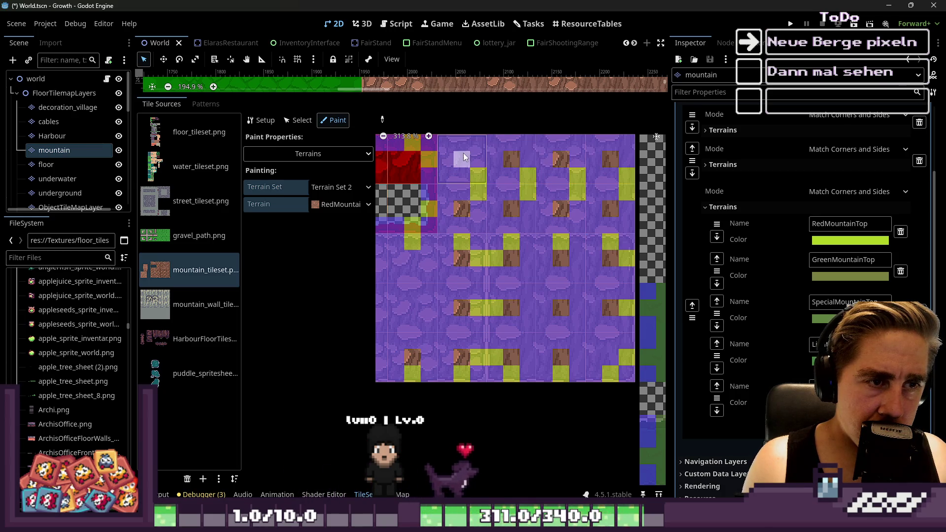
scroll(687, 240, down, 5)
scroll(574, 217, down, 6)
scroll(477, 241, up, 4)
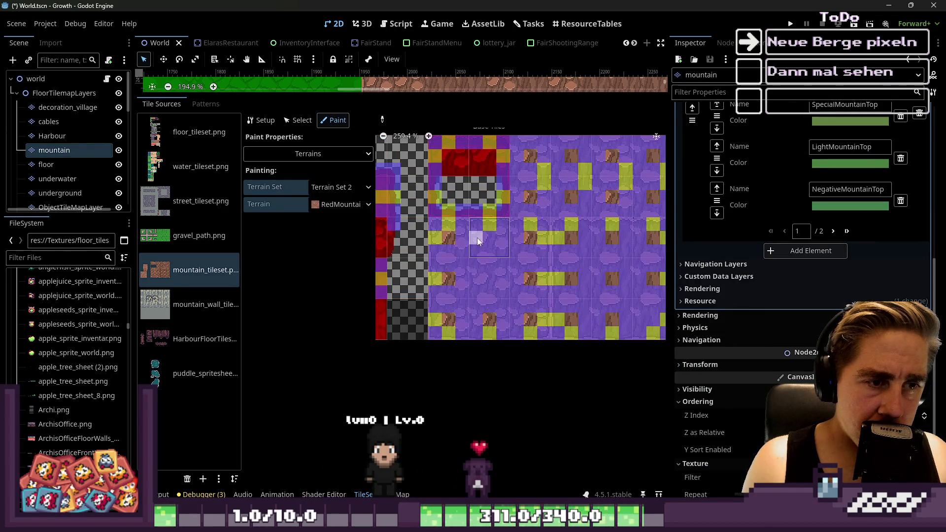
click(489, 241)
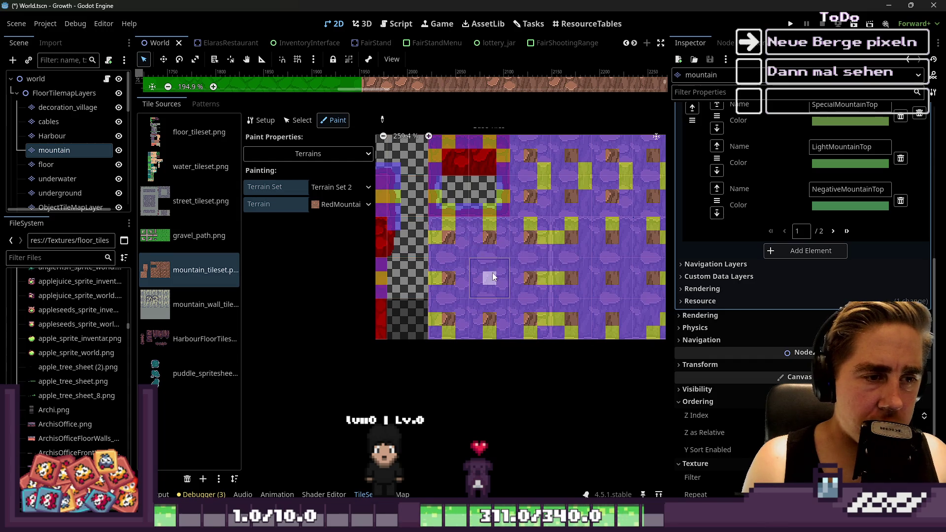
scroll(473, 316, down, 6)
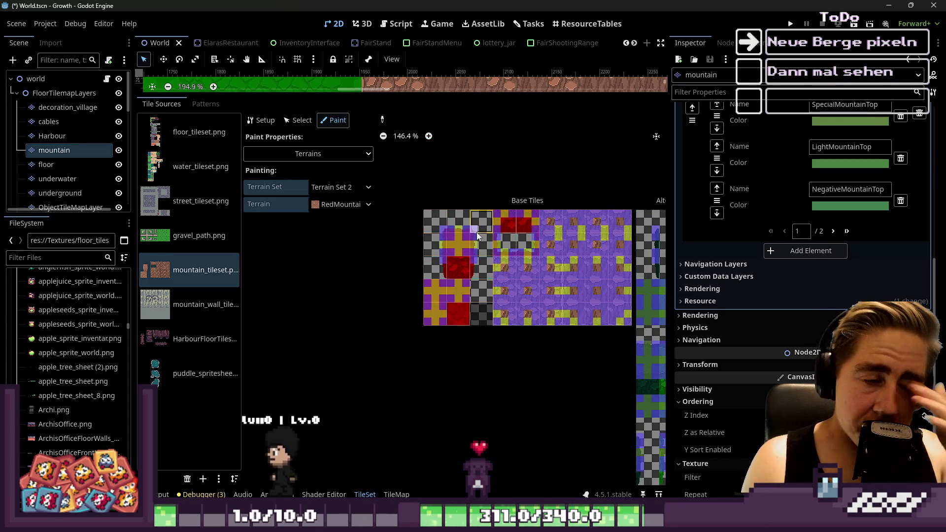
scroll(447, 250, up, 5)
scroll(449, 248, up, 1)
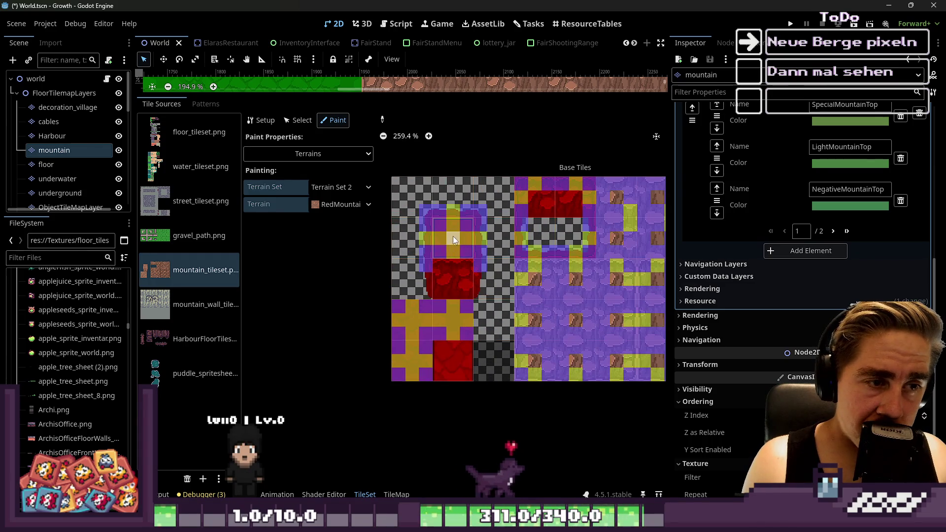
scroll(429, 353, up, 2)
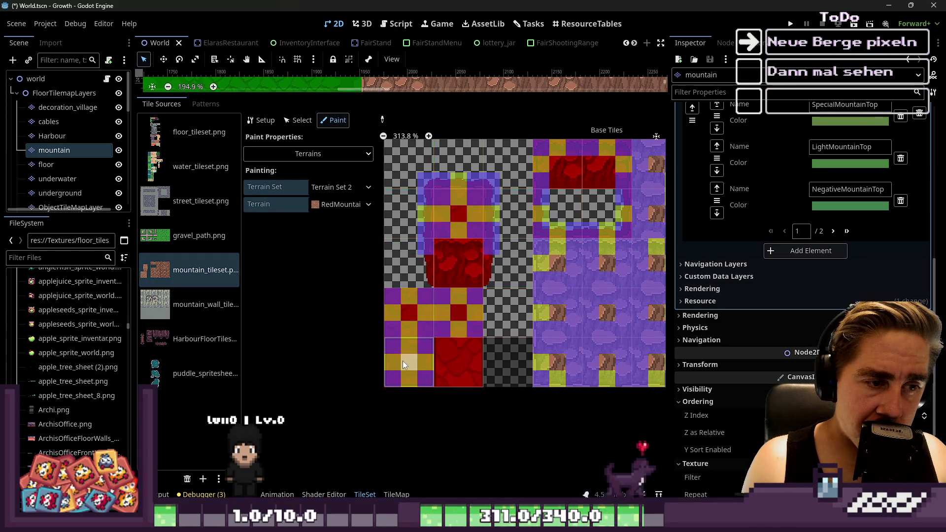
scroll(403, 365, down, 1)
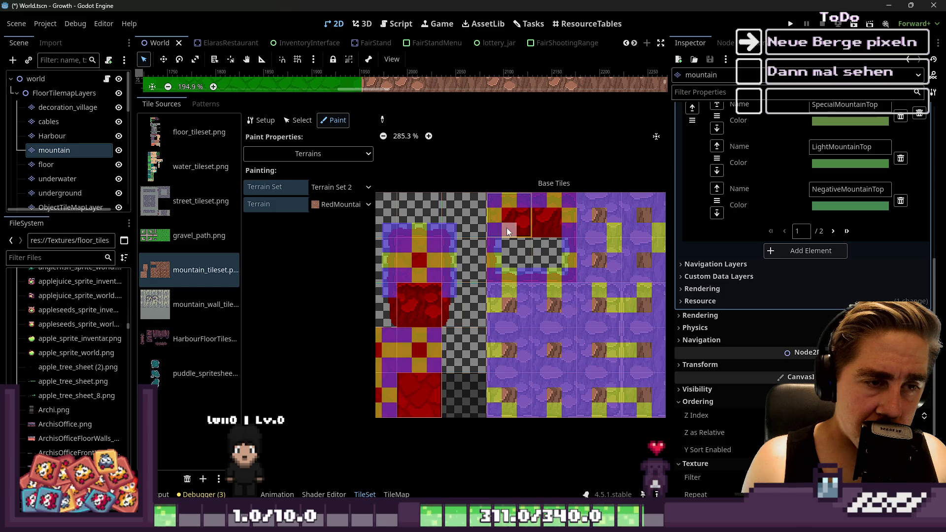
scroll(440, 249, down, 5)
scroll(463, 273, up, 6)
Drag RedMountainTop across the two top-row tiles, undo the last stroke, and save.
mouse_move(466, 232)
mouse_down()
mouse_move(466, 200)
mouse_move(532, 199)
mouse_move(550, 216)
mouse_move(542, 231)
mouse_move(552, 269)
mouse_move(478, 280)
mouse_up()
scroll(542, 237, up, 1)
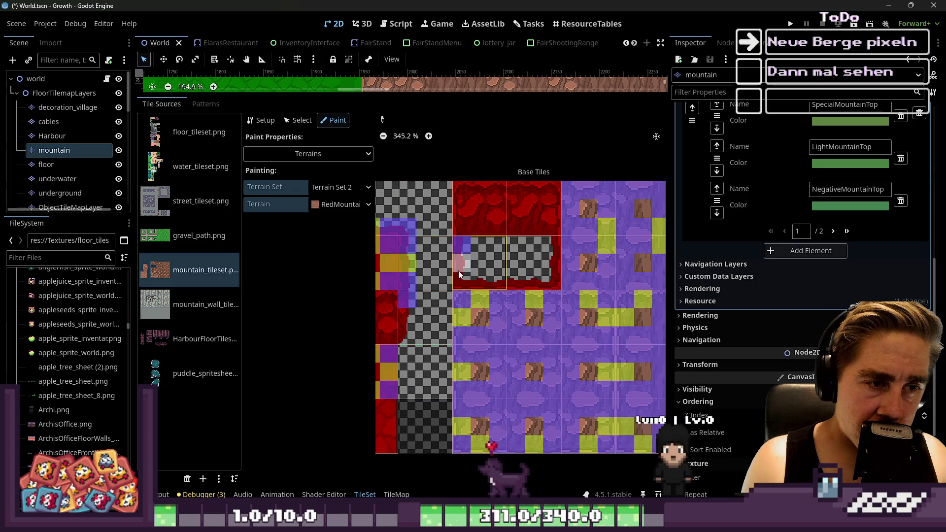
key(ctrl+z)
scroll(391, 286, down, 1)
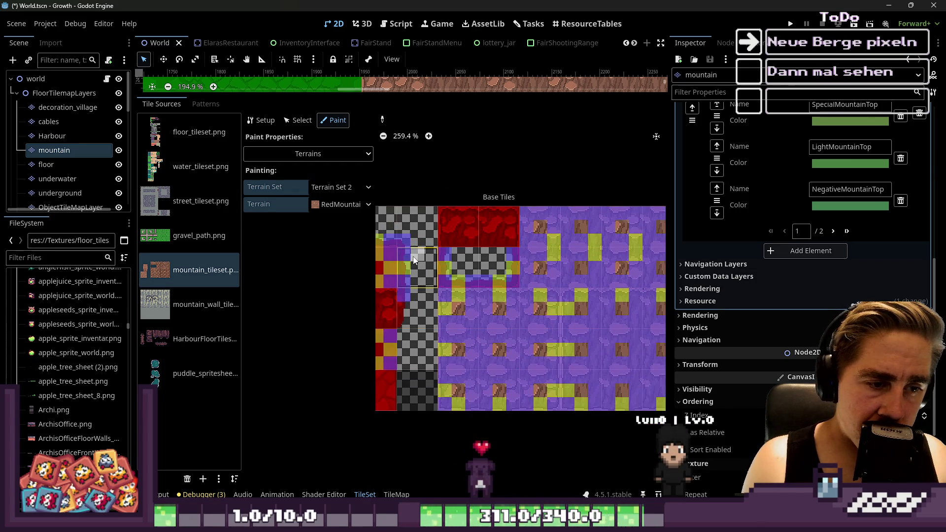
scroll(444, 269, down, 7)
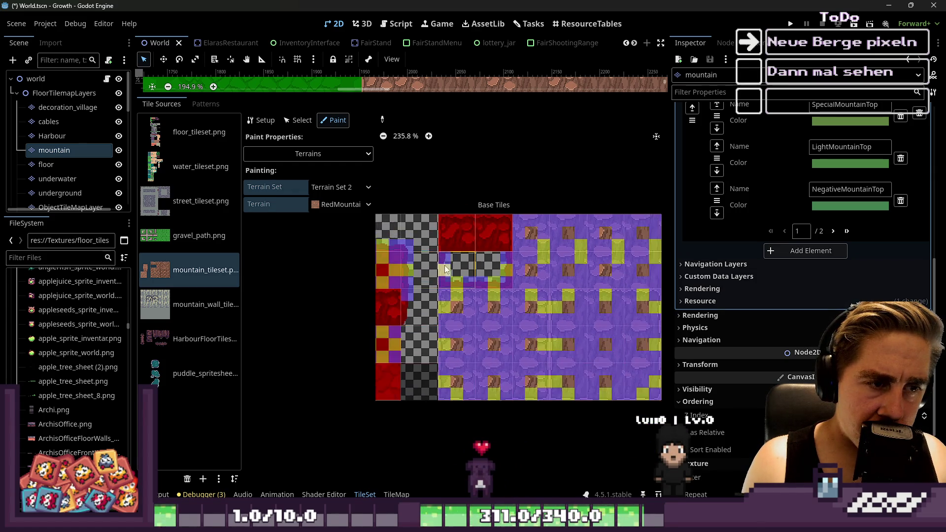
key(ctrl+s)
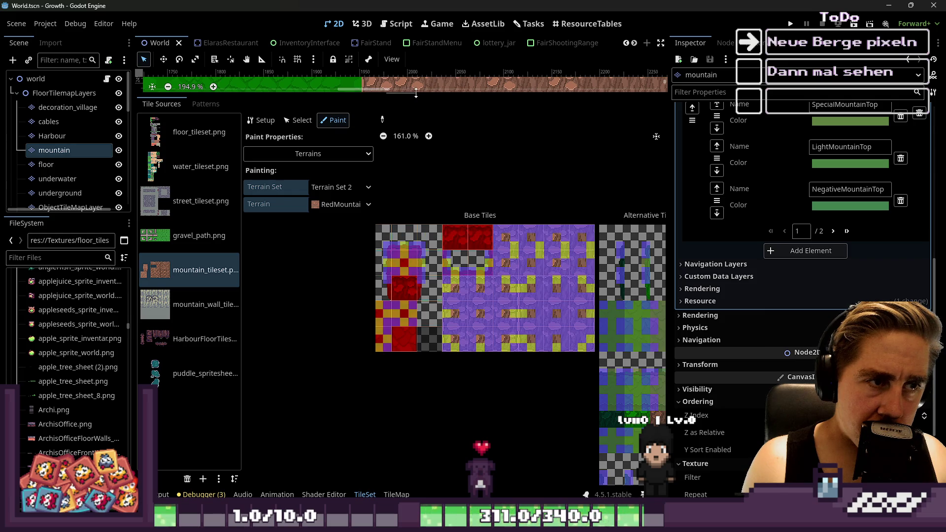
Preview the mountain wall tileset, check the Output log, and collapse the bottom panel.
click(416, 89)
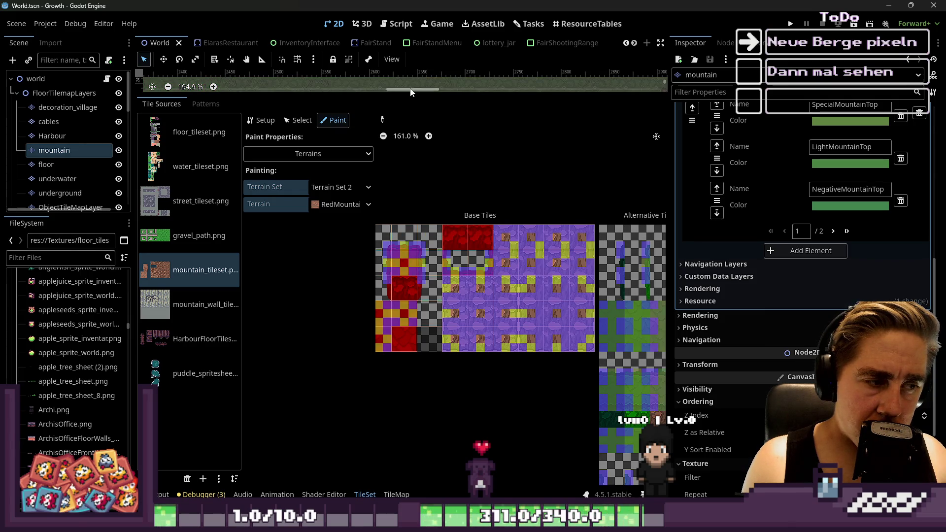
click(197, 304)
click(197, 275)
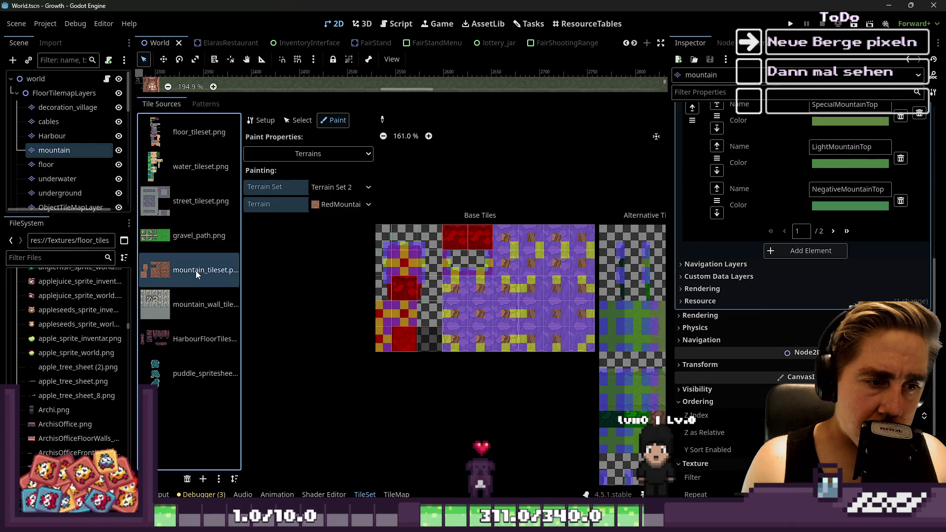
click(164, 495)
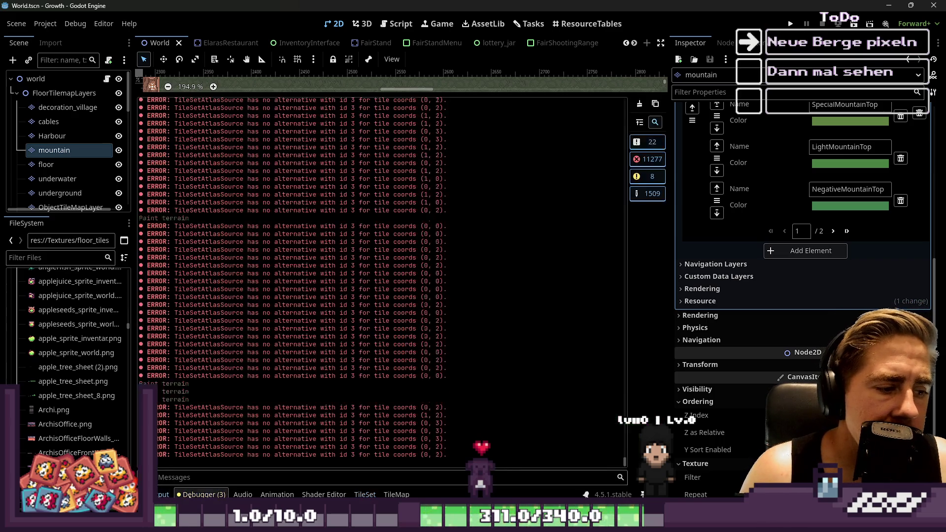
click(202, 494)
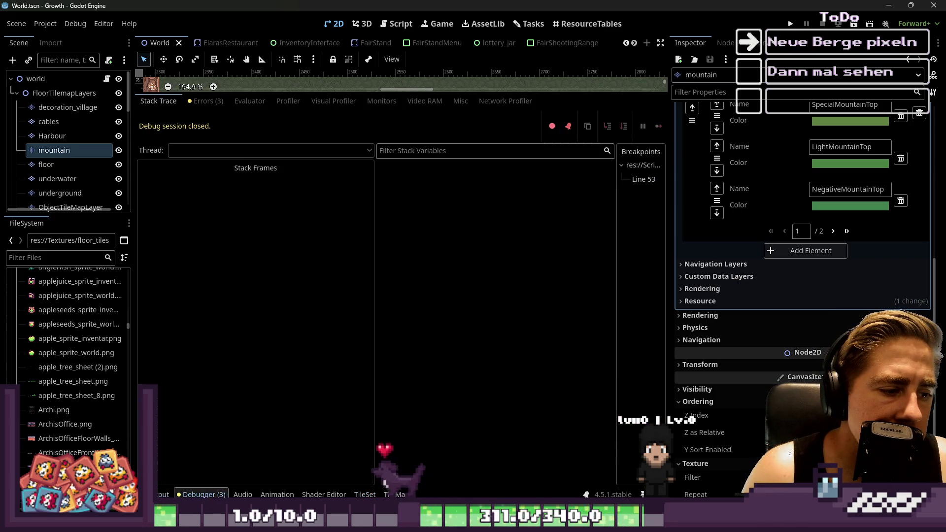
click(202, 494)
click(164, 495)
click(163, 494)
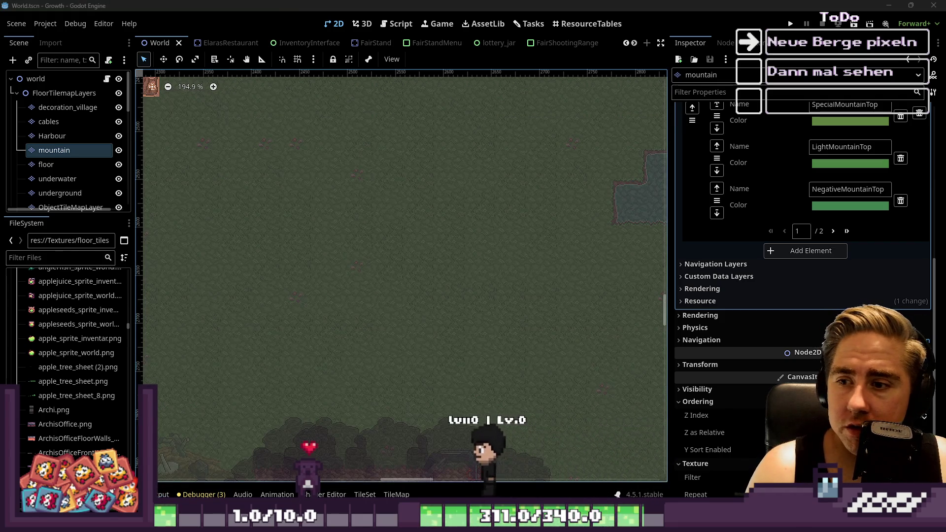
Reopen the TileMap panel at a smaller height and show its terrain list.
click(106, 150)
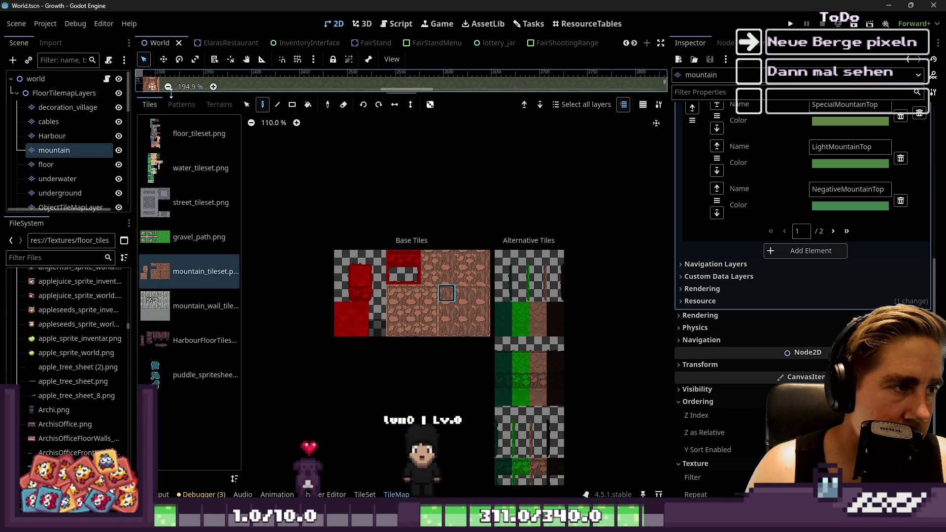
drag(170, 93, 217, 311)
click(217, 321)
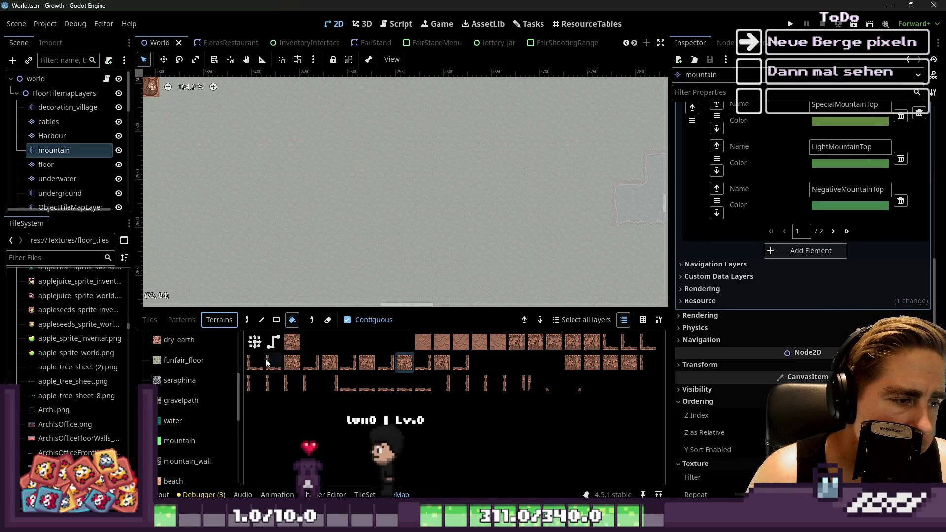
Switch terrain painting to the Rect tool, then trial a wide mountain-top rectangle and undo it.
click(276, 323)
scroll(309, 170, down, 8)
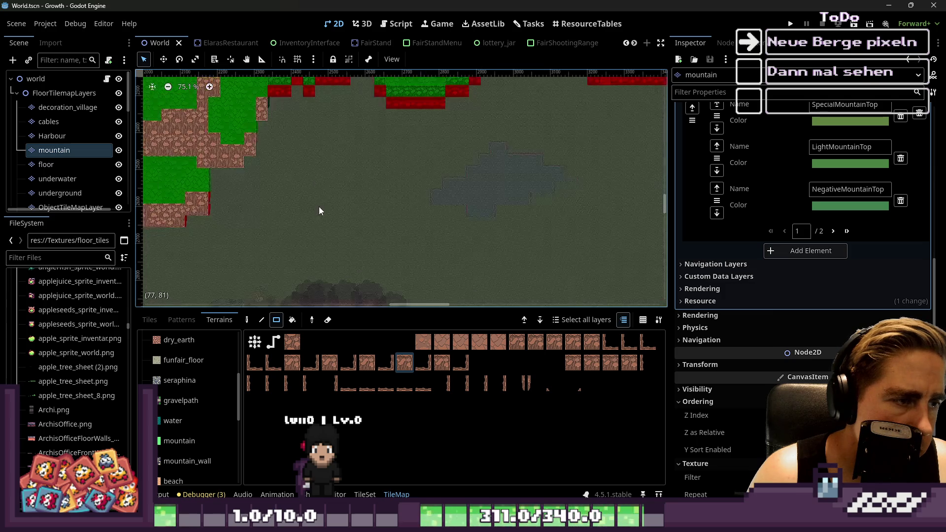
scroll(238, 167, up, 5)
scroll(359, 279, down, 4)
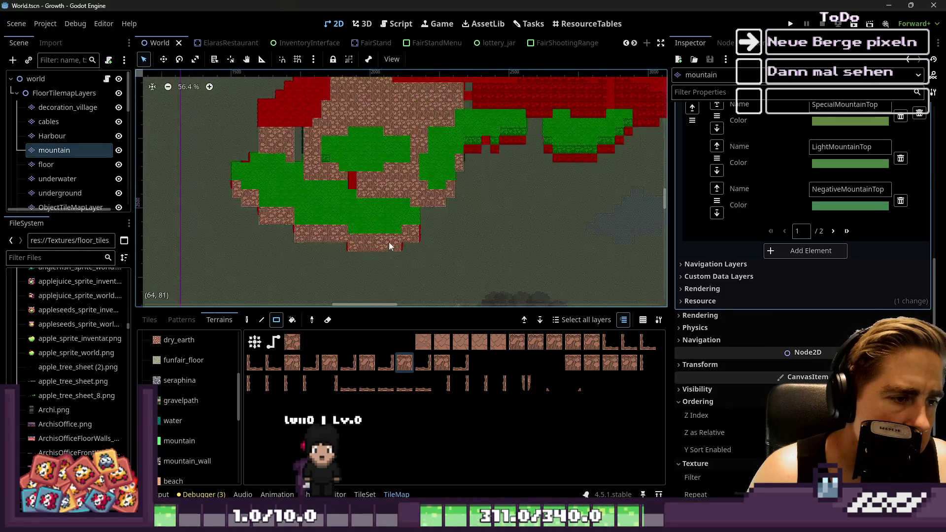
scroll(370, 128, up, 3)
scroll(420, 213, up, 4)
drag(397, 147, 585, 189)
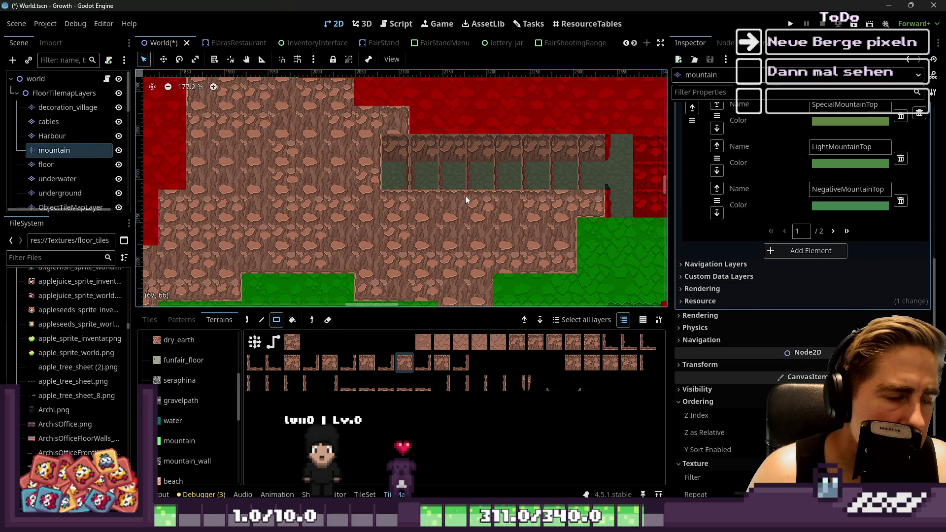
key(ctrl+z)
Trial a 3x3 block and two pillared rectangles, undoing each, then select RedMountainTop.
drag(377, 124, 303, 182)
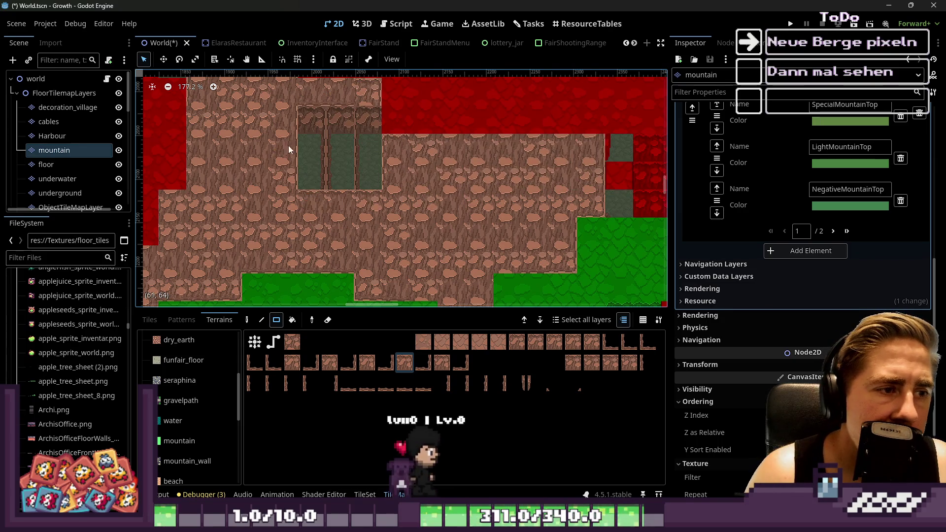
scroll(286, 146, up, 2)
key(ctrl+z)
scroll(540, 246, down, 1)
scroll(539, 247, down, 1)
drag(408, 176, 534, 291)
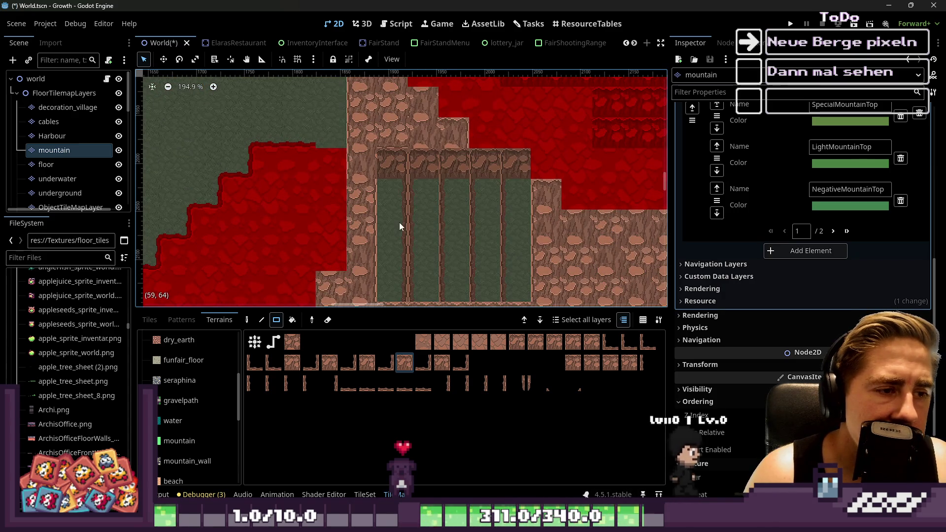
key(ctrl+z)
scroll(380, 207, down, 2)
mouse_move(352, 183)
mouse_down()
mouse_move(465, 256)
mouse_move(474, 248)
mouse_up()
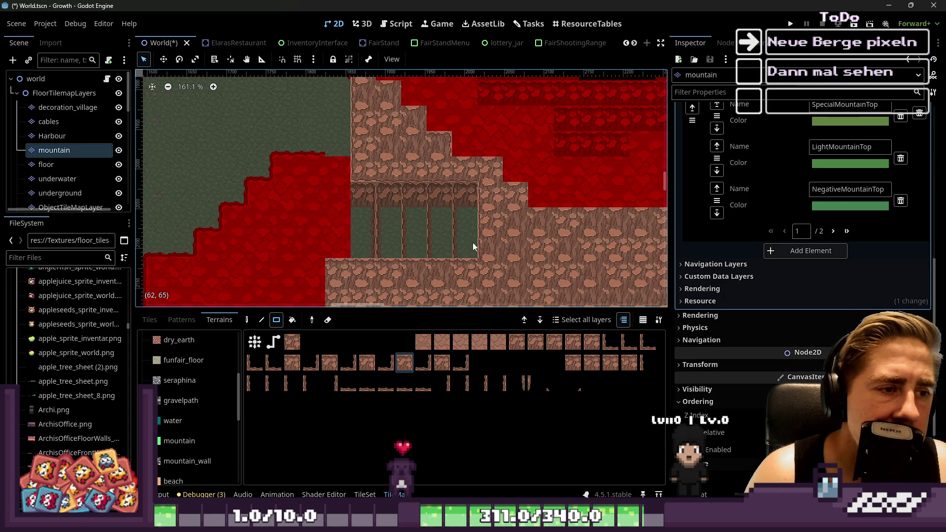
key(ctrl+z)
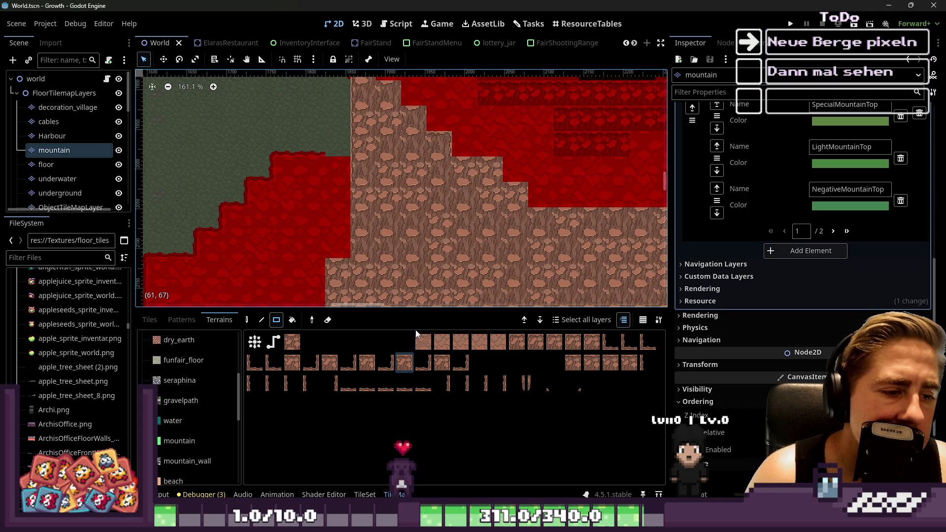
scroll(201, 415, down, 5)
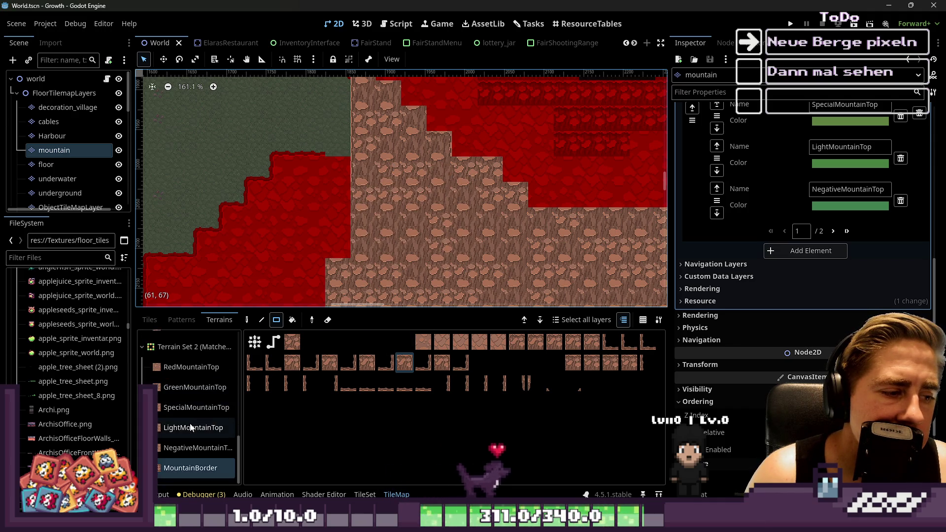
click(182, 365)
Paint a small RedMountainTop patch and a row below the block, then save the World scene.
drag(456, 179, 456, 179)
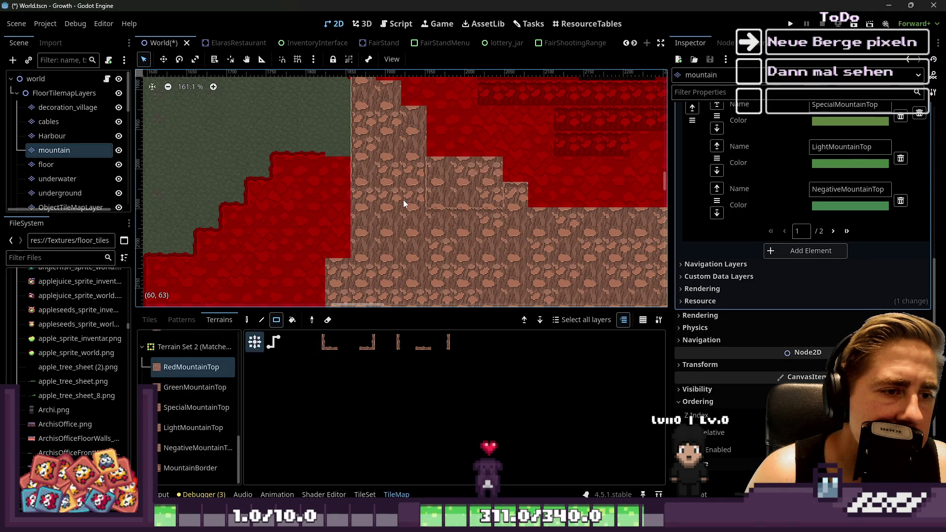
scroll(405, 199, up, 5)
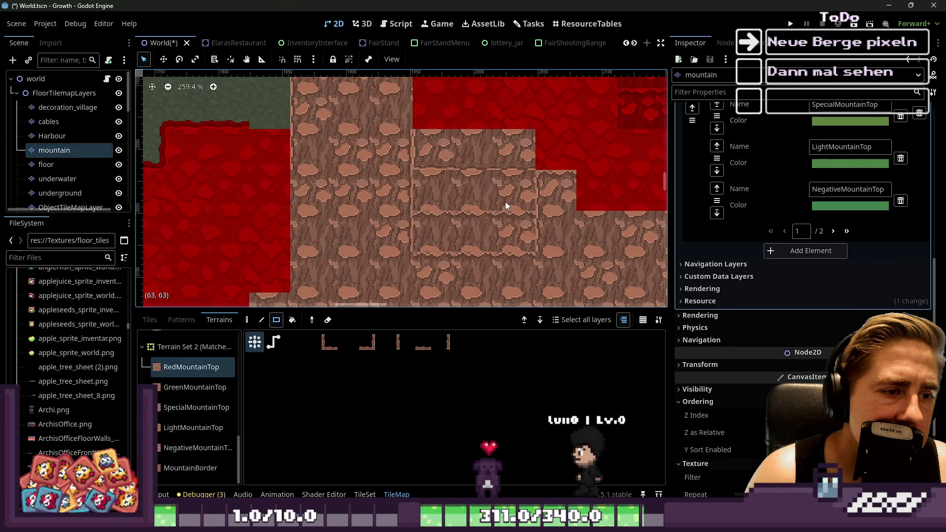
click(414, 241)
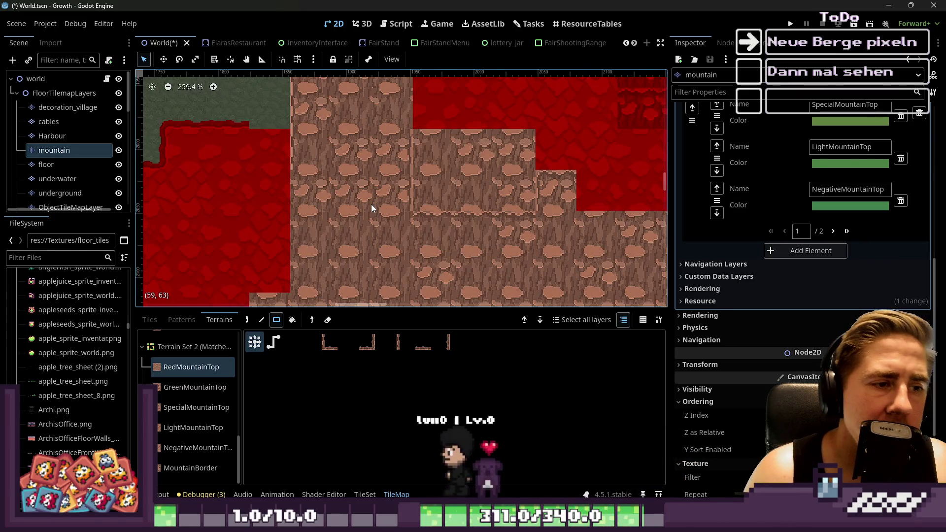
key(ctrl+s)
Drag several RedMountainTop rectangles over the rock area and touch up a single tile.
drag(507, 112, 350, 182)
scroll(349, 181, down, 3)
drag(522, 158, 434, 252)
drag(382, 190, 557, 261)
scroll(364, 243, up, 1)
scroll(365, 240, down, 1)
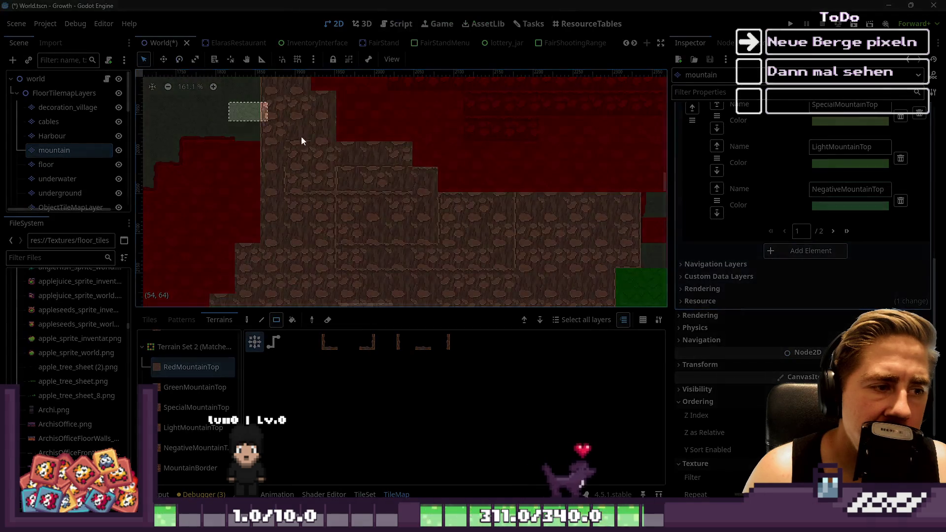
drag(229, 102, 570, 277)
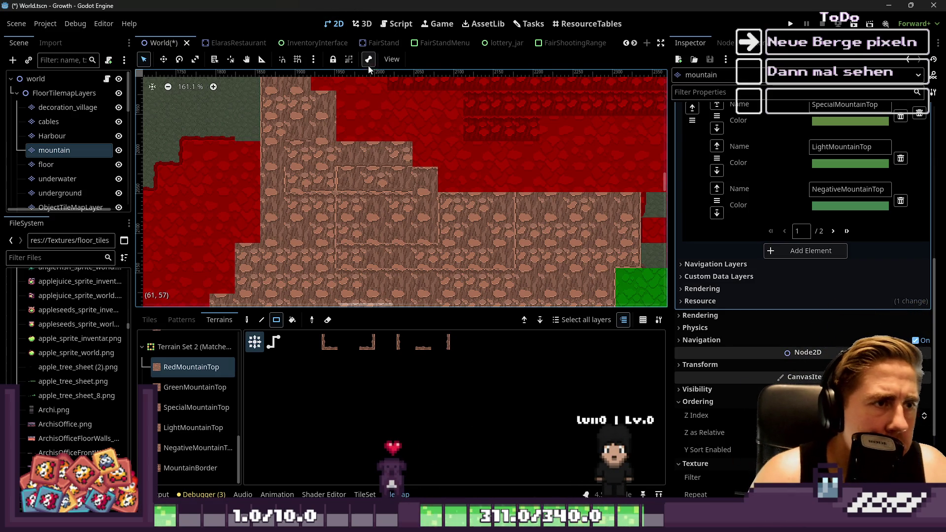
click(349, 129)
Save the scene and pick the MountainBorder terrain from the enlarged terrain panel.
key(ctrl+s)
scroll(362, 110, up, 5)
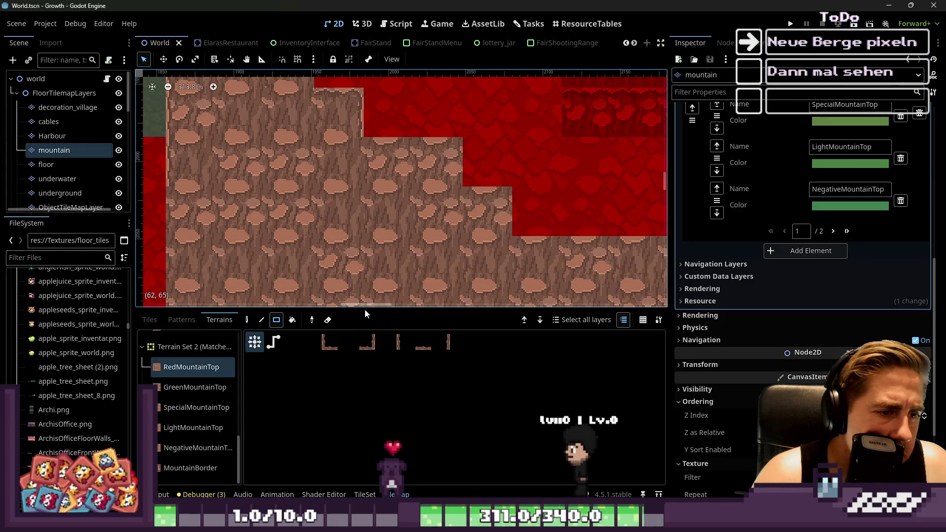
mouse_move(359, 308)
mouse_down()
mouse_move(360, 127)
mouse_move(359, 150)
mouse_up()
scroll(219, 371, down, 2)
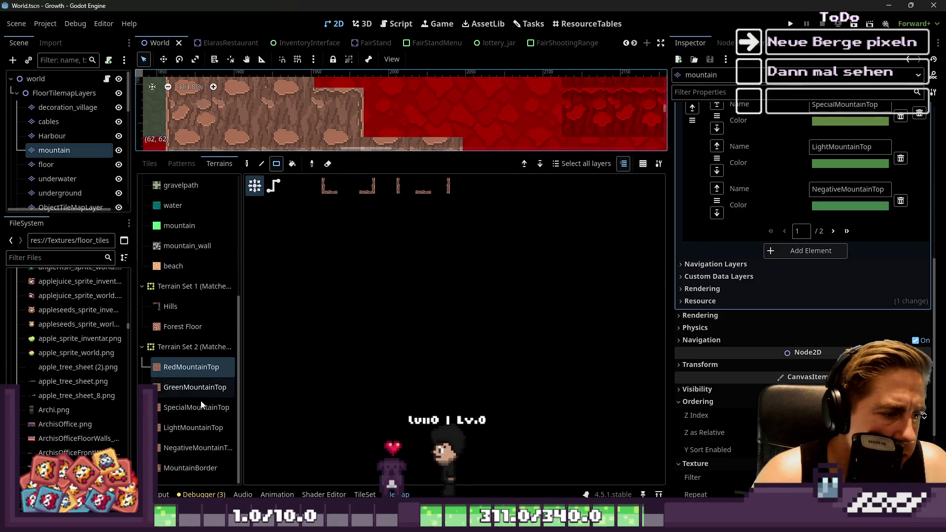
click(191, 468)
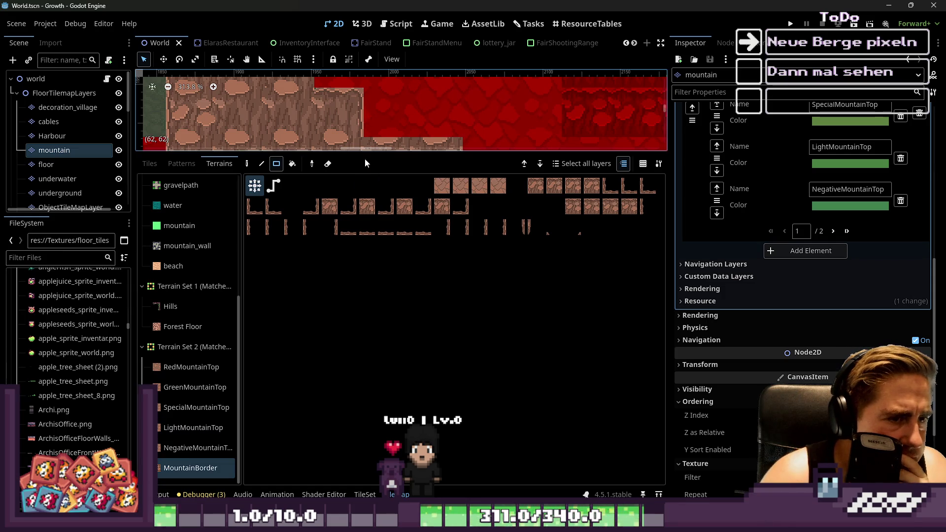
drag(365, 151, 365, 213)
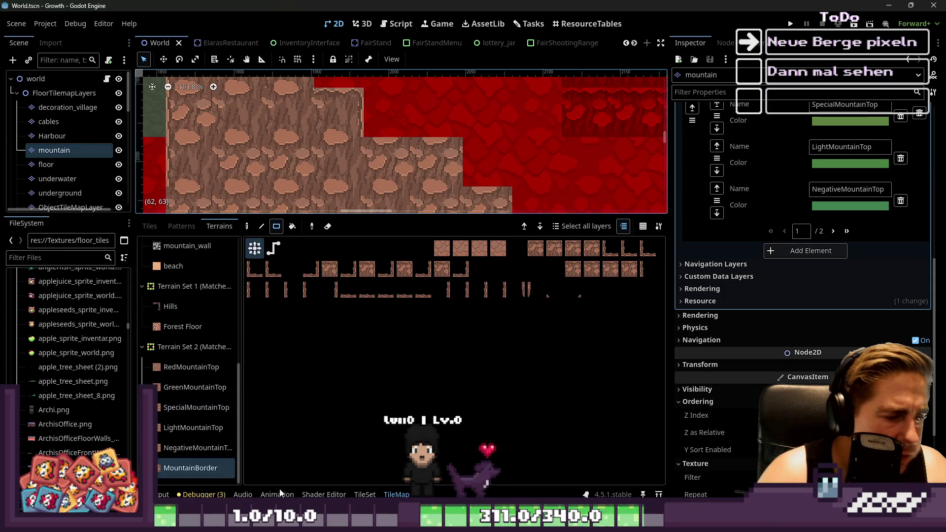
In the mountain tileset editor, mark an atlas tile's top-right peering bit as RedMountainTop.
click(365, 495)
scroll(490, 330, up, 4)
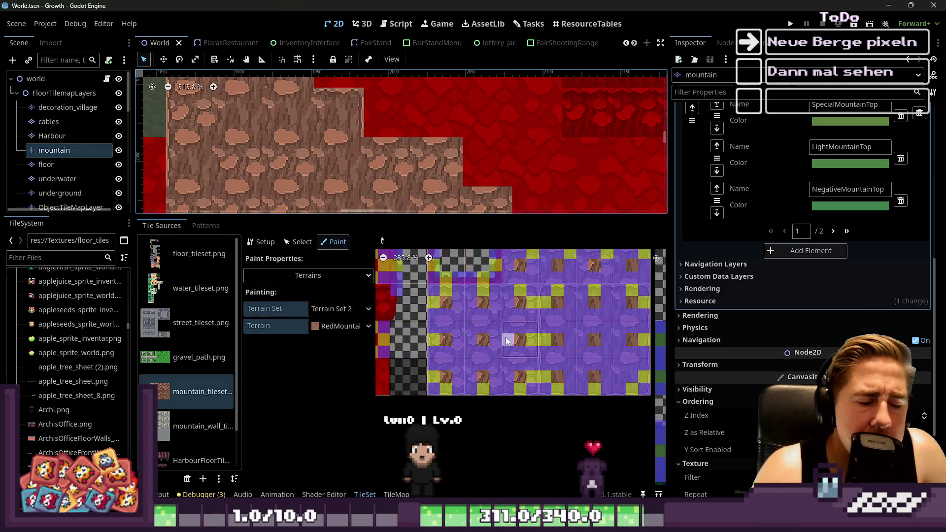
scroll(473, 360, down, 2)
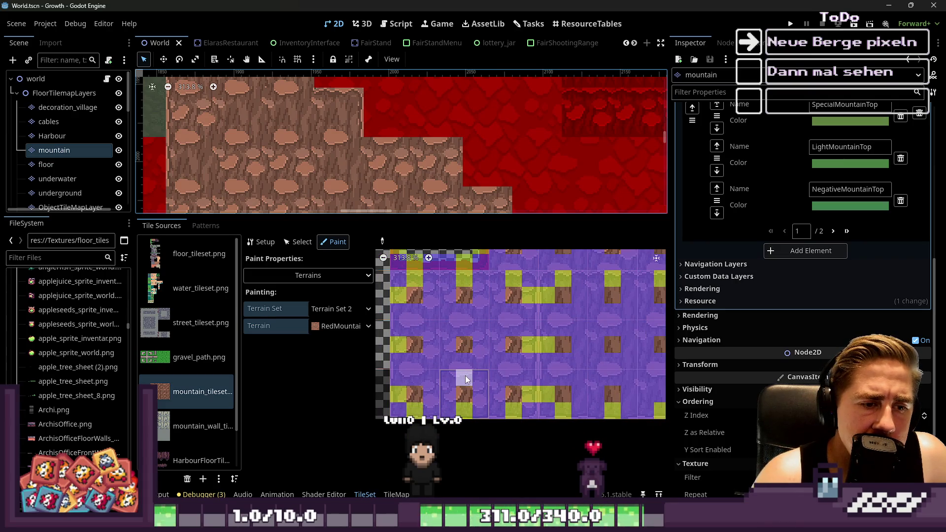
scroll(528, 342, up, 2)
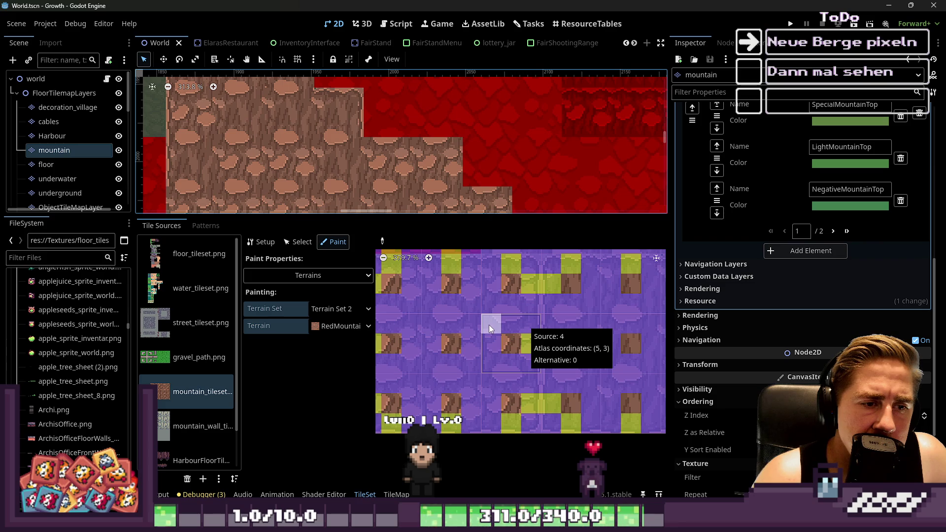
scroll(508, 331, down, 1)
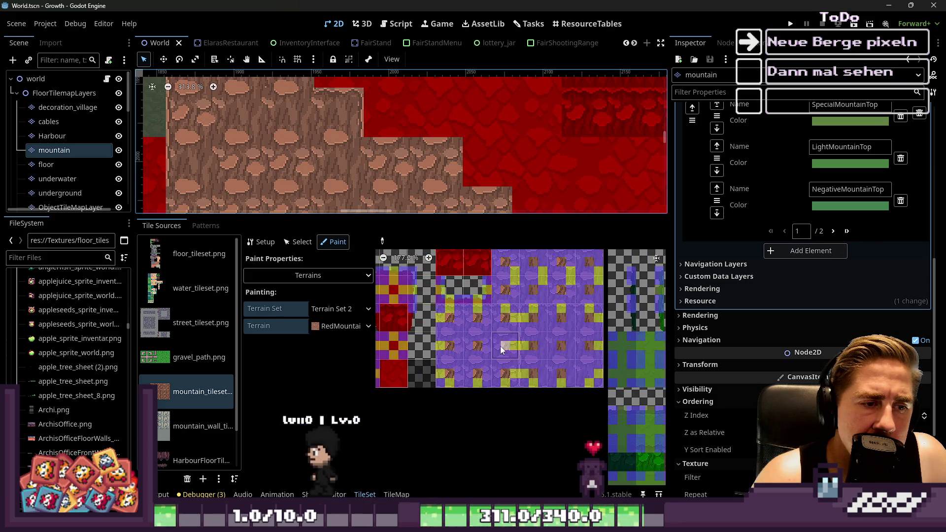
scroll(431, 319, up, 1)
scroll(435, 300, up, 3)
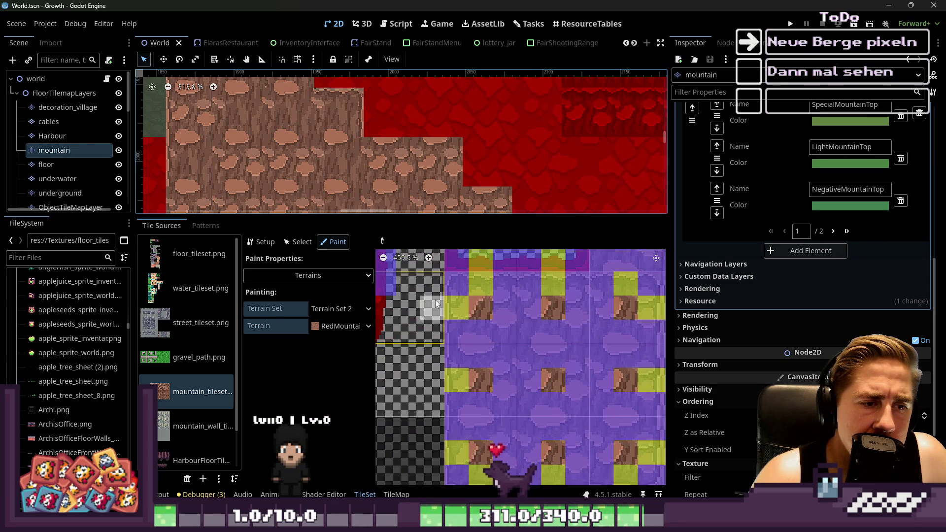
scroll(394, 380, down, 11)
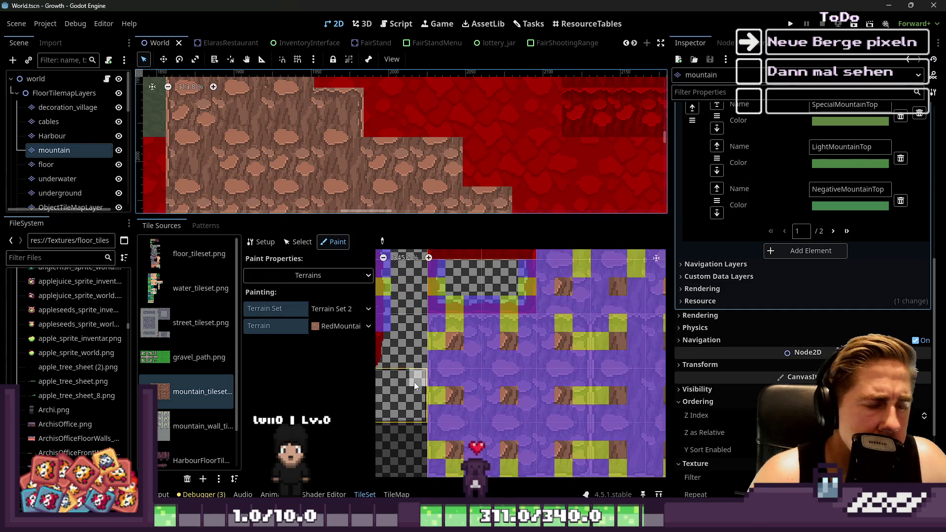
scroll(425, 371, up, 12)
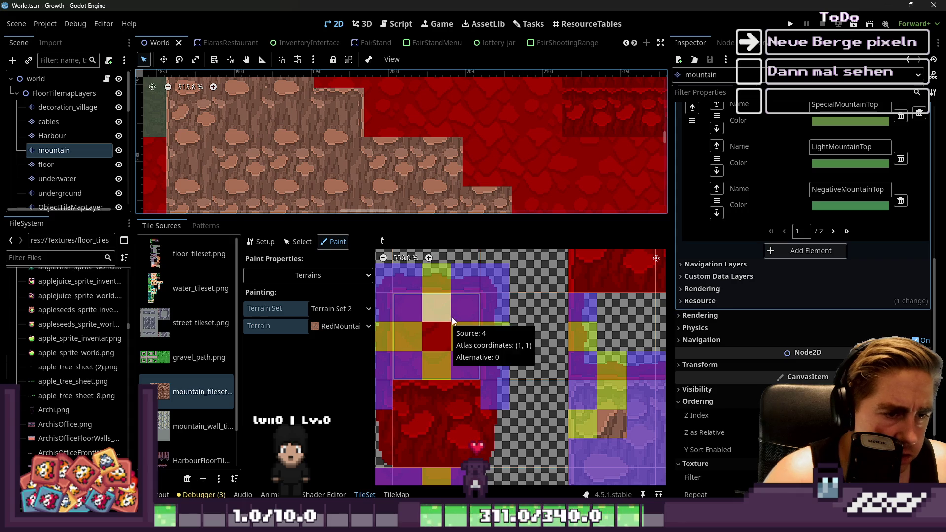
click(460, 309)
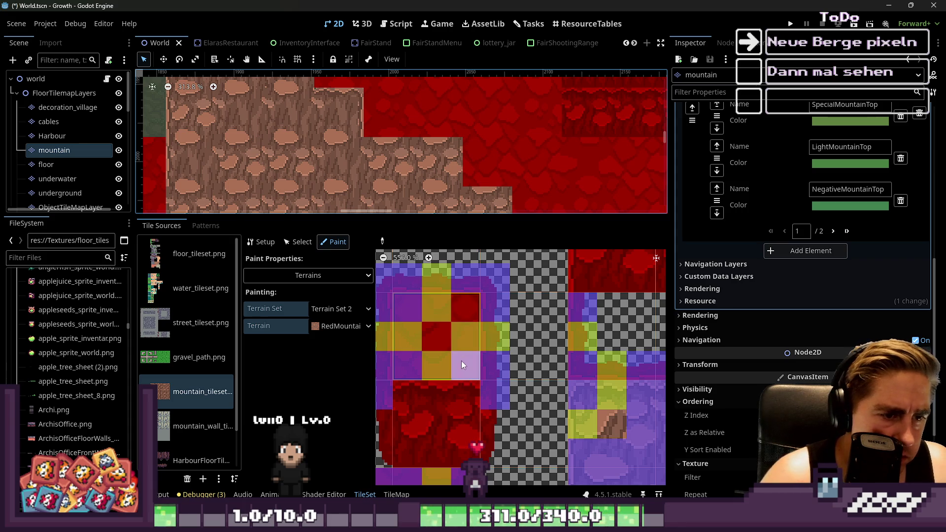
Save the World scene and review the atlas.
scroll(635, 329, down, 4)
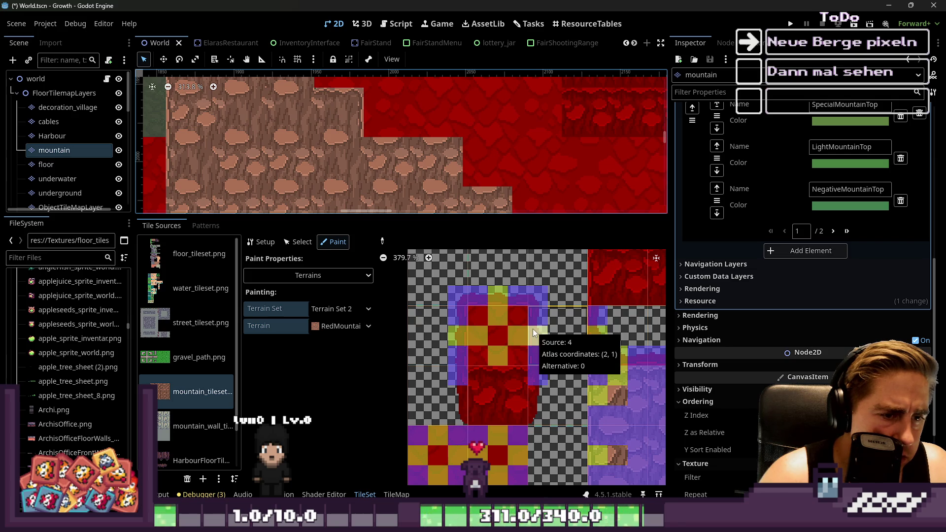
scroll(533, 329, up, 2)
key(ctrl+s)
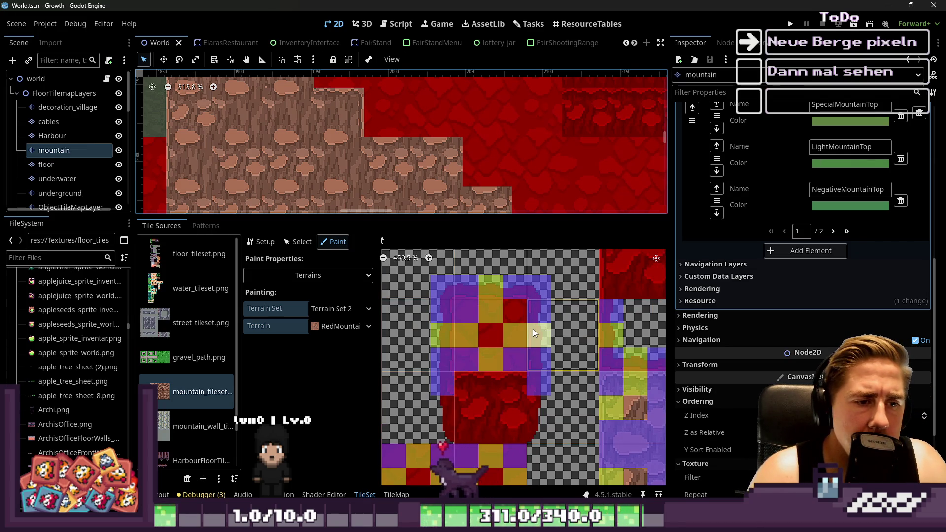
scroll(446, 321, down, 3)
scroll(450, 321, down, 1)
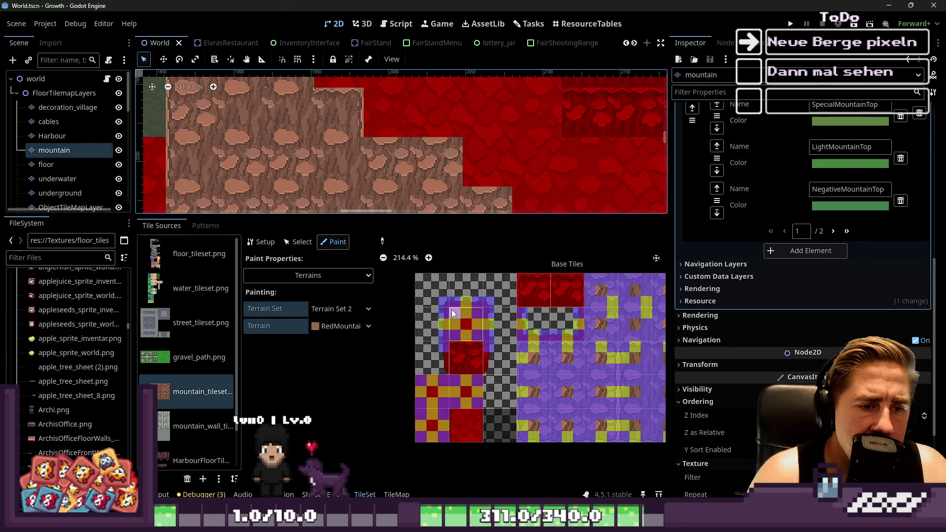
scroll(503, 351, up, 6)
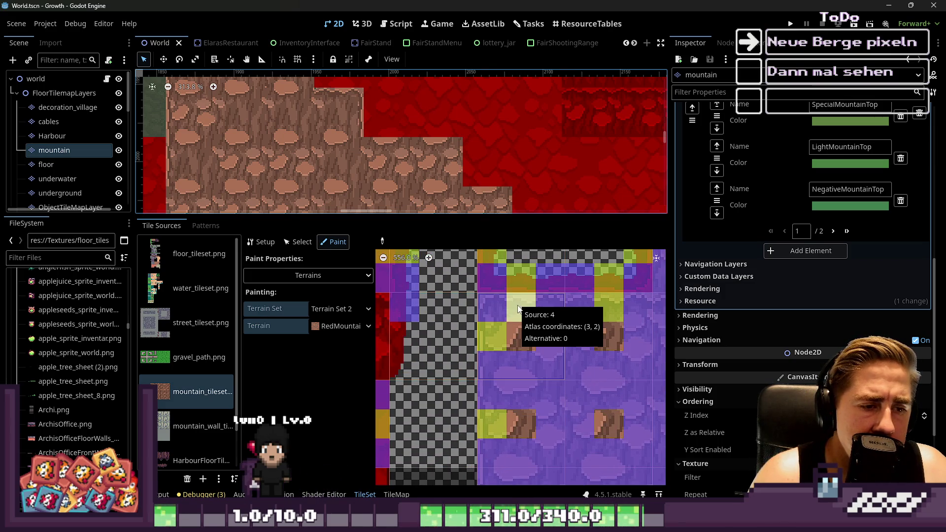
scroll(520, 316, down, 4)
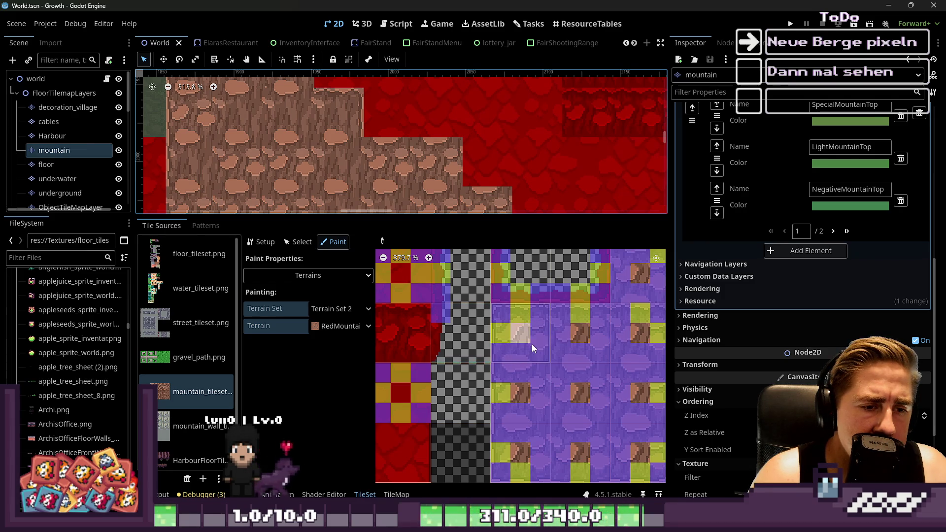
scroll(727, 319, down, 5)
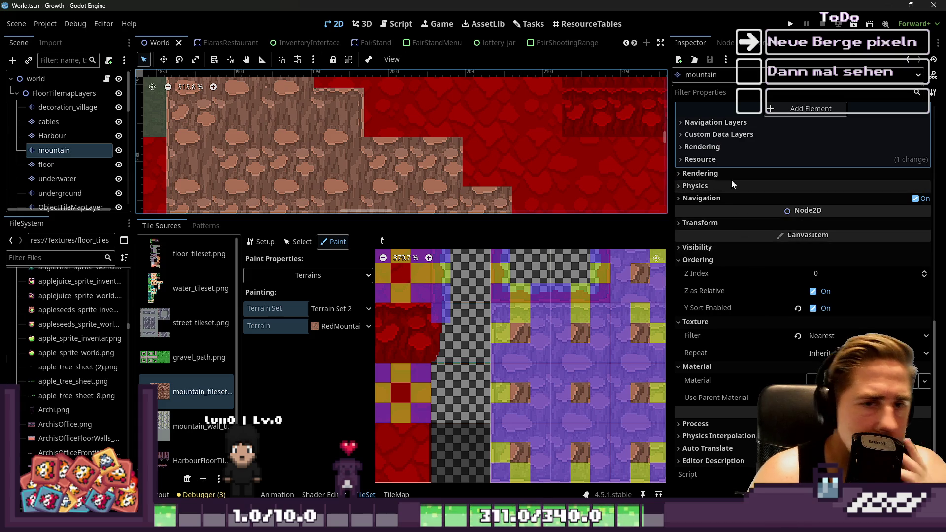
On terrain page 2/2, add Terrain 6 and rename it MountainBorderFilling.
scroll(729, 162, up, 5)
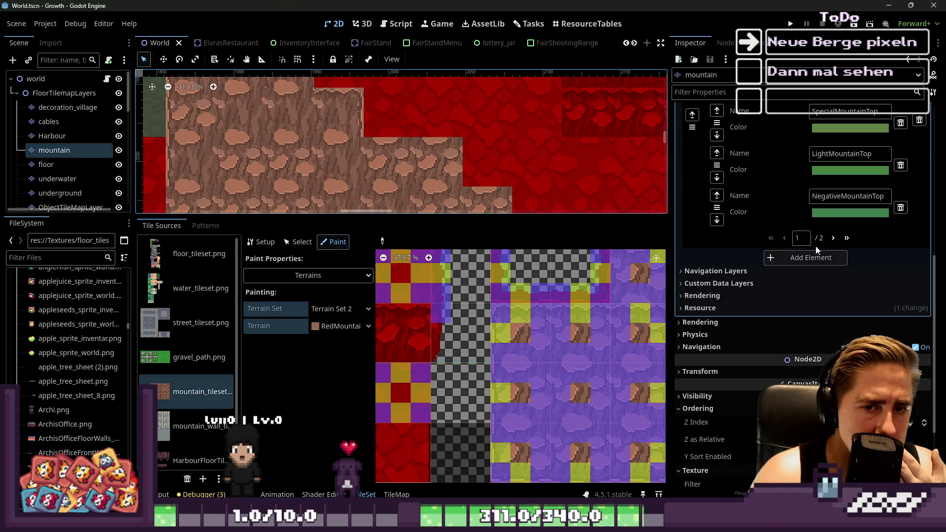
click(833, 238)
scroll(783, 252, up, 5)
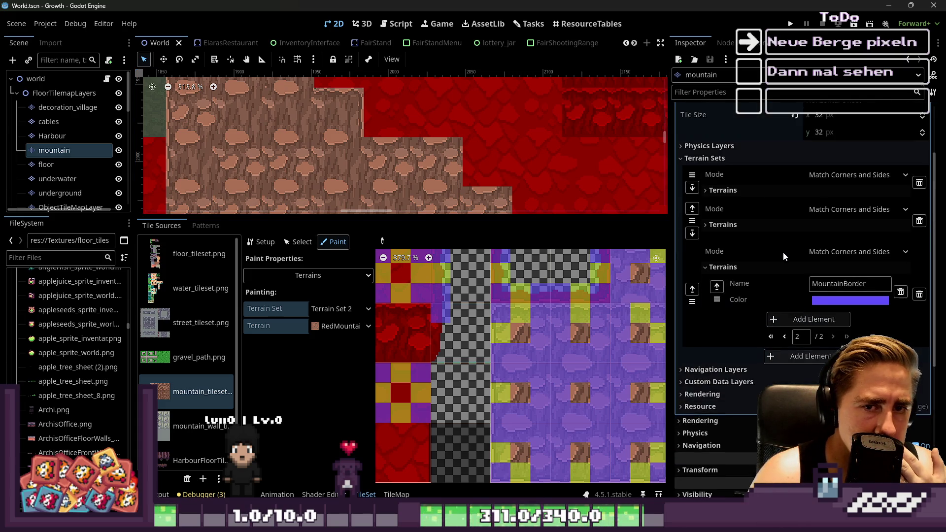
click(801, 318)
click(839, 326)
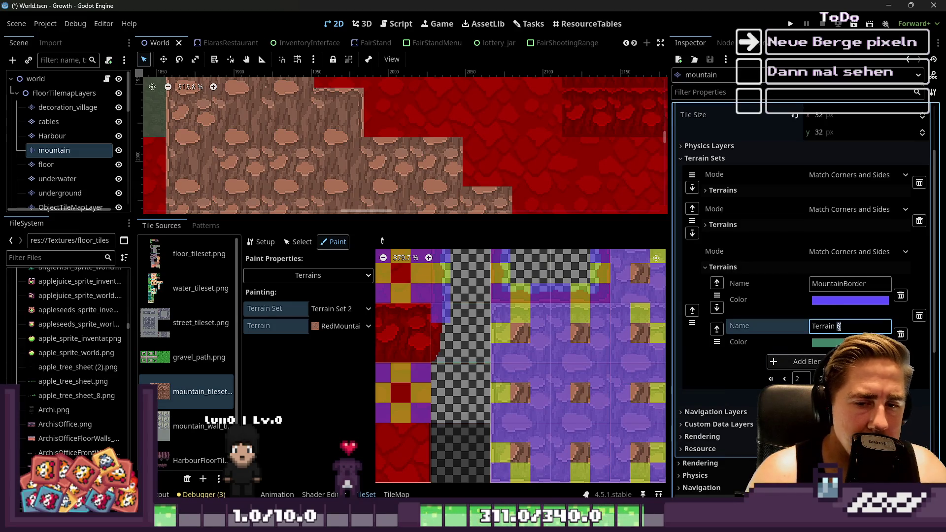
text(Mountain)
text(Border F)
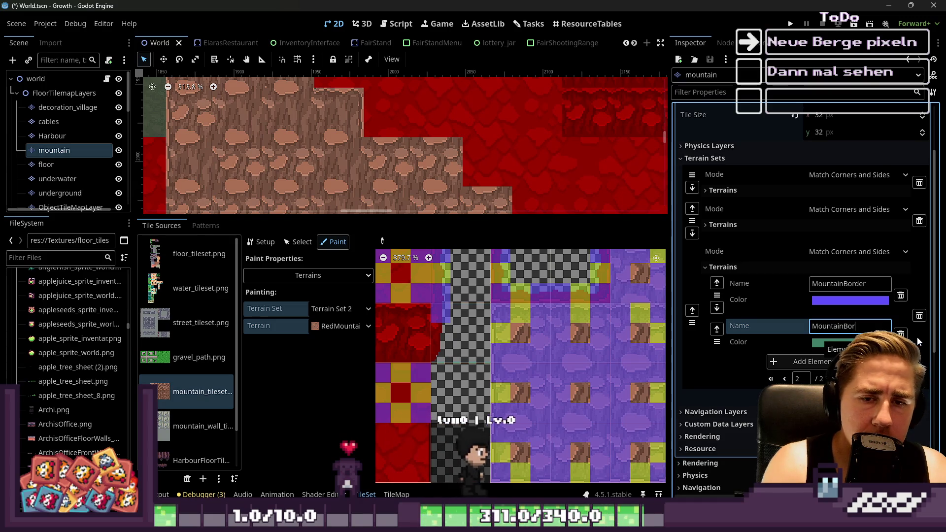
key(BackSpace)
key(BackSpace)
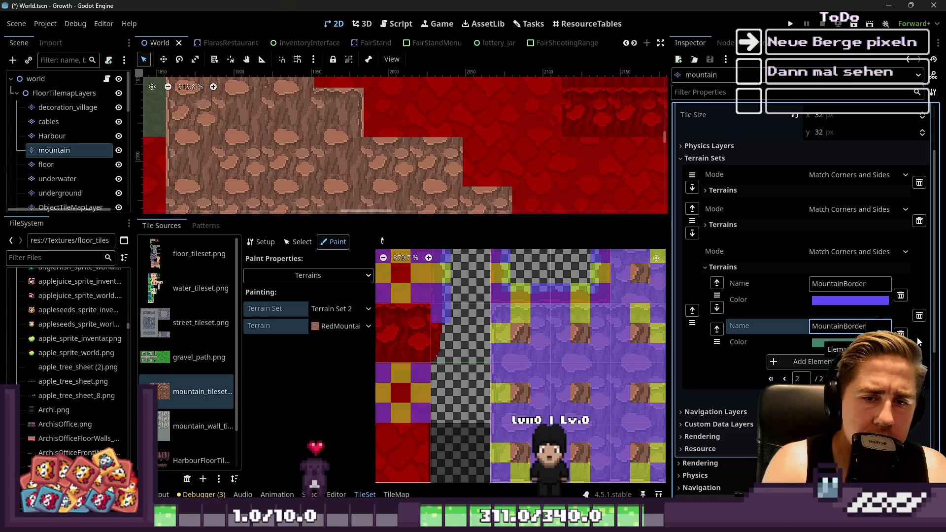
text(Filling)
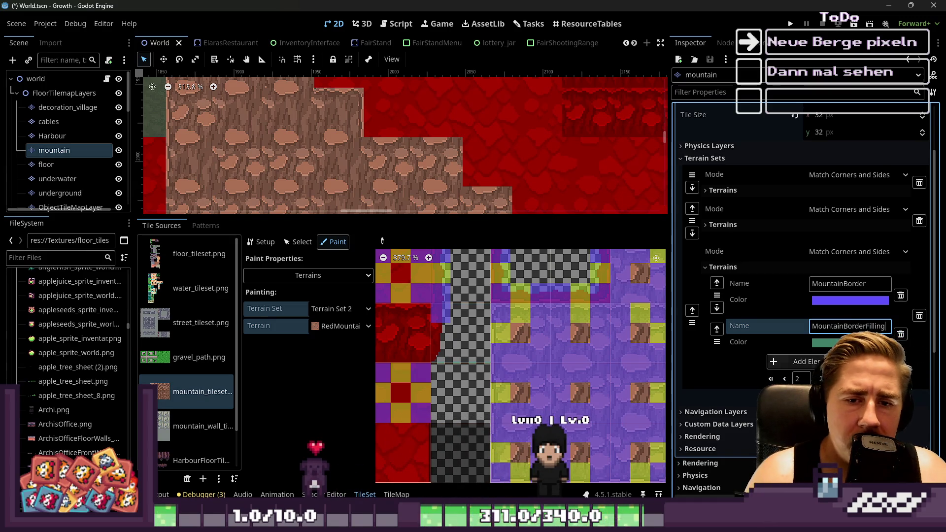
key(Return)
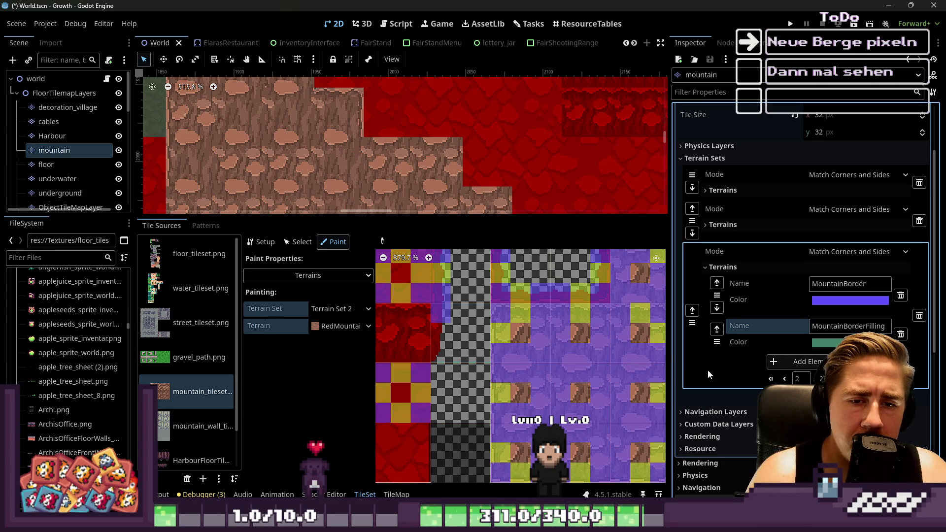
scroll(404, 313, down, 1)
scroll(487, 392, up, 3)
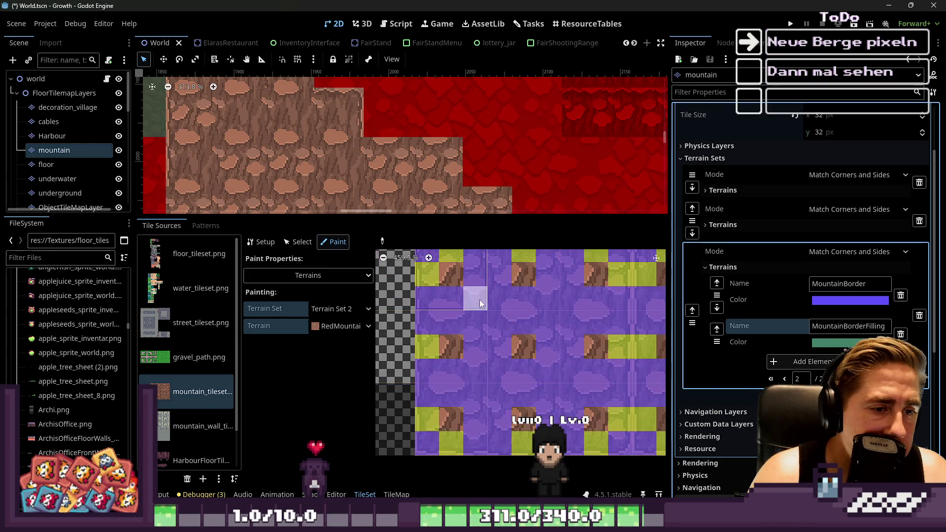
Pick MountainBorderFilling and paint it on the tiles' right-side bits, top row and right edge.
click(340, 326)
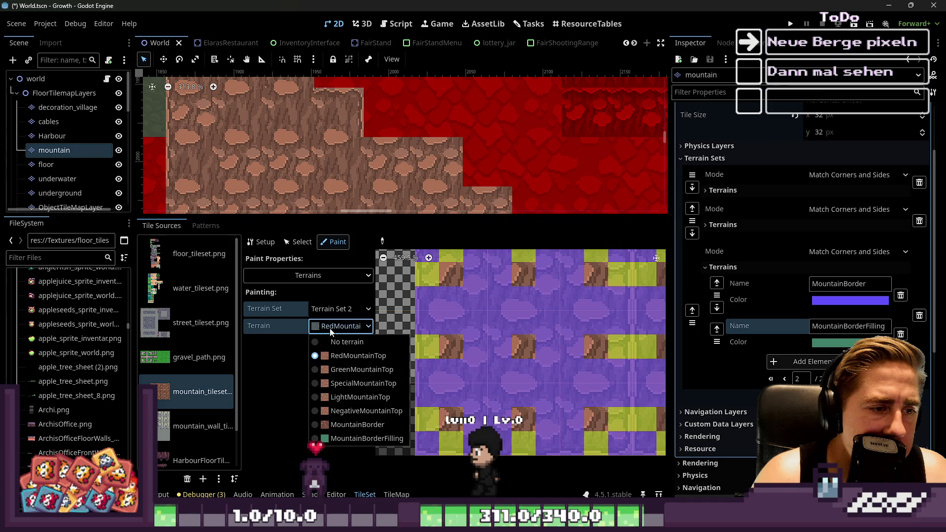
click(335, 434)
scroll(454, 303, down, 2)
scroll(454, 303, up, 2)
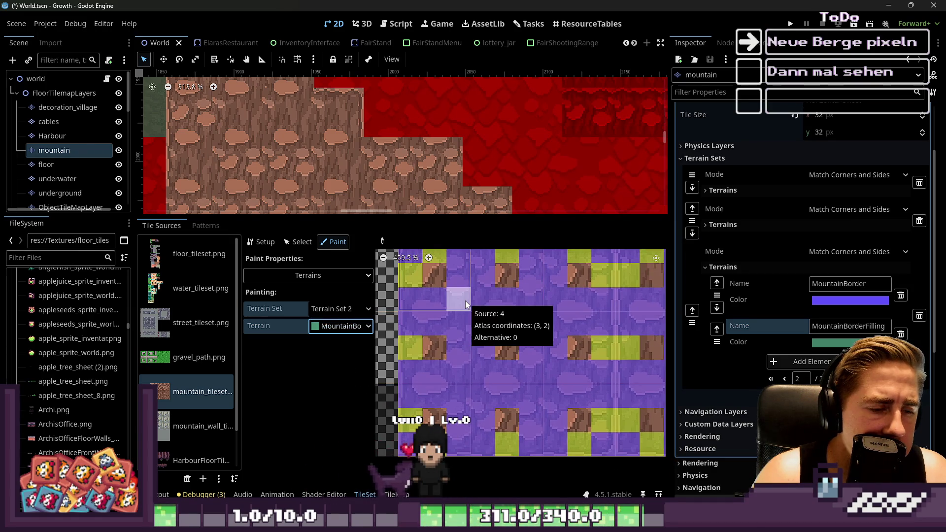
mouse_move(465, 301)
mouse_down()
mouse_move(457, 390)
mouse_move(554, 394)
mouse_move(554, 304)
mouse_up()
drag(481, 305, 479, 300)
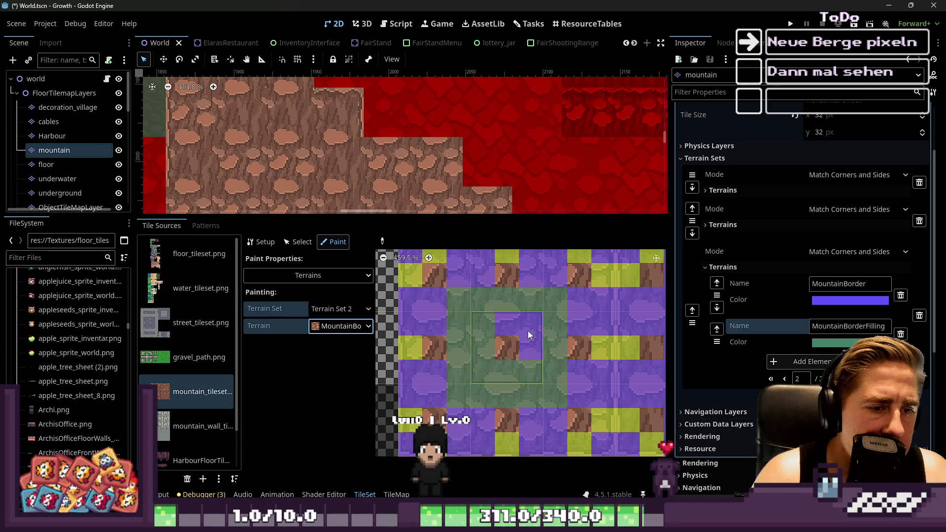
scroll(498, 389, down, 3)
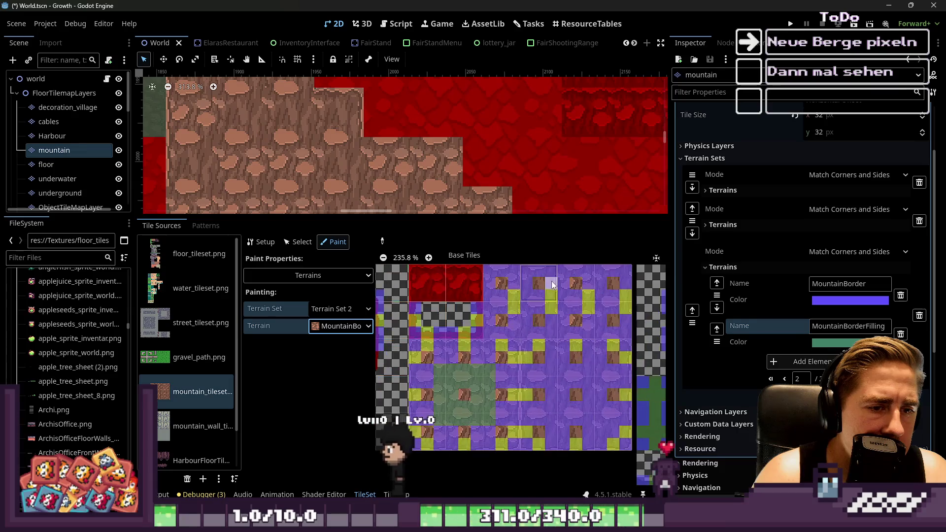
scroll(504, 281, up, 4)
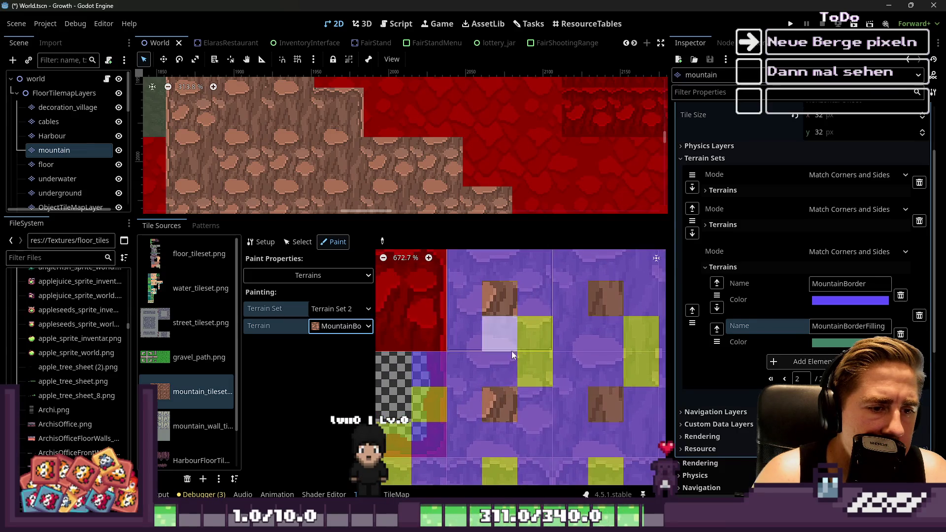
scroll(503, 336, down, 6)
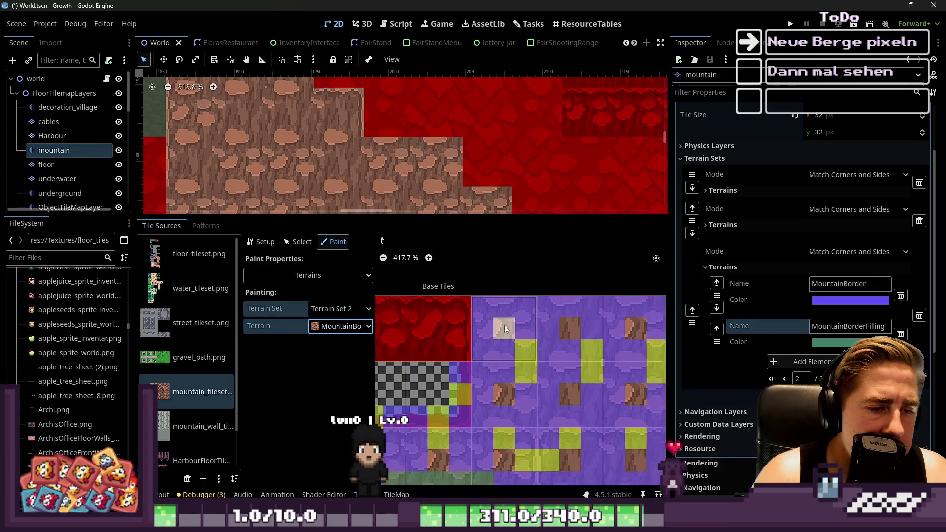
scroll(504, 323, up, 5)
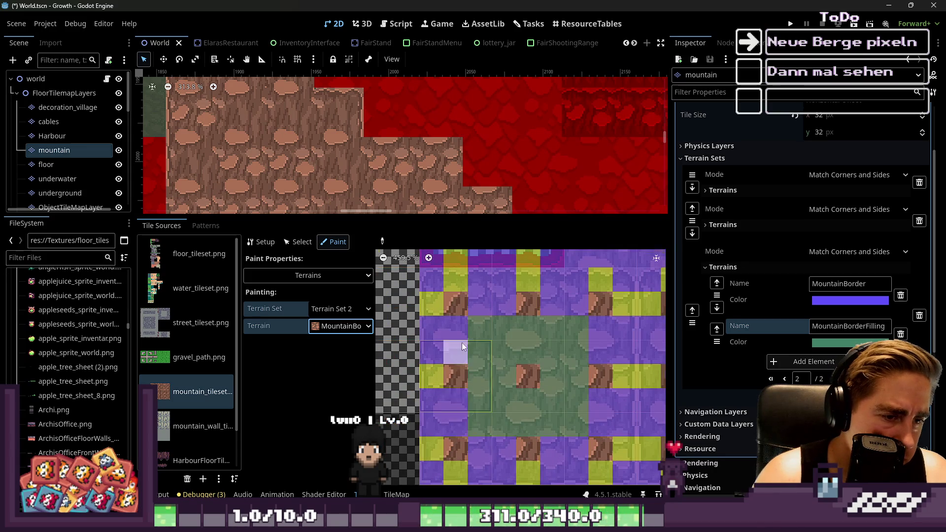
scroll(463, 347, down, 3)
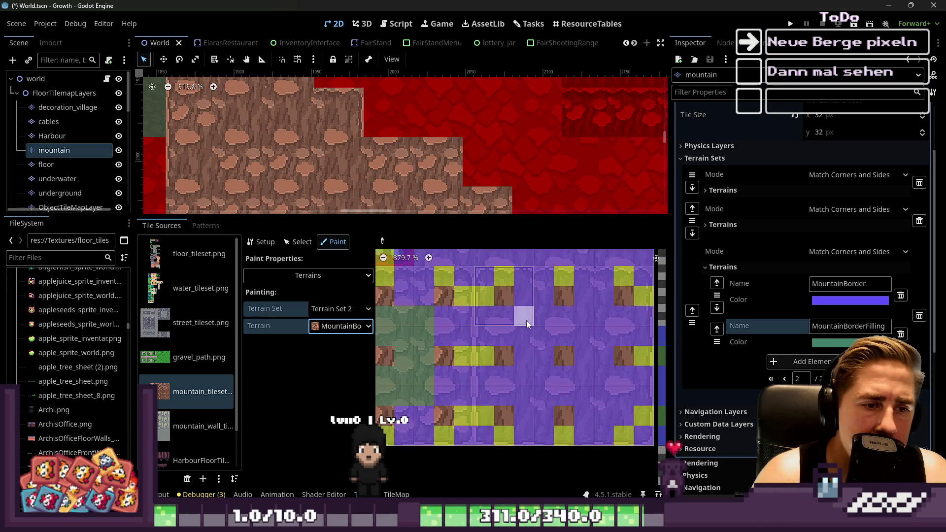
drag(526, 374, 528, 392)
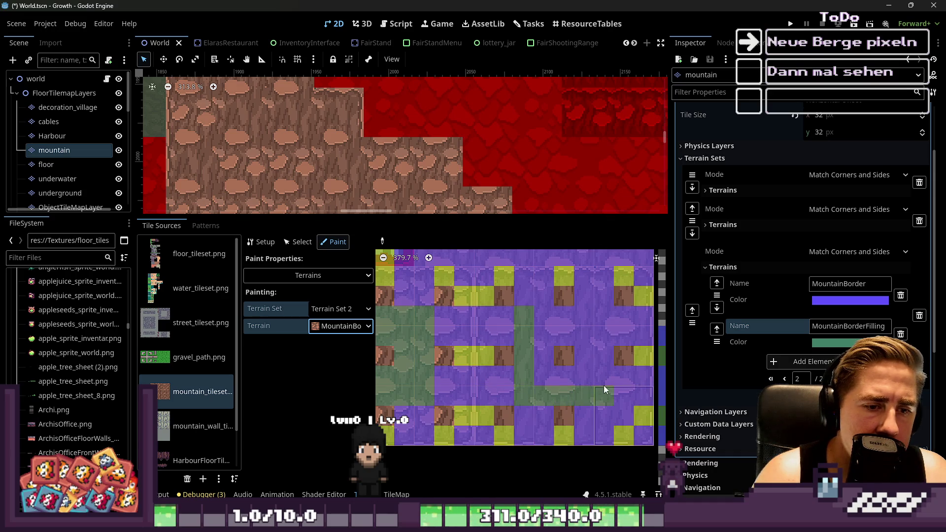
drag(593, 314, 540, 312)
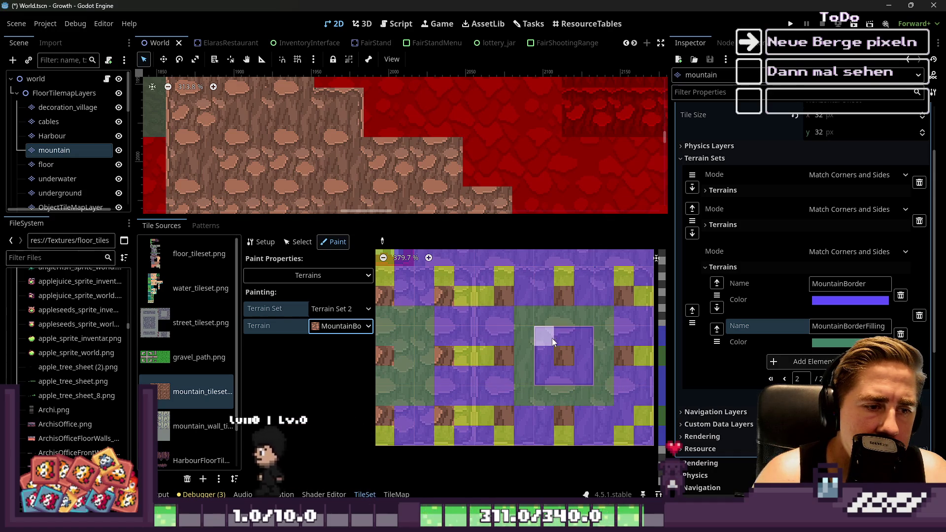
Mark a top-left corner, a left-centre bit and the next tile's right column as MountainBorderFilling.
scroll(563, 345, down, 2)
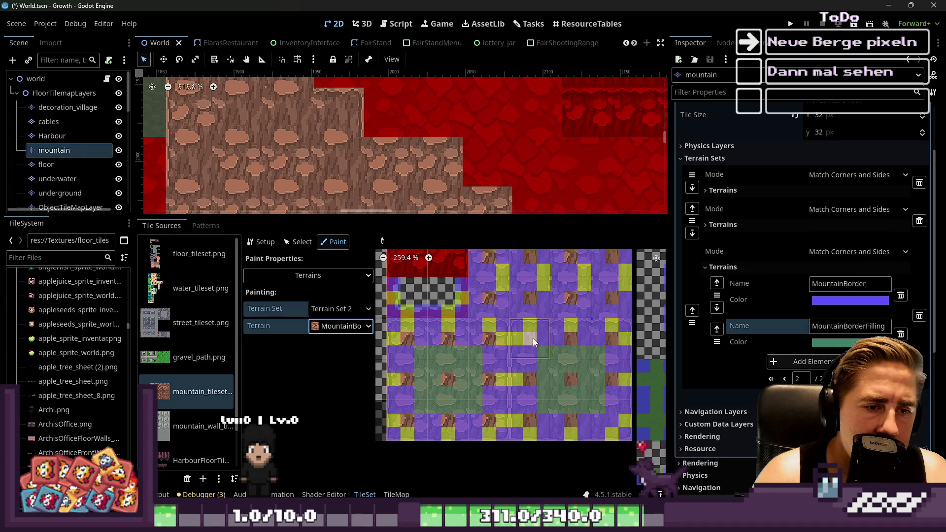
scroll(533, 335, up, 1)
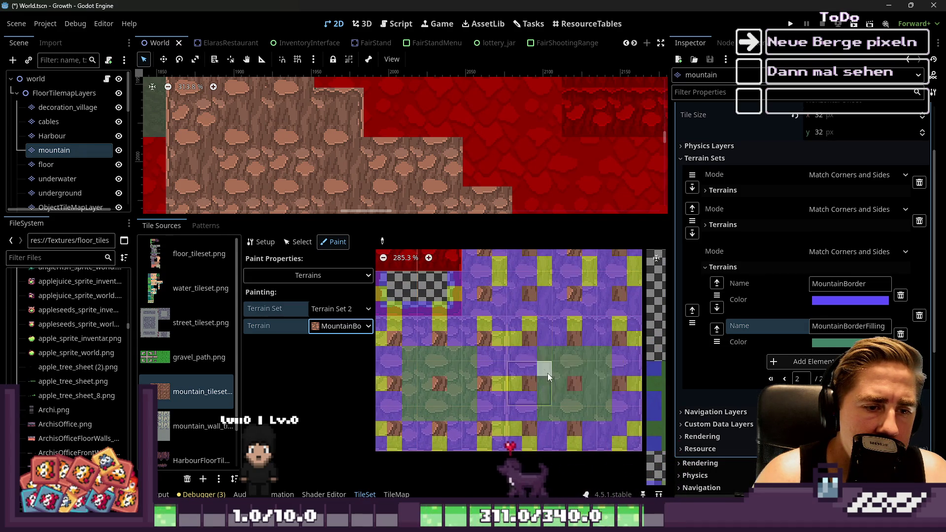
scroll(544, 372, up, 2)
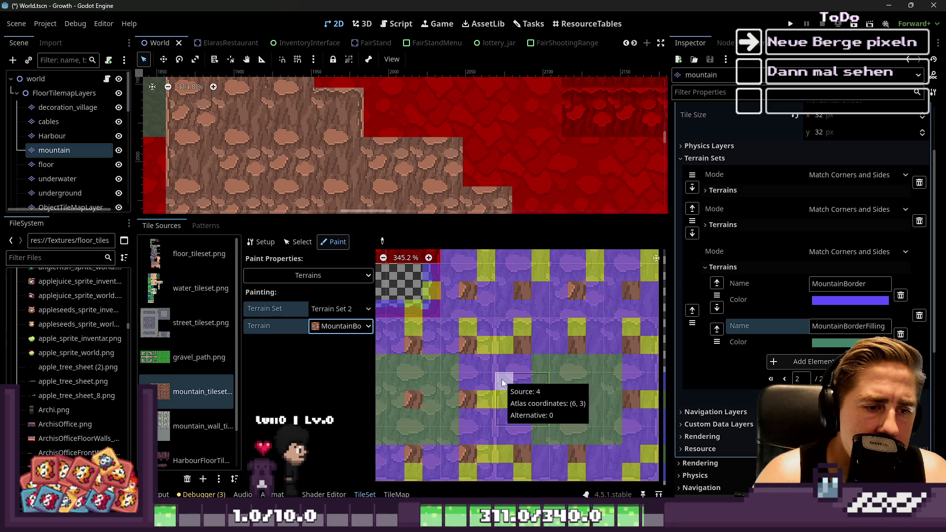
scroll(544, 389, down, 2)
scroll(544, 389, up, 6)
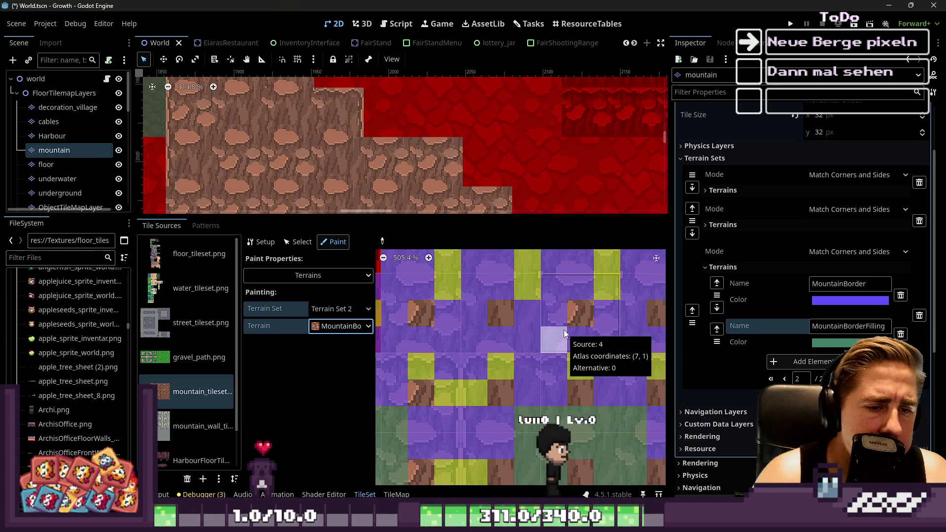
click(554, 285)
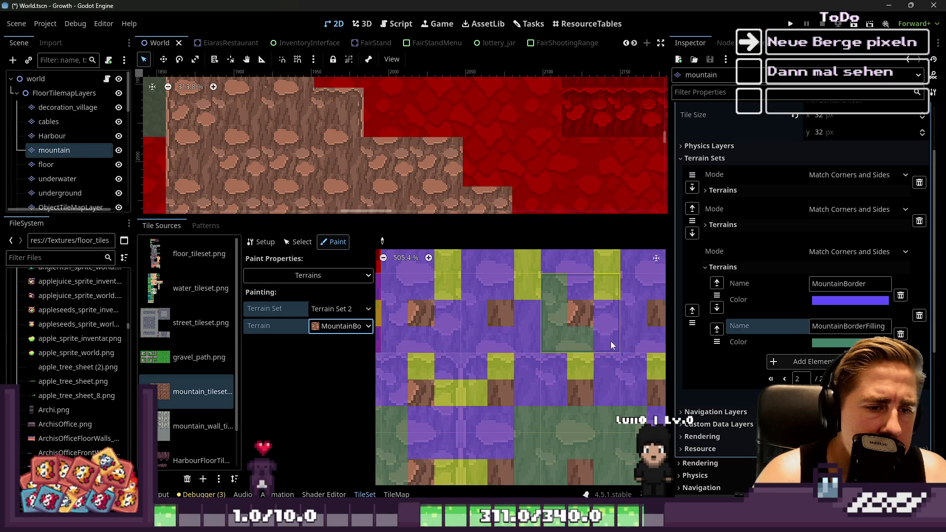
scroll(499, 359, down, 9)
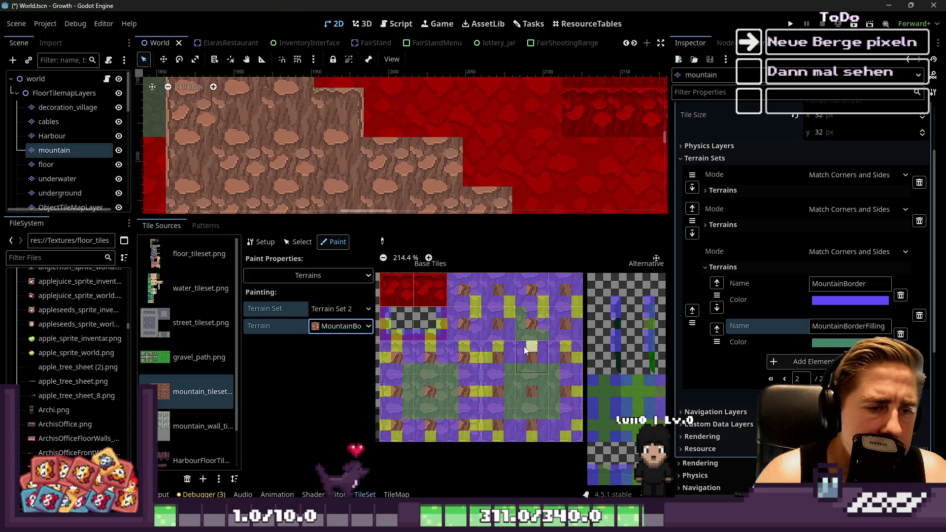
scroll(537, 361, up, 3)
scroll(584, 323, up, 6)
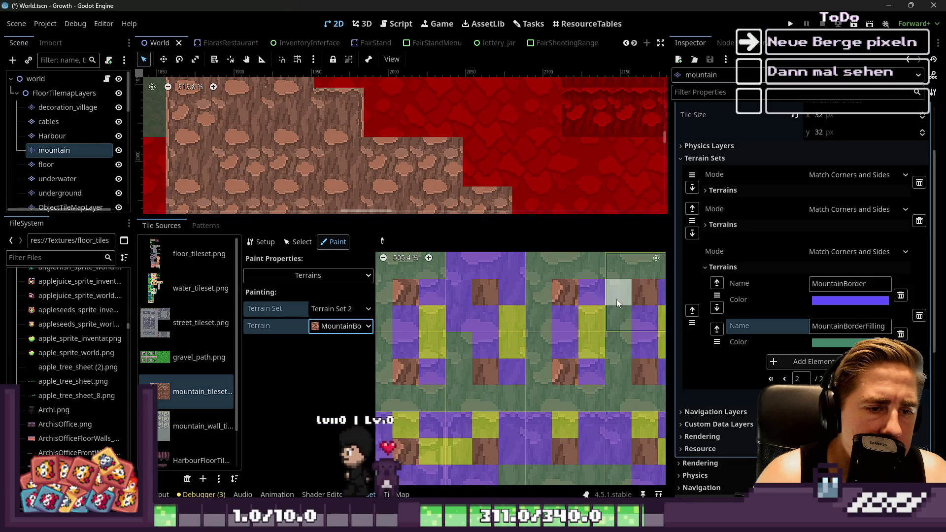
scroll(534, 312, down, 2)
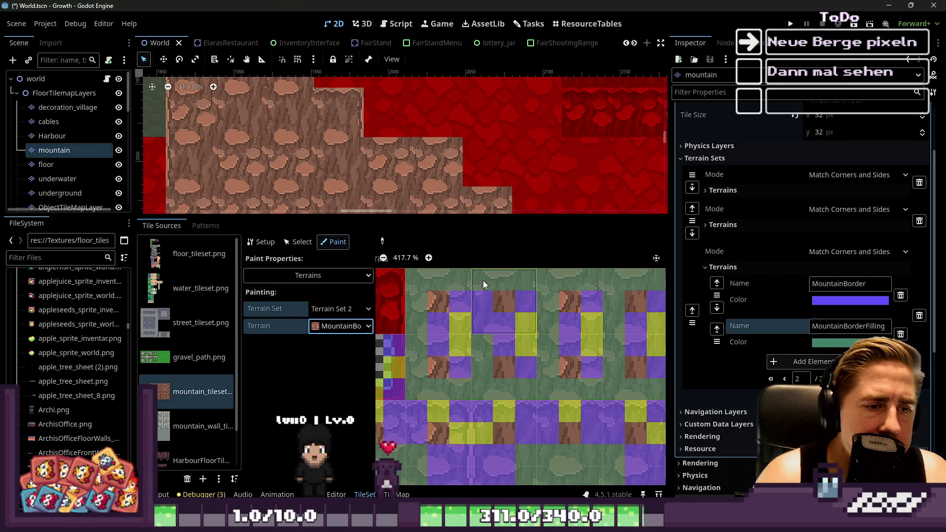
click(480, 318)
drag(598, 294, 591, 369)
scroll(443, 303, down, 1)
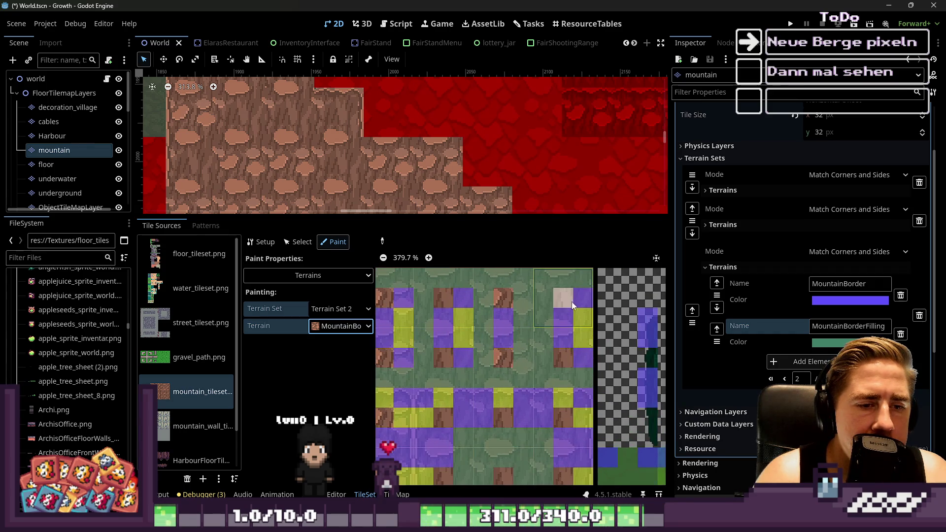
scroll(562, 353, up, 2)
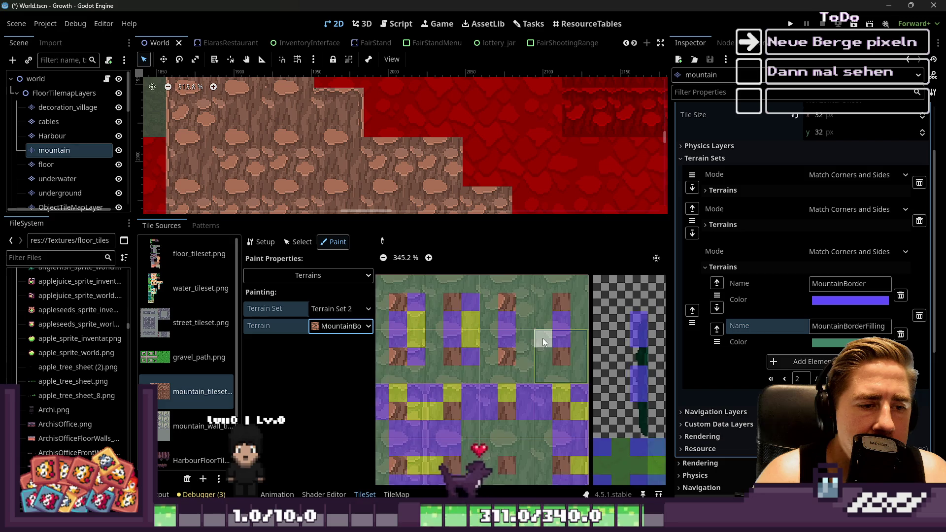
scroll(452, 389, down, 3)
scroll(469, 345, up, 4)
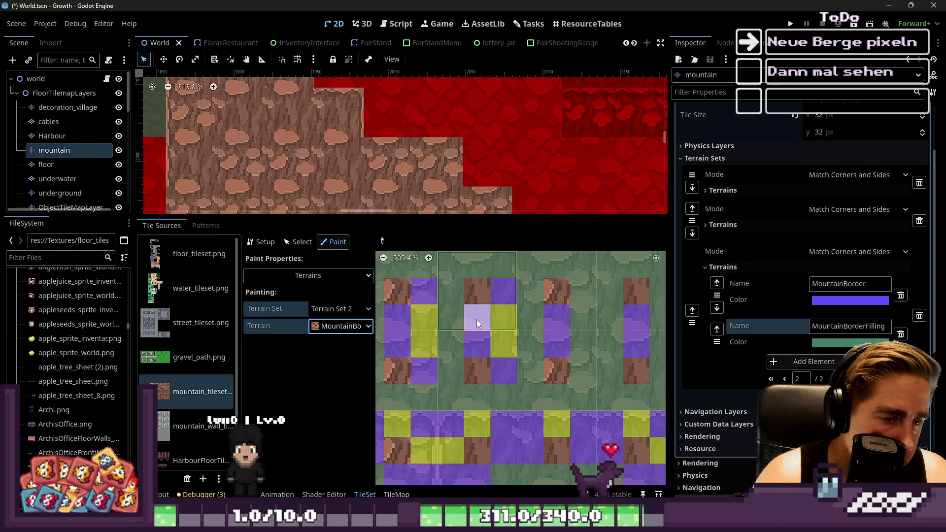
Switch to MountainBorder and set one upper and one lower bit back to it.
click(364, 326)
click(345, 428)
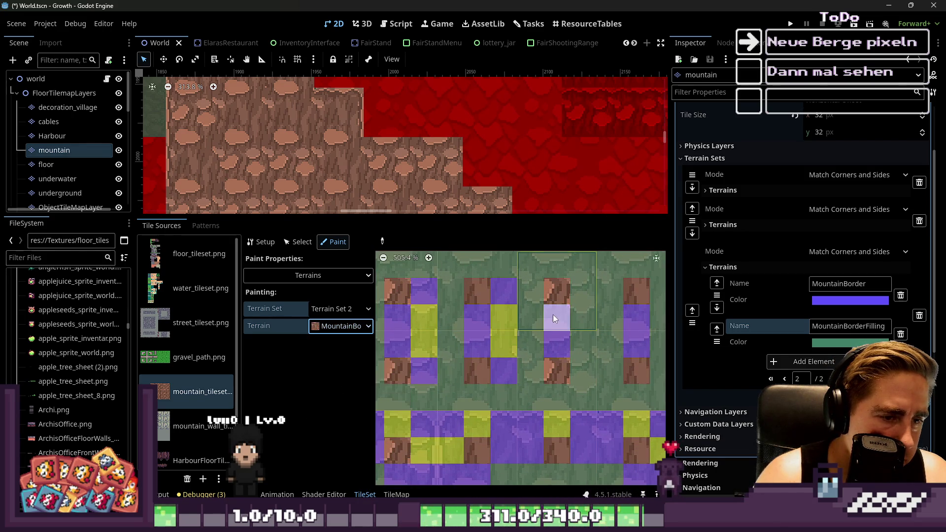
click(534, 289)
click(531, 374)
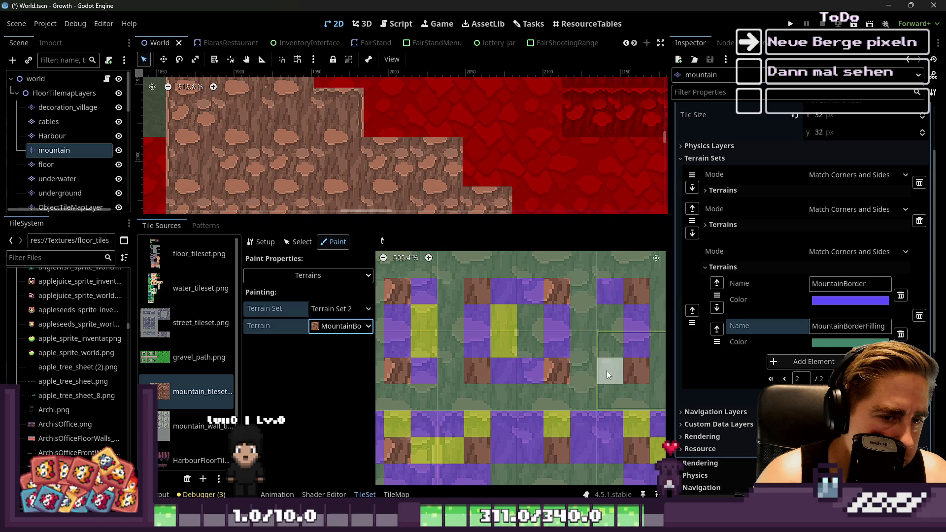
click(343, 330)
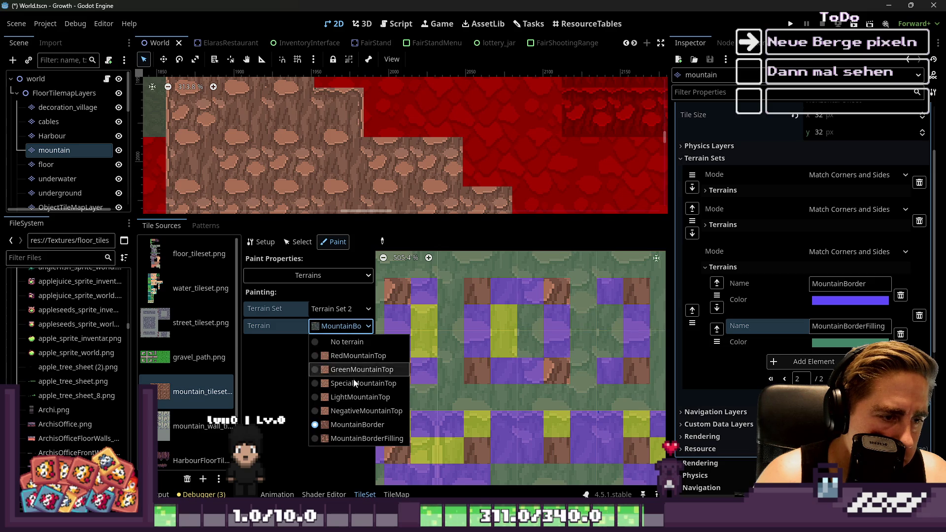
Pick RedMountainTop and mark two tile corners with it.
click(343, 356)
click(609, 337)
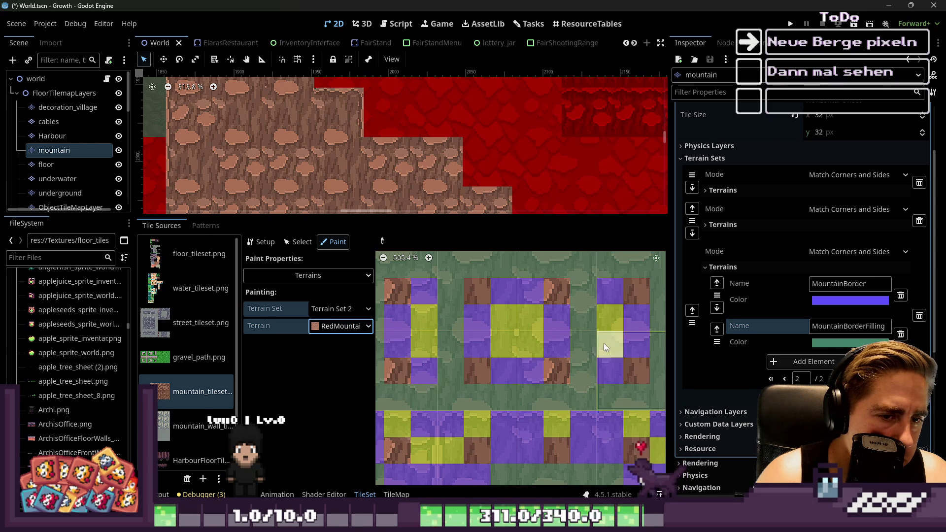
drag(378, 214, 373, 365)
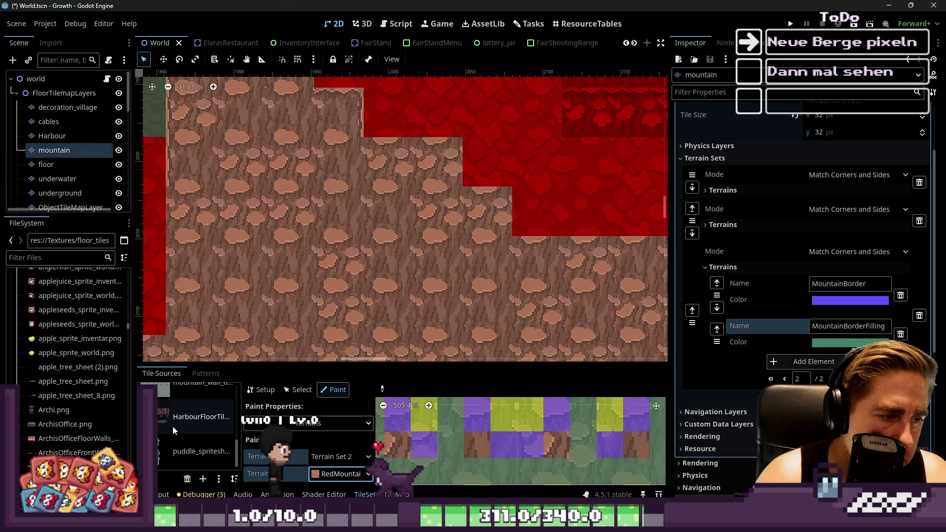
Return to the tile sources and switch to the TileMap terrain palette, scrolled to the mountain terrains.
scroll(325, 263, down, 2)
scroll(197, 419, down, 1)
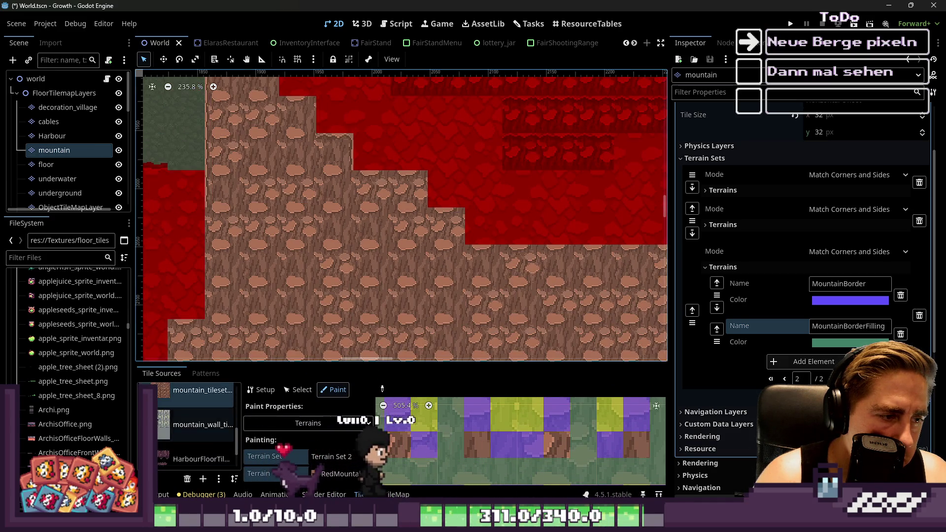
click(203, 373)
click(162, 373)
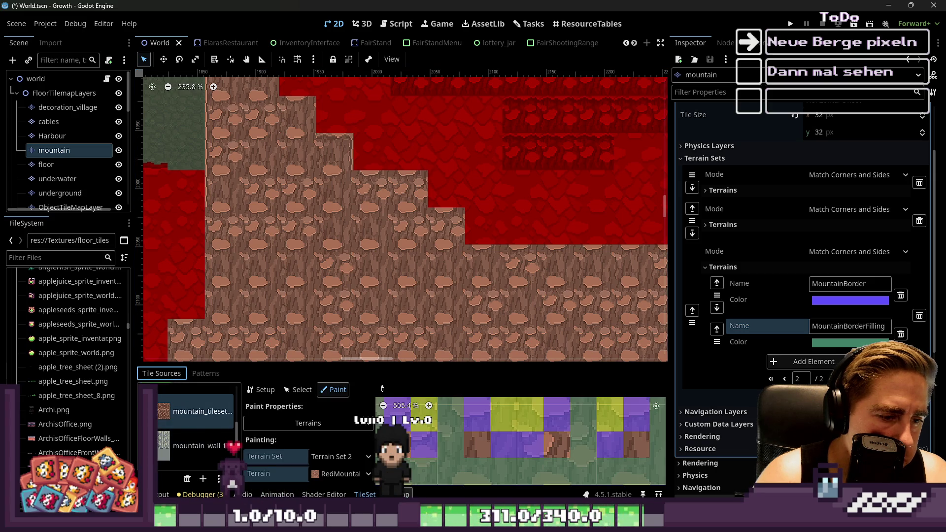
click(394, 494)
scroll(202, 429, down, 5)
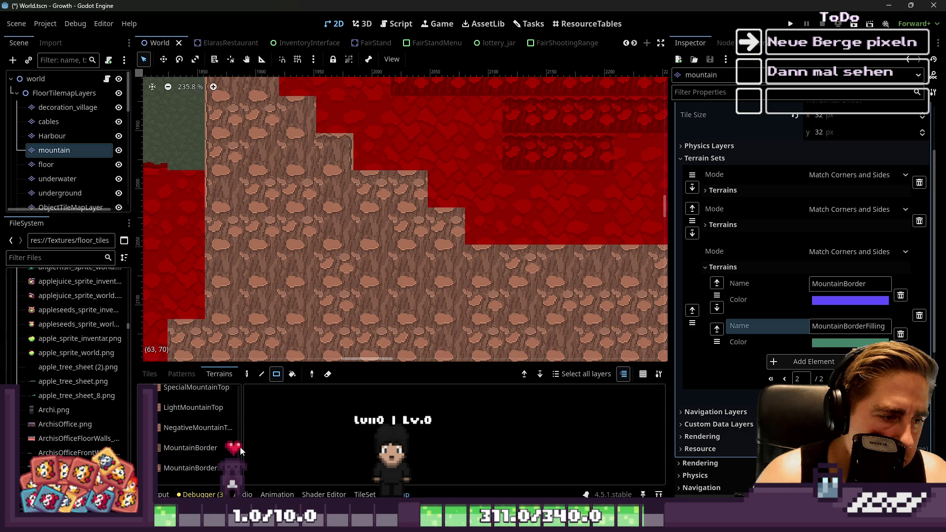
Select MountainBorderFilling, paint a block of it onto the mountain, and save.
click(192, 468)
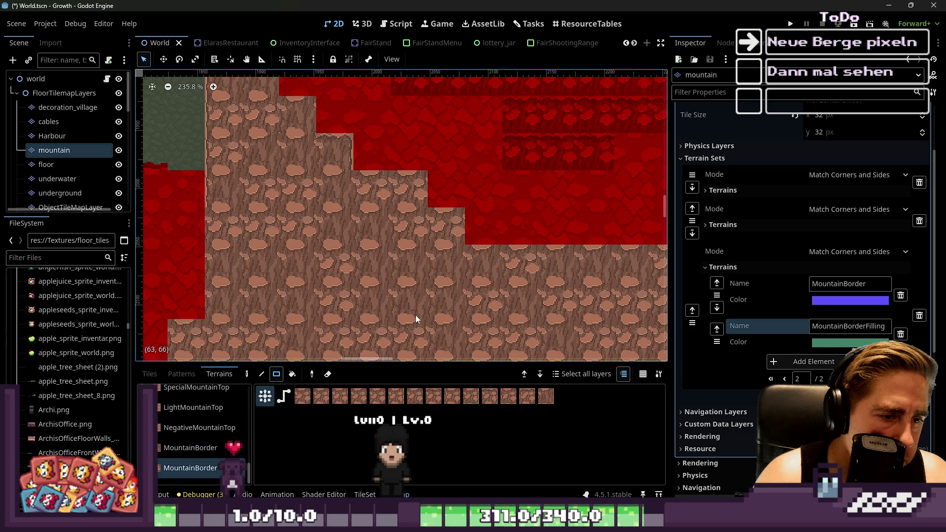
scroll(379, 176, down, 7)
scroll(378, 177, up, 2)
mouse_move(328, 180)
mouse_down()
mouse_move(469, 238)
mouse_move(455, 234)
mouse_up()
key(ctrl+s)
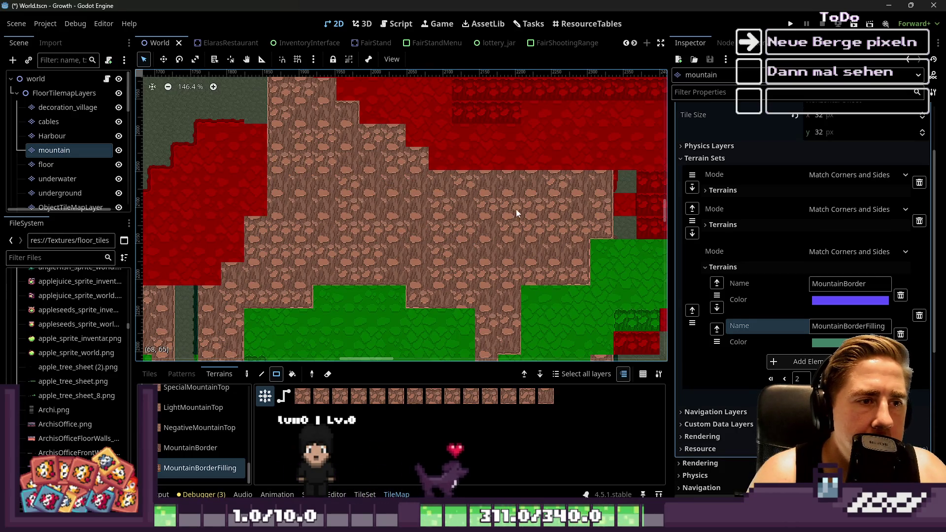
scroll(611, 183, up, 2)
Paint MountainBorderFilling rectangles over the border, plus a 2x3 and a 1x2 block.
drag(611, 183, 466, 236)
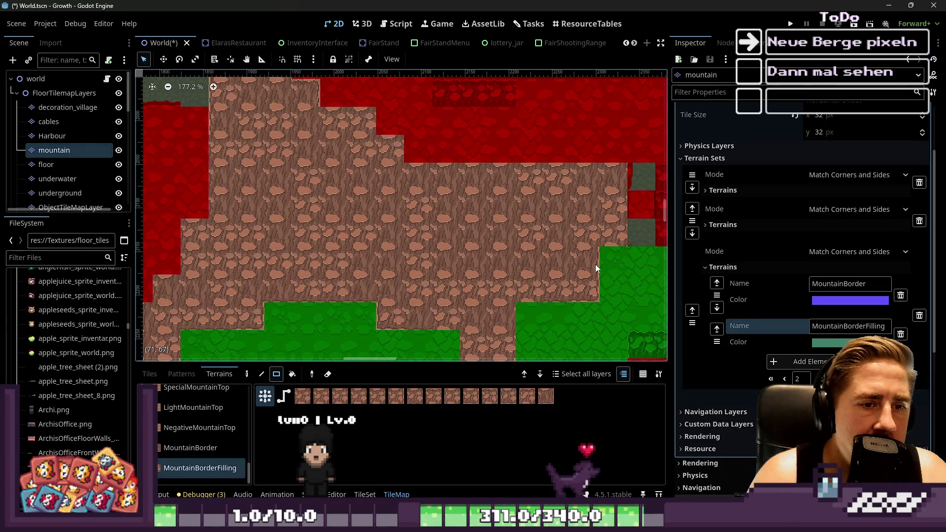
drag(576, 280, 434, 210)
scroll(452, 335, down, 1)
scroll(487, 324, up, 1)
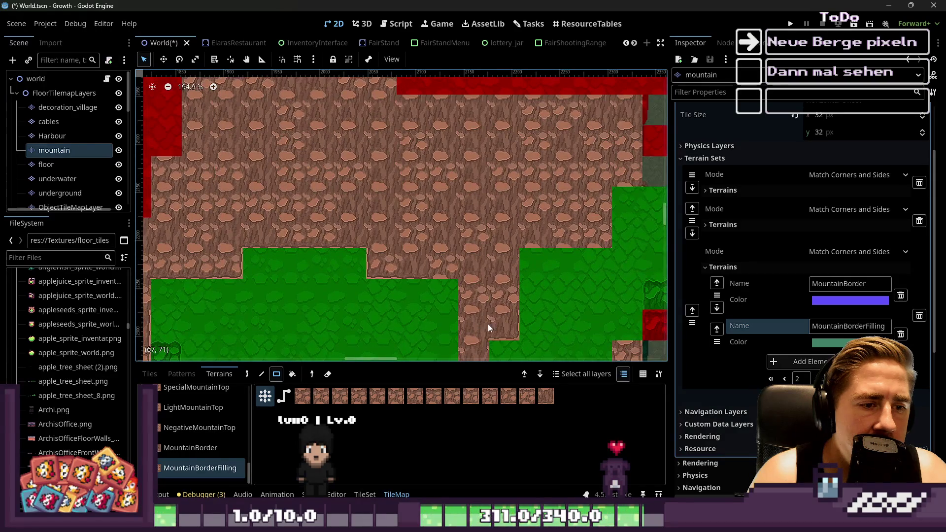
drag(469, 251, 468, 252)
drag(388, 237, 389, 235)
scroll(469, 172, down, 3)
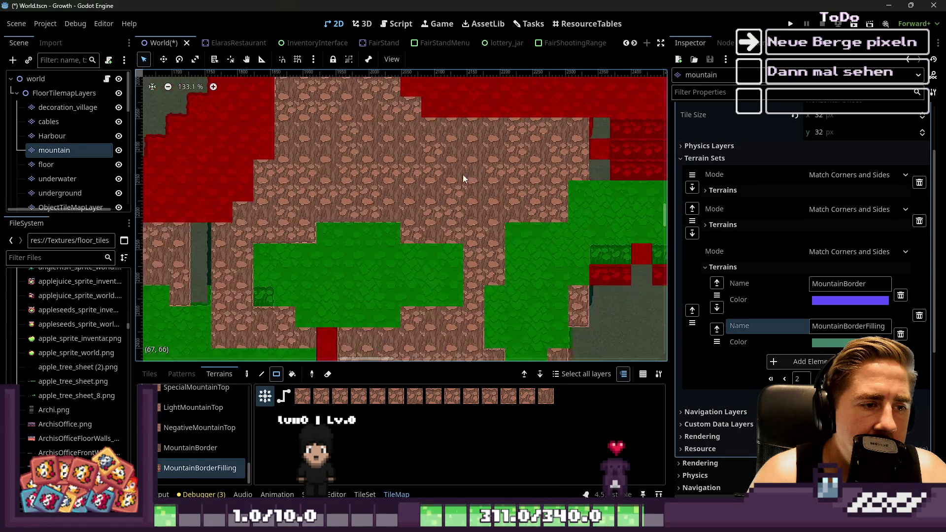
scroll(404, 205, up, 1)
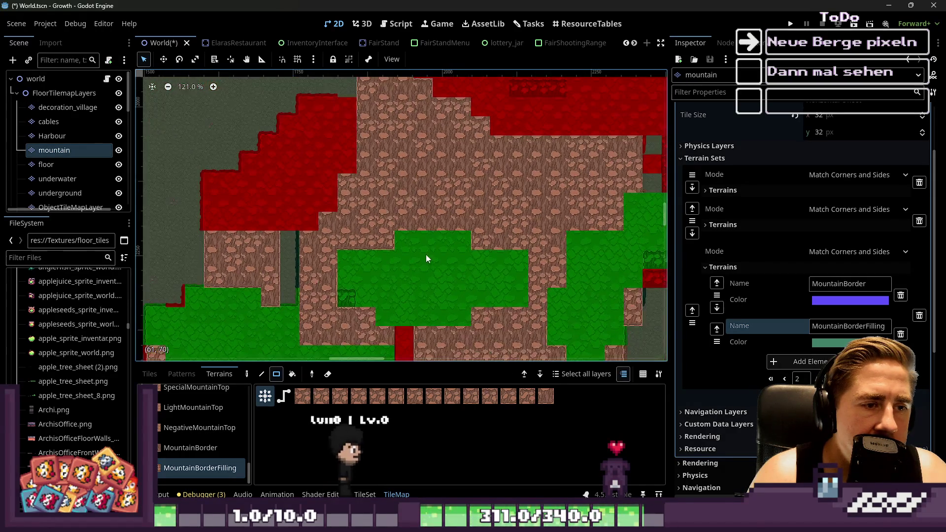
scroll(380, 247, down, 3)
scroll(359, 149, up, 3)
Fill the mountain's left edge and repaint a single tile and the lower rows with MountainBorderFilling.
mouse_move(395, 161)
mouse_down()
mouse_move(400, 282)
mouse_move(384, 289)
mouse_up()
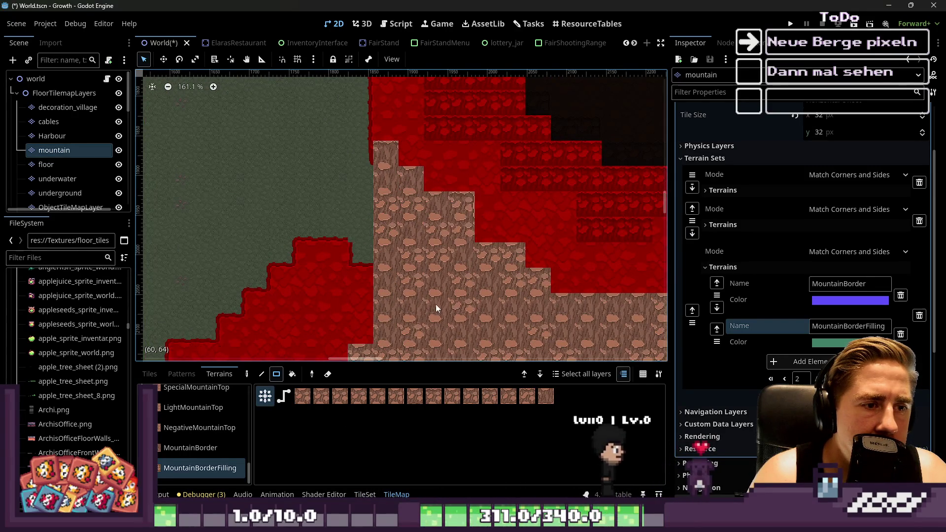
scroll(398, 197, down, 3)
scroll(439, 217, up, 3)
drag(453, 236, 443, 241)
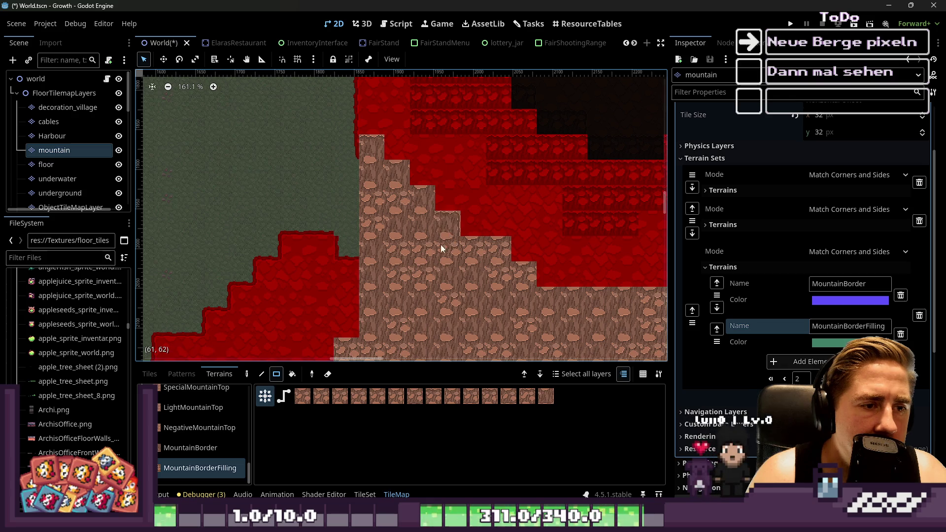
scroll(336, 164, down, 2)
drag(434, 274, 490, 286)
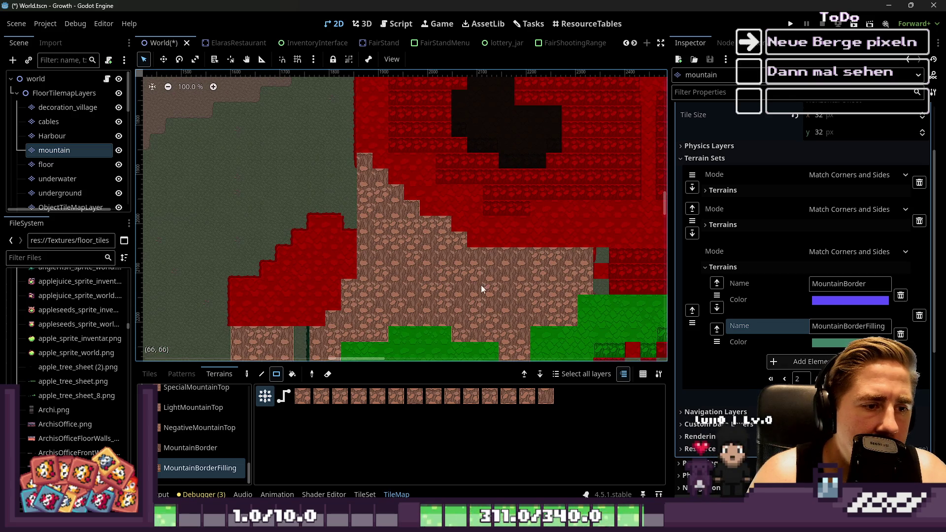
scroll(420, 272, up, 1)
mouse_move(401, 280)
mouse_down()
mouse_move(466, 292)
mouse_move(522, 340)
mouse_move(534, 294)
mouse_up()
scroll(466, 291, down, 1)
scroll(483, 286, up, 2)
scroll(421, 321, down, 4)
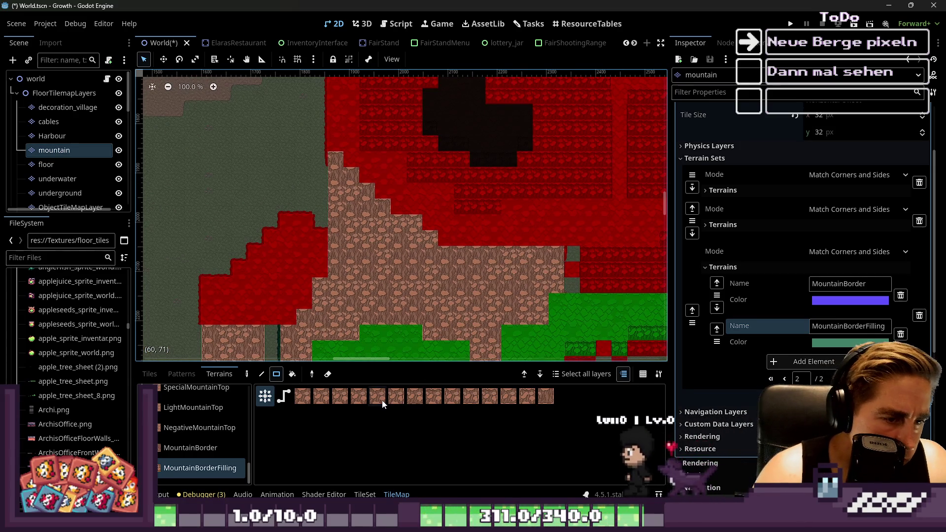
scroll(400, 229, up, 9)
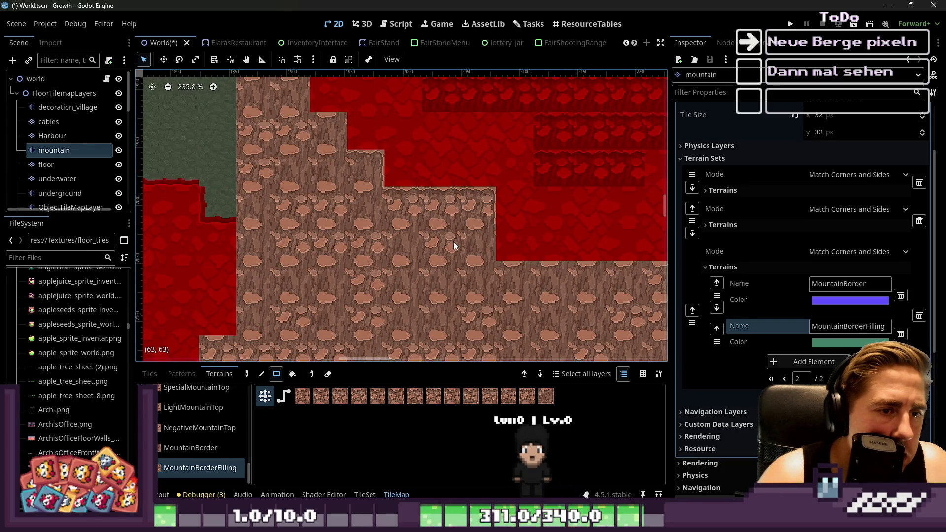
Try filling the red notch in the mountain step with mountain terrain, undoing each attempt.
drag(448, 240, 432, 250)
mouse_move(478, 207)
mouse_down()
mouse_move(445, 244)
mouse_move(425, 246)
mouse_up()
key(ctrl+z)
scroll(443, 231, up, 6)
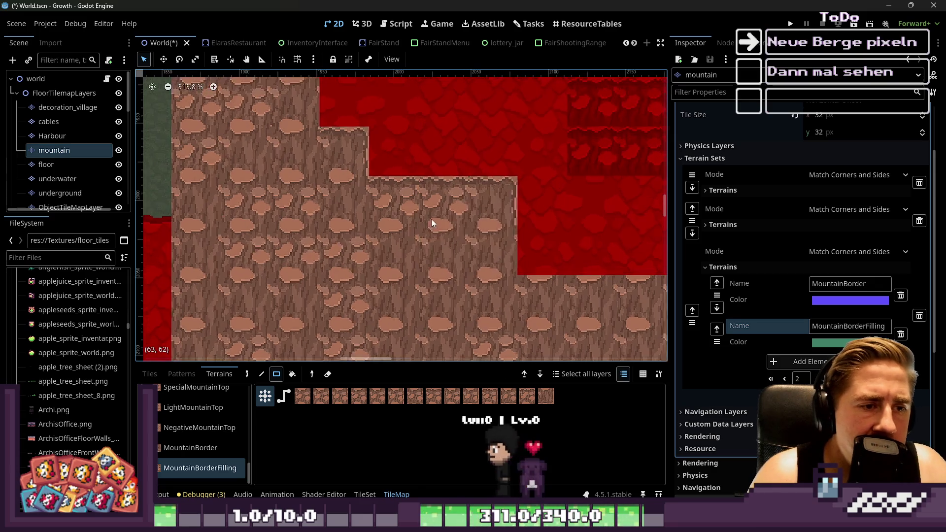
drag(460, 253, 468, 251)
key(ctrl+z)
click(457, 253)
key(ctrl+z)
Repaint the tiles around the step and fill the red notch with mountain terrain.
click(438, 193)
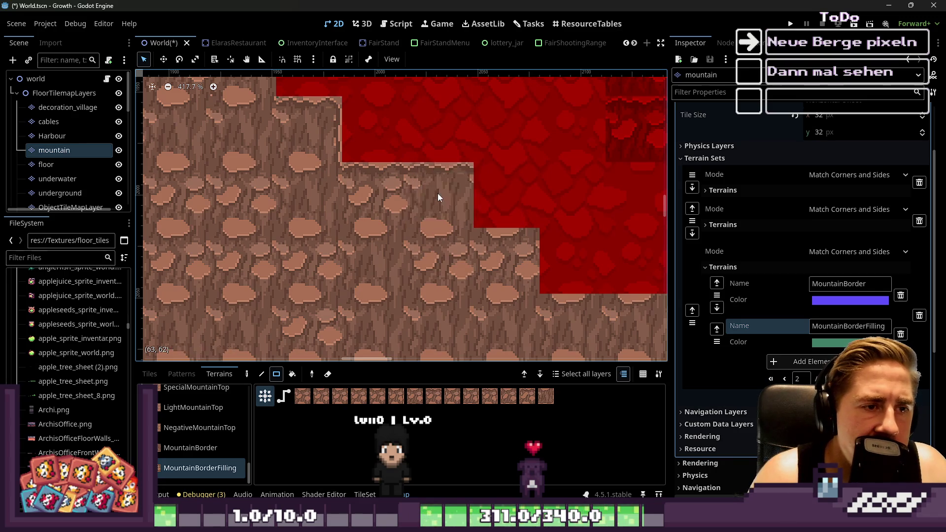
mouse_move(438, 195)
mouse_down()
mouse_move(401, 261)
mouse_move(425, 246)
mouse_up()
click(434, 197)
click(440, 194)
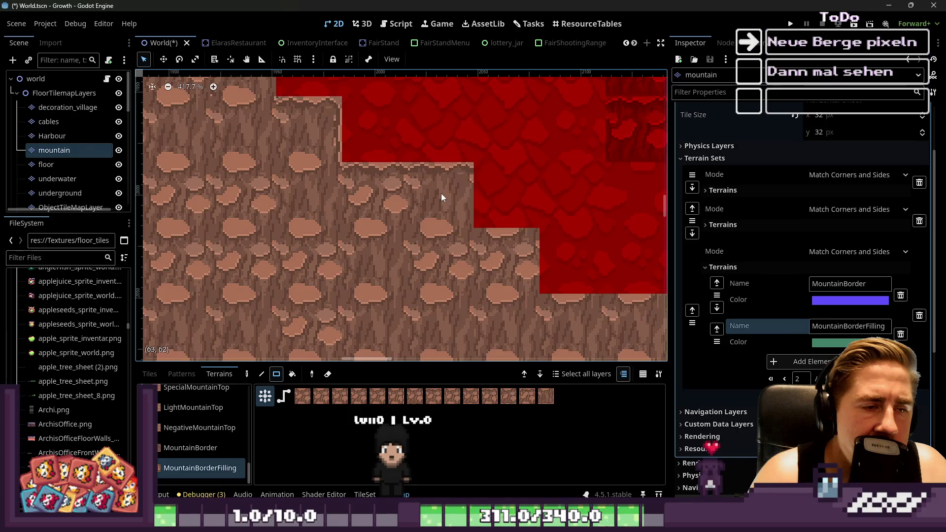
click(438, 209)
click(488, 266)
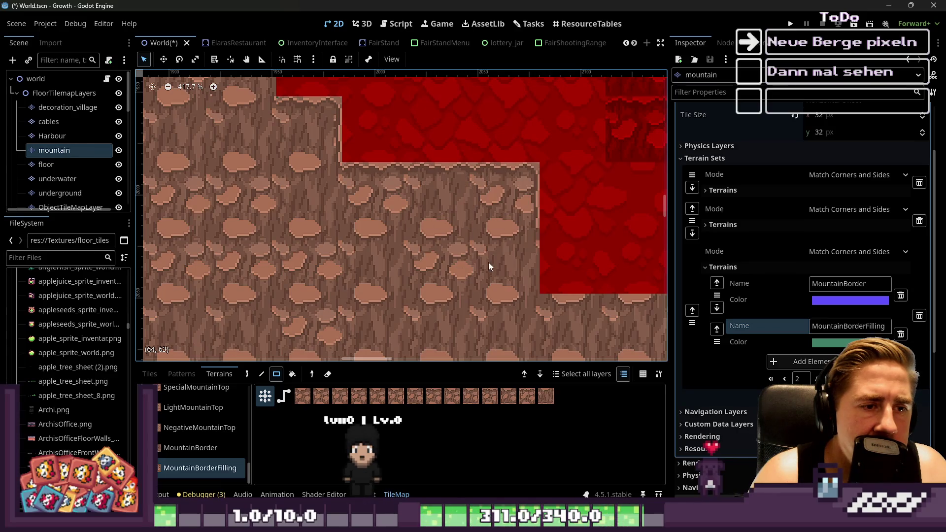
scroll(438, 244, down, 5)
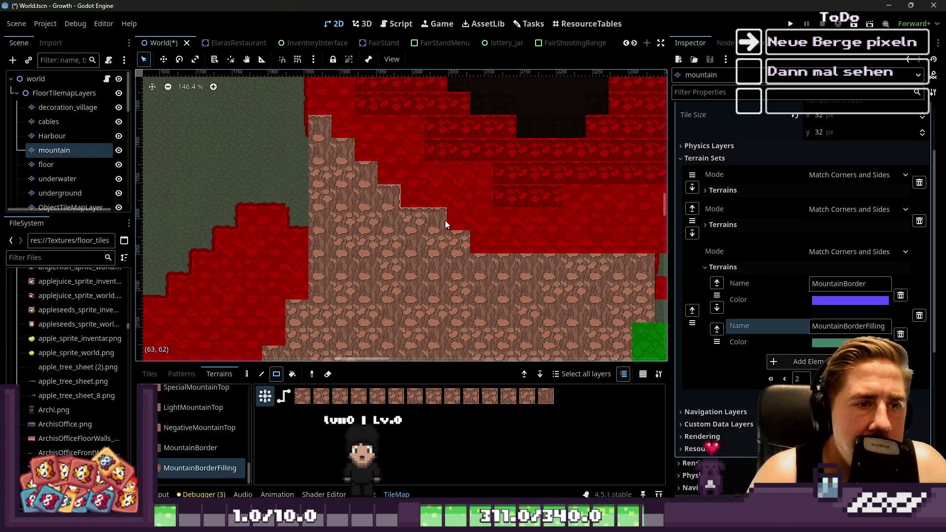
scroll(449, 226, up, 3)
Paint MountainBorder terrain at the step, including a 2x1 strip.
click(211, 449)
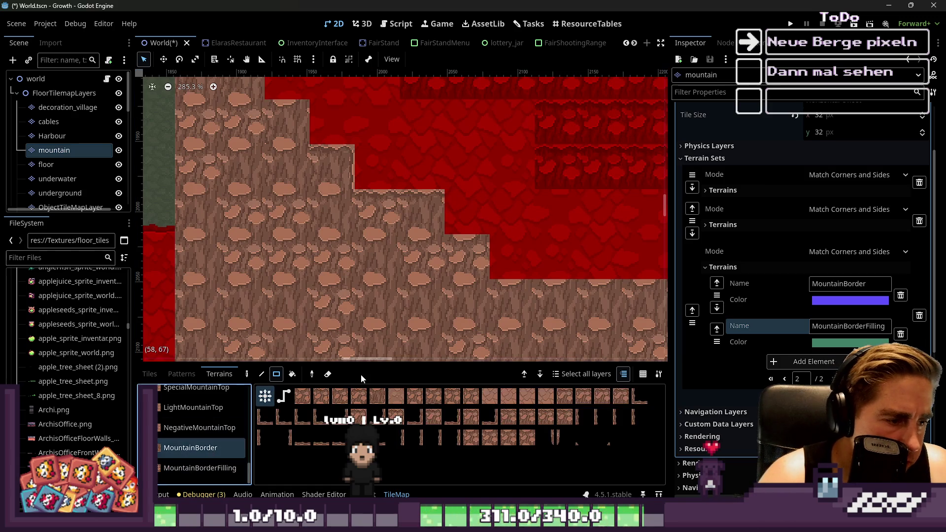
scroll(376, 265, up, 1)
drag(430, 205, 428, 211)
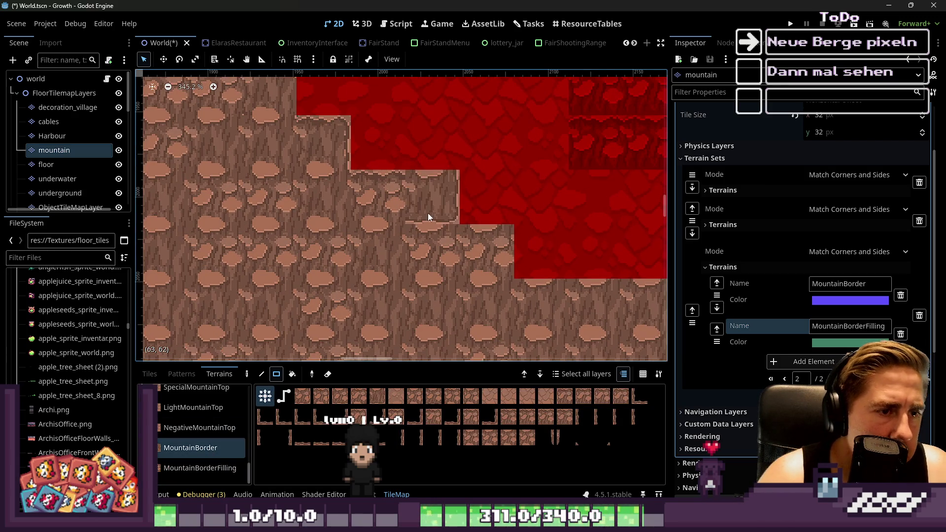
drag(421, 254, 421, 255)
scroll(365, 257, down, 2)
scroll(467, 309, up, 2)
Switch to MountainBorderFilling and pick specific tiles from its palette.
click(220, 469)
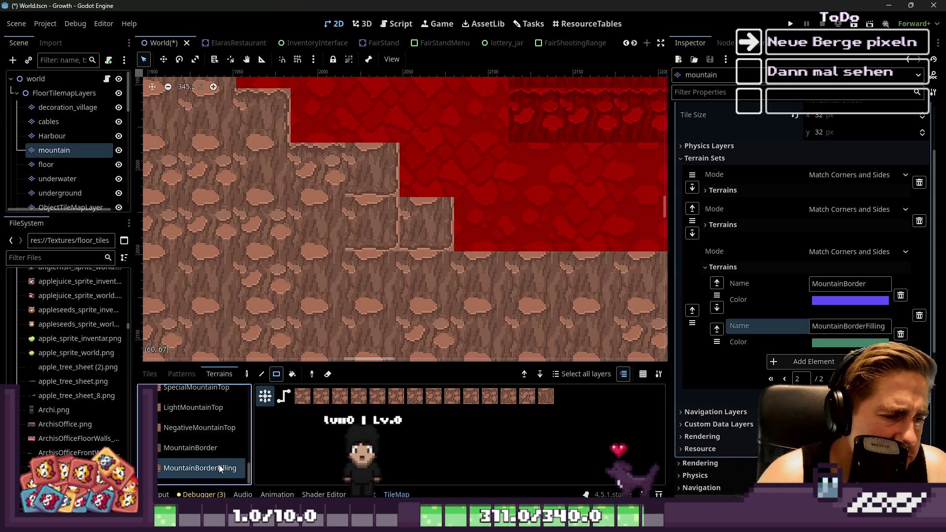
click(489, 396)
scroll(375, 210, up, 1)
scroll(374, 210, up, 2)
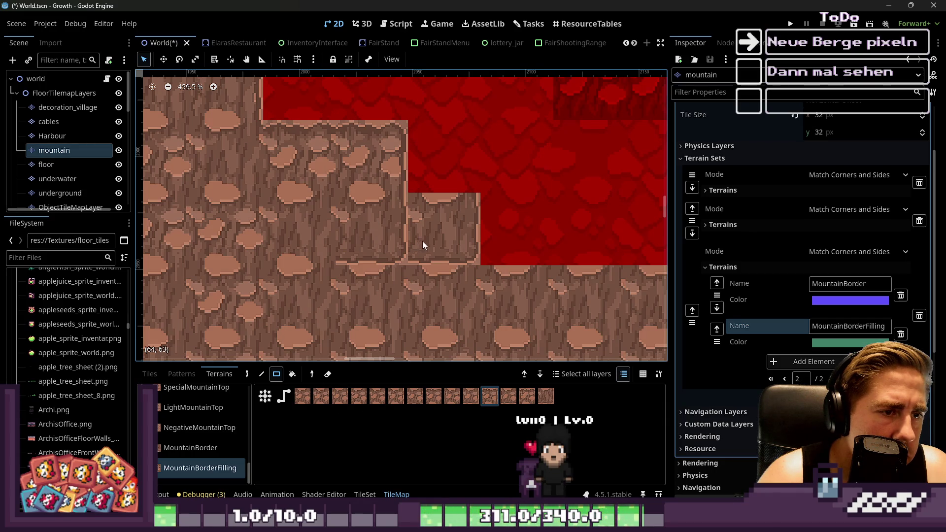
click(338, 402)
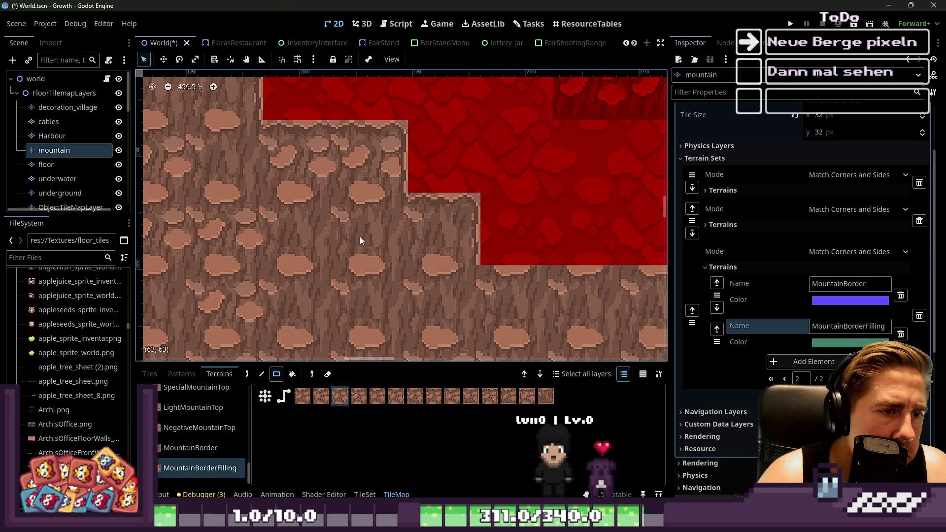
scroll(360, 237, down, 5)
scroll(318, 231, up, 2)
With automatic terrain connection, paint a rectangle on the mountain and across the floor row.
click(262, 398)
mouse_move(394, 261)
mouse_down()
mouse_move(454, 255)
mouse_move(498, 268)
mouse_up()
scroll(406, 251, down, 3)
drag(443, 251, 557, 249)
scroll(370, 247, down, 1)
scroll(446, 217, up, 2)
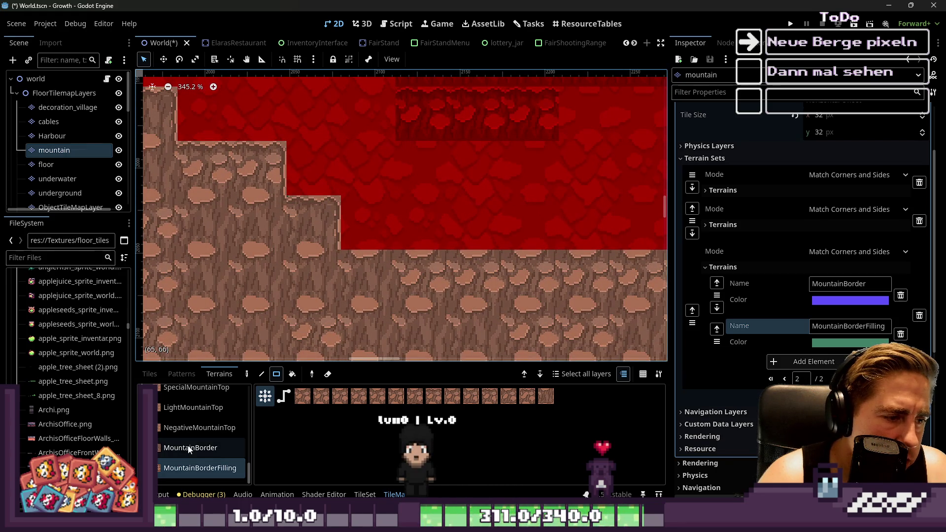
scroll(187, 444, up, 3)
Paint RedMountainTop on a tile at the step and in a strip to the right.
click(184, 409)
mouse_move(393, 221)
mouse_down()
mouse_move(519, 213)
mouse_move(306, 232)
mouse_move(404, 218)
mouse_up()
scroll(305, 234, down, 2)
scroll(347, 236, down, 2)
mouse_move(348, 232)
mouse_down()
mouse_move(513, 219)
mouse_move(554, 222)
mouse_move(377, 232)
mouse_move(580, 225)
mouse_move(544, 236)
mouse_up()
scroll(409, 243, up, 2)
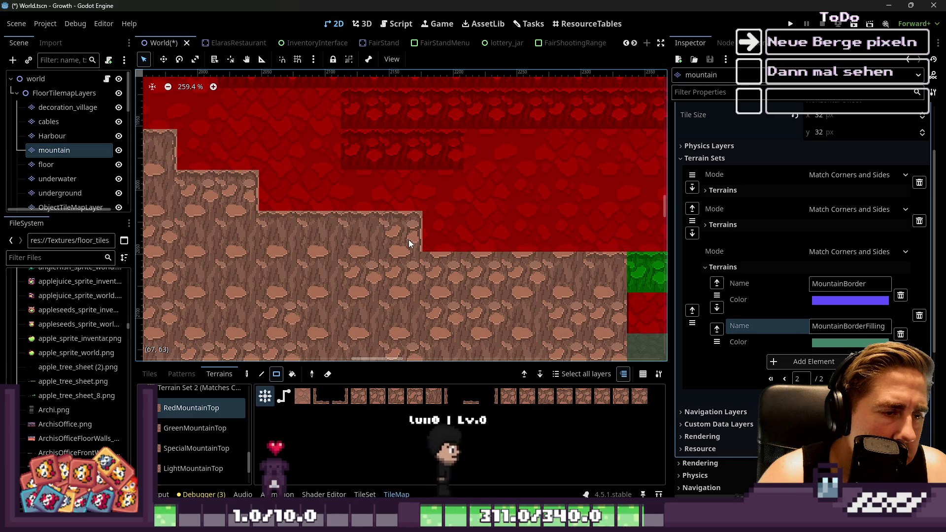
Turn the mountain tiles below the step red, paint a row along it, then select MountainBorder.
click(434, 234)
click(434, 233)
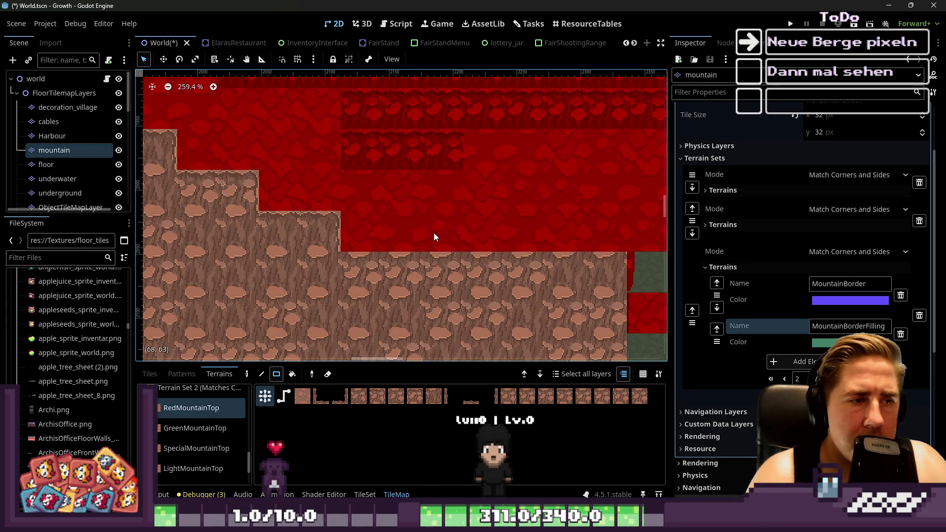
click(434, 233)
click(434, 232)
click(434, 232)
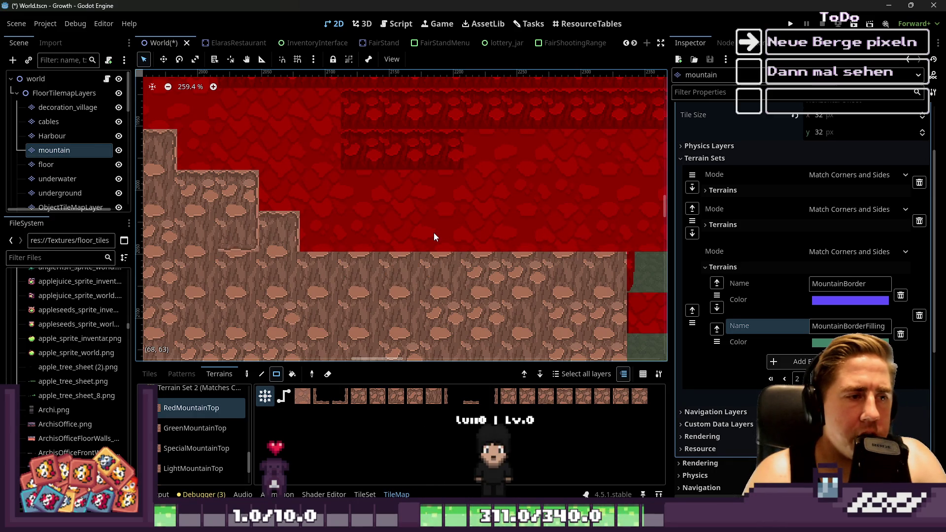
scroll(416, 233, up, 2)
drag(410, 232, 532, 226)
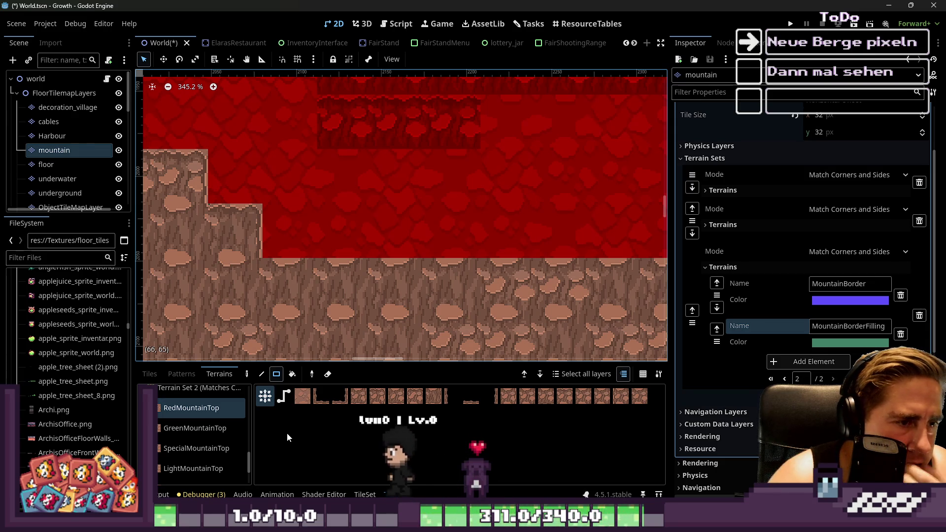
scroll(199, 436, down, 3)
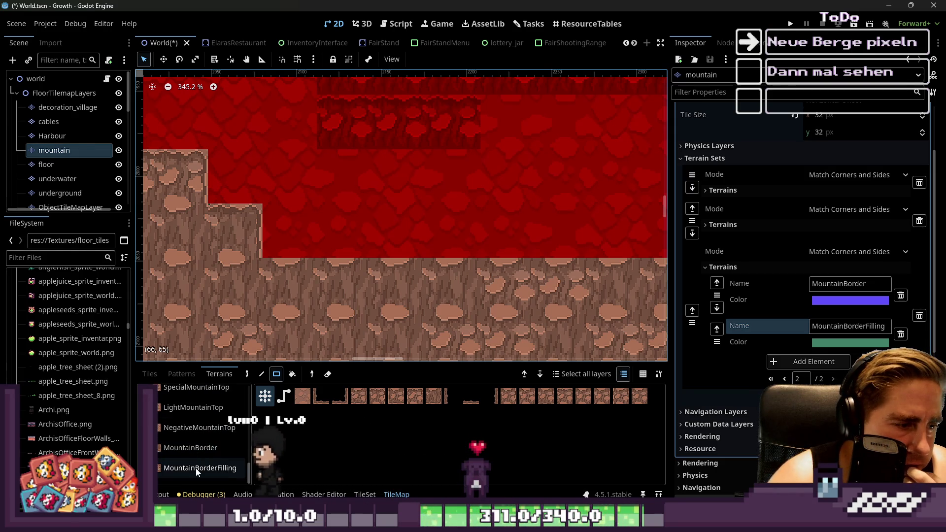
click(195, 448)
click(361, 495)
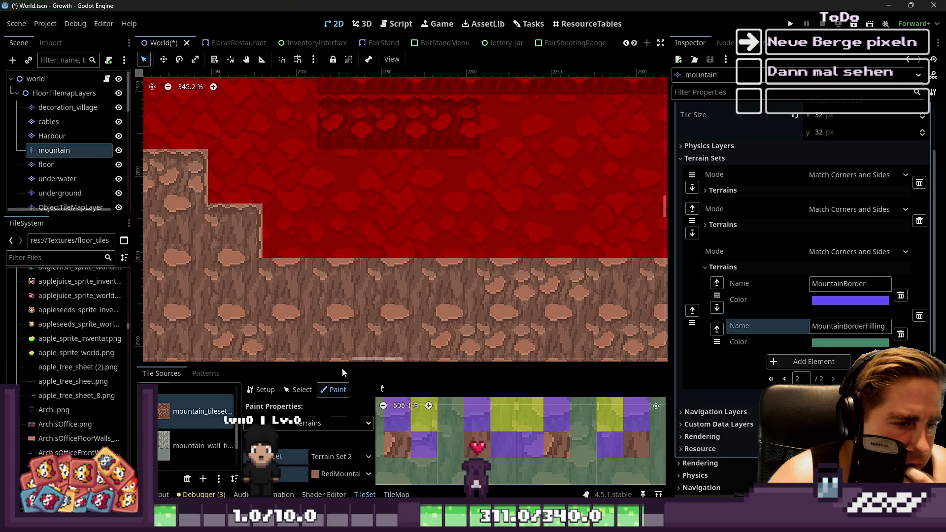
Enlarge the bottom panel and zoom around the mountain_tileset.png atlas to inspect its terrain bits.
drag(349, 365, 349, 92)
scroll(469, 295, down, 5)
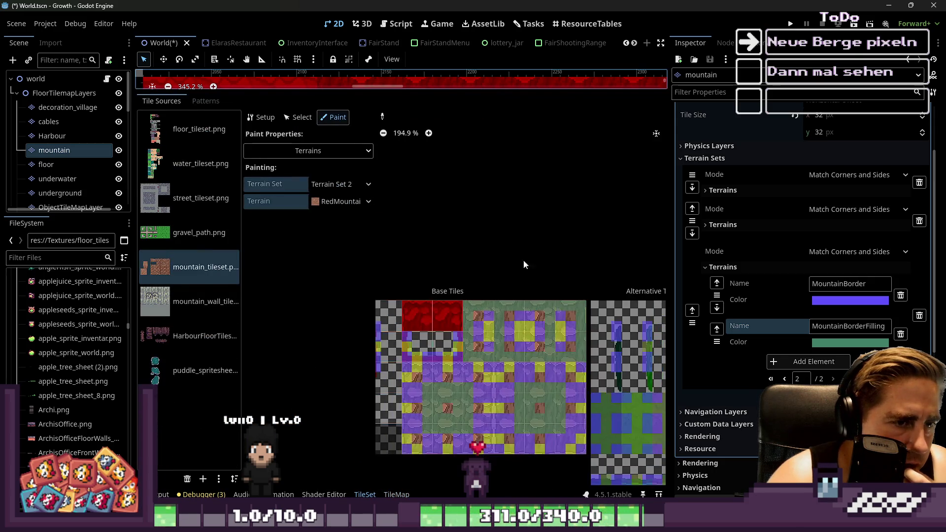
scroll(468, 296, up, 3)
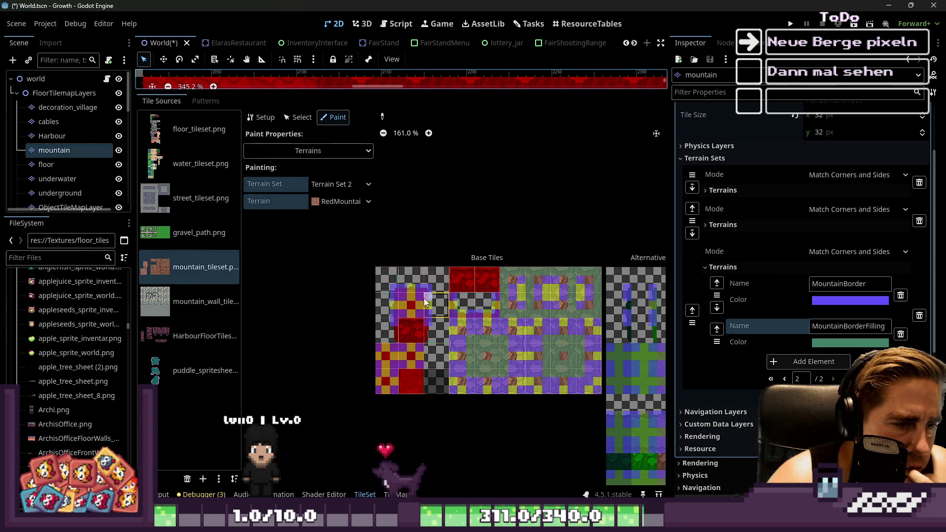
scroll(456, 296, up, 4)
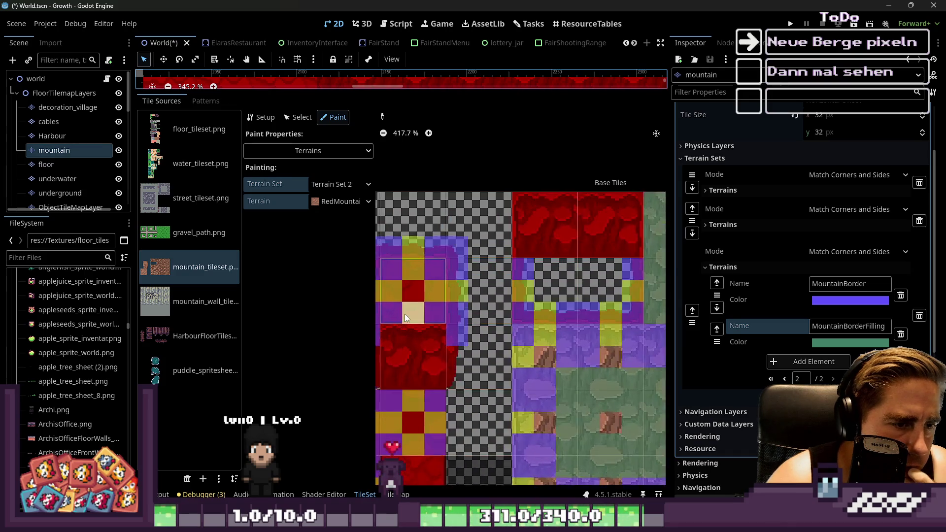
scroll(438, 309, down, 4)
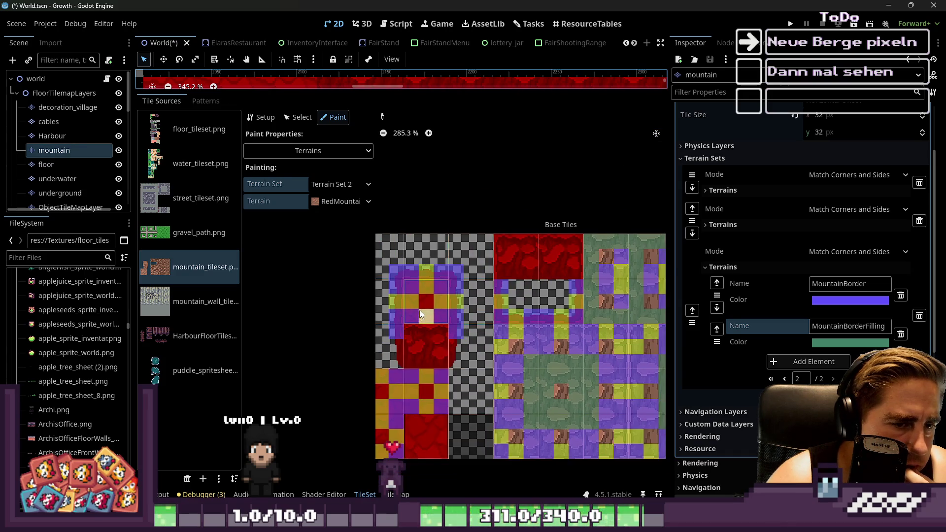
scroll(555, 324, up, 2)
scroll(465, 344, down, 10)
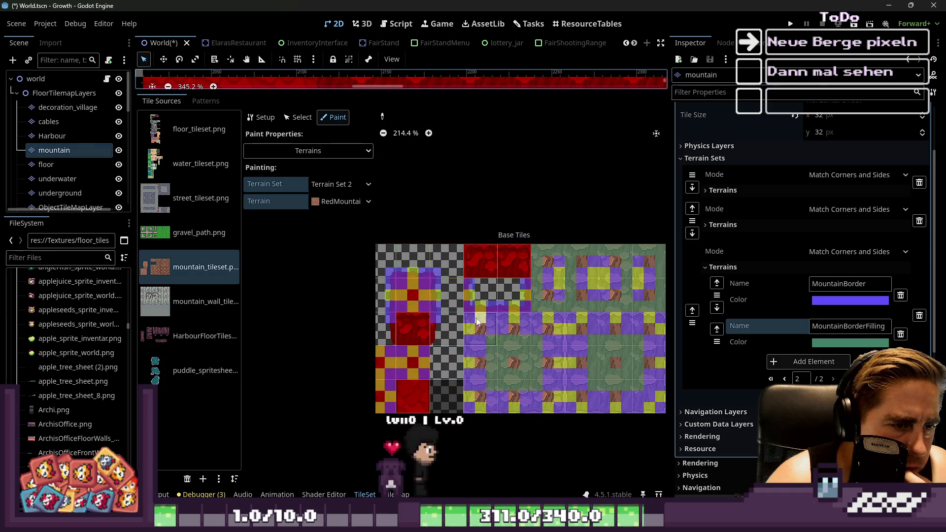
scroll(483, 325, up, 3)
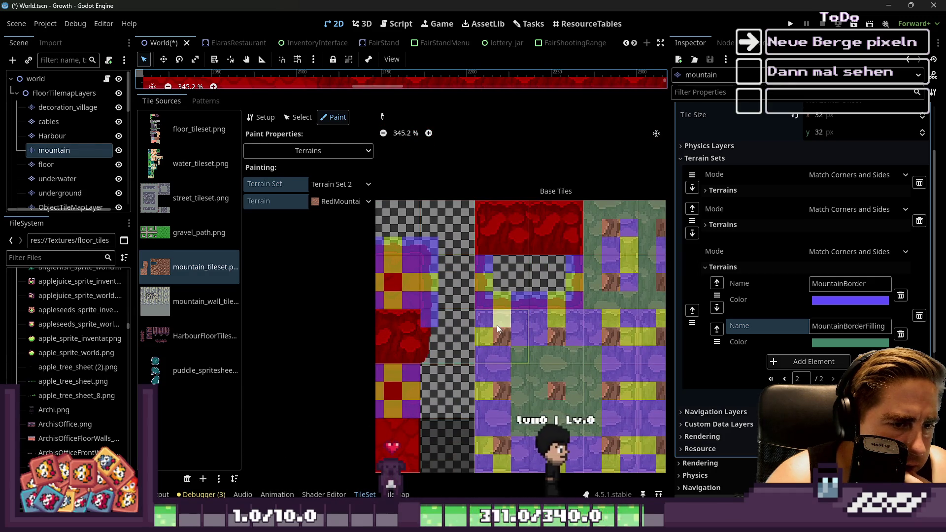
scroll(481, 326, up, 15)
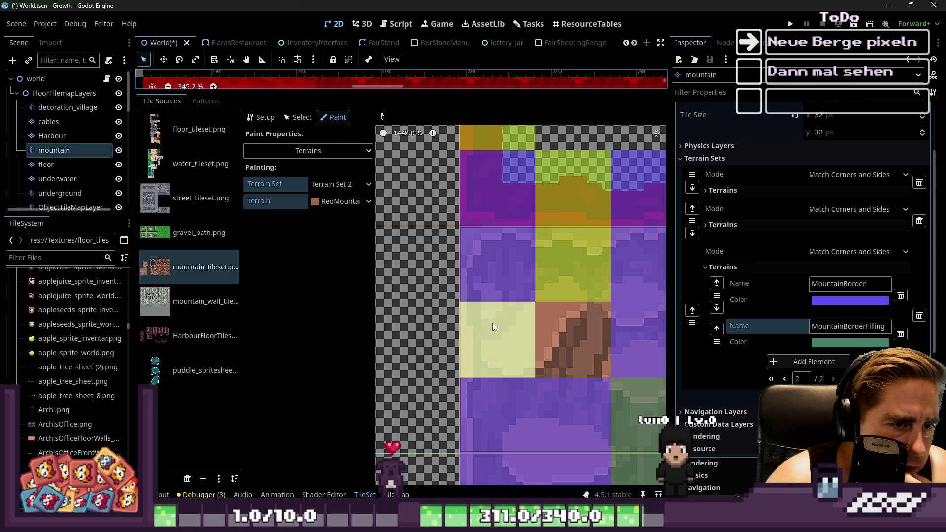
scroll(528, 355, down, 4)
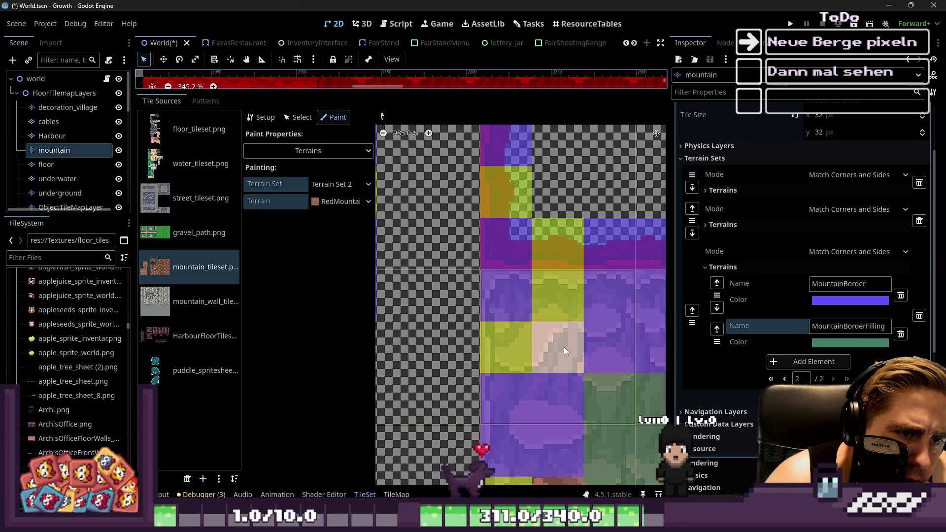
scroll(548, 346, down, 9)
scroll(510, 337, up, 14)
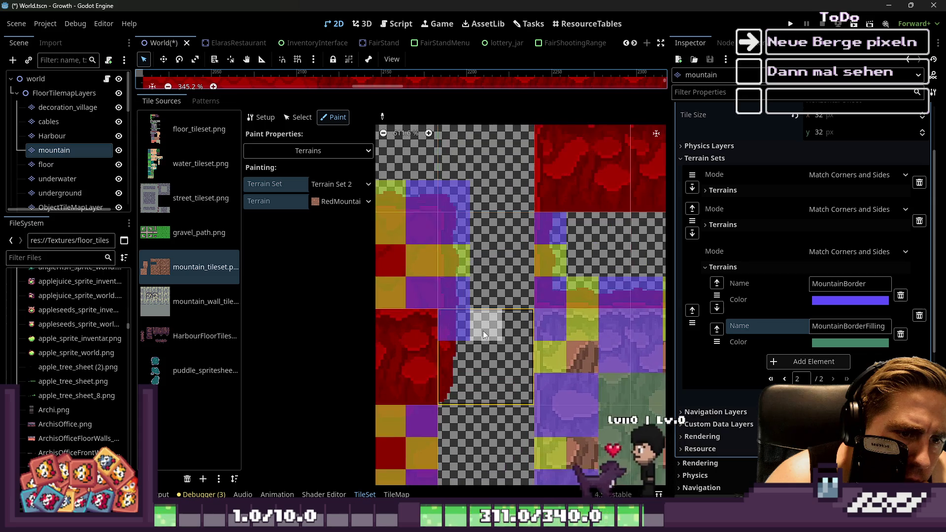
scroll(455, 346, down, 8)
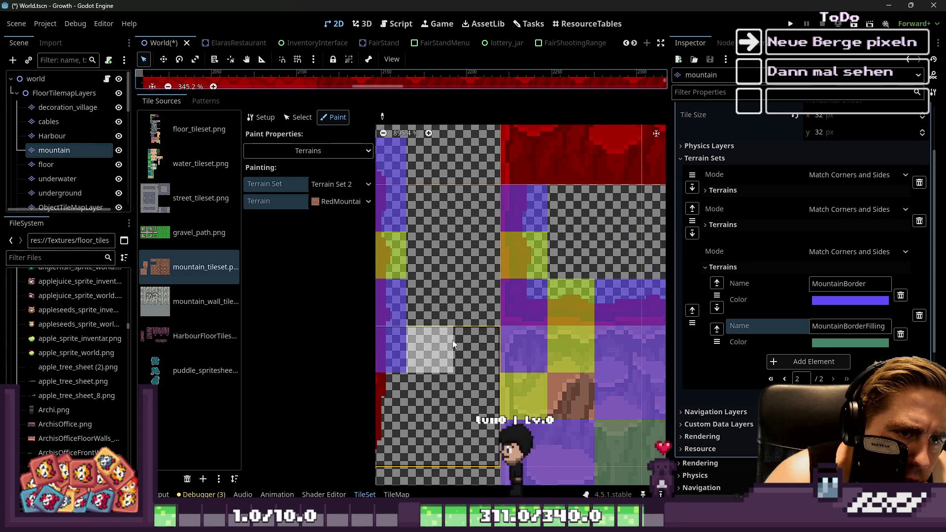
scroll(453, 339, down, 4)
scroll(409, 343, up, 14)
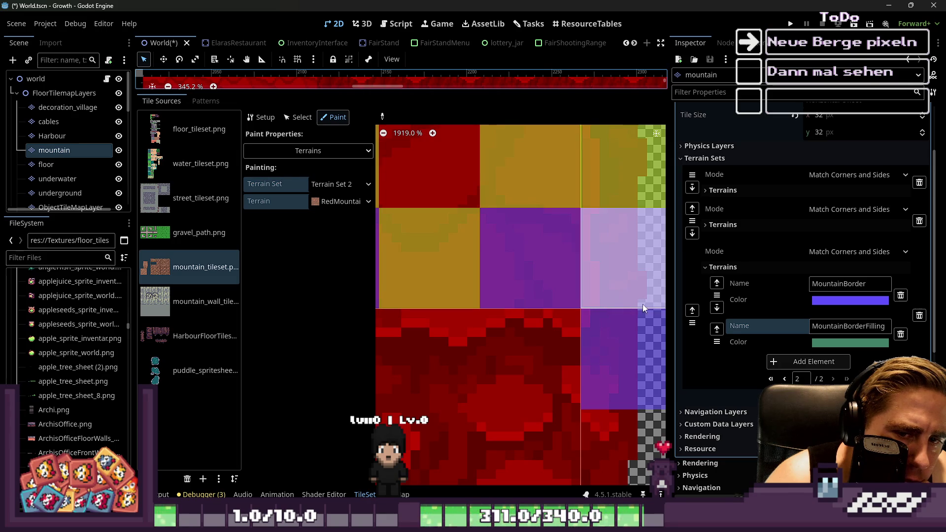
Set the MountainBorder terrain colour to black (000000) with reduced alpha.
click(826, 301)
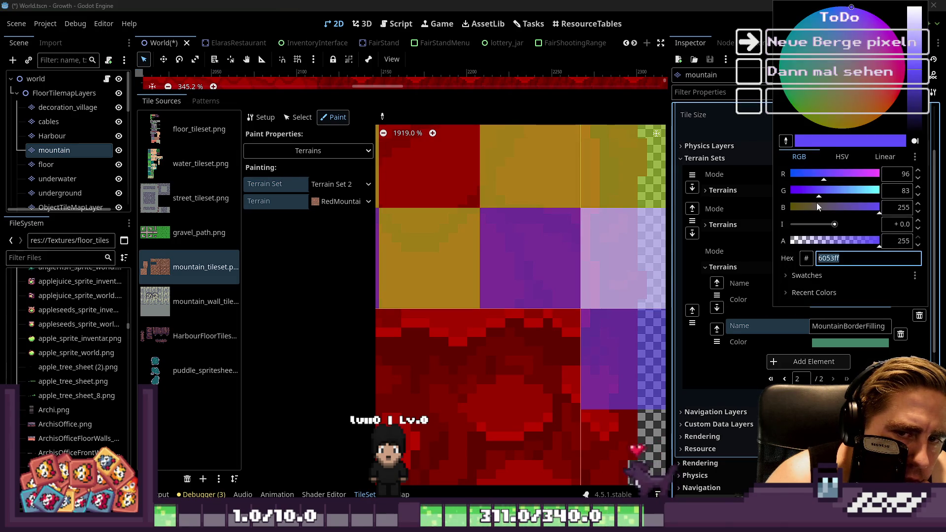
click(802, 207)
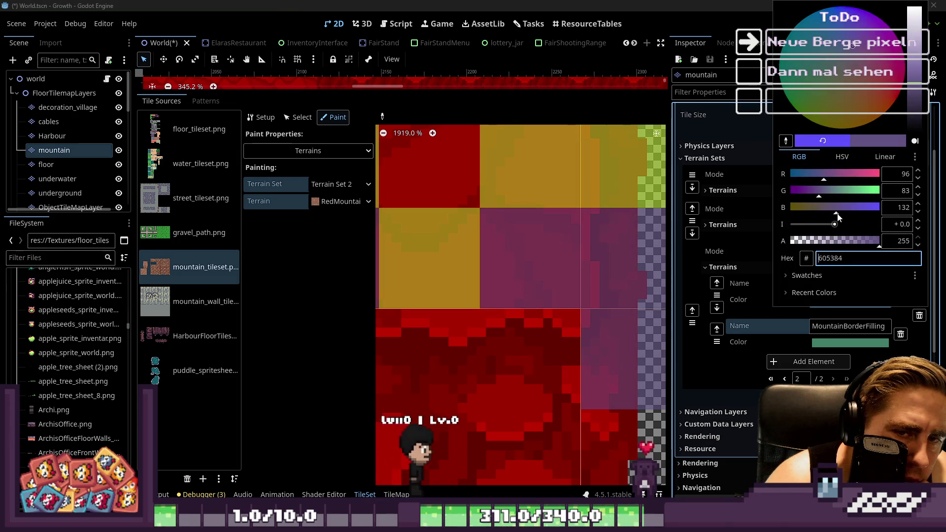
text(60ff86)
key(Return)
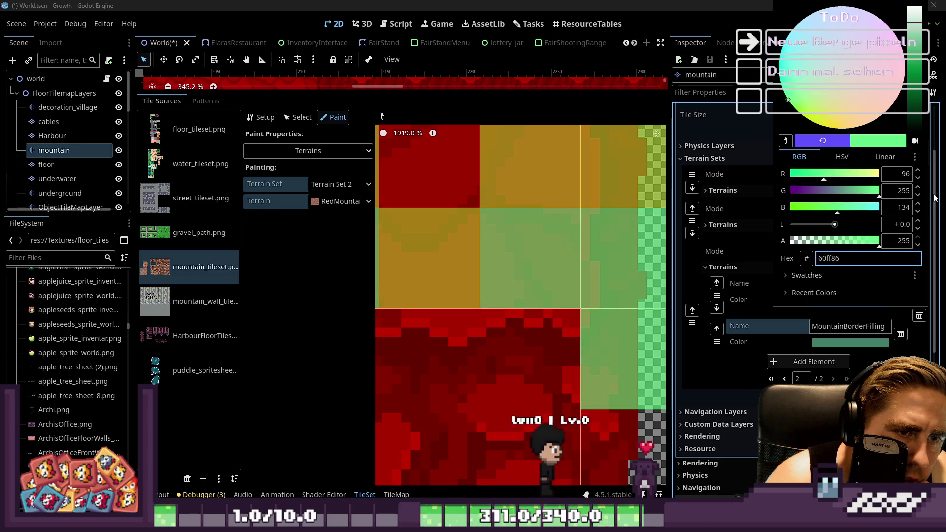
drag(853, 174, 913, 178)
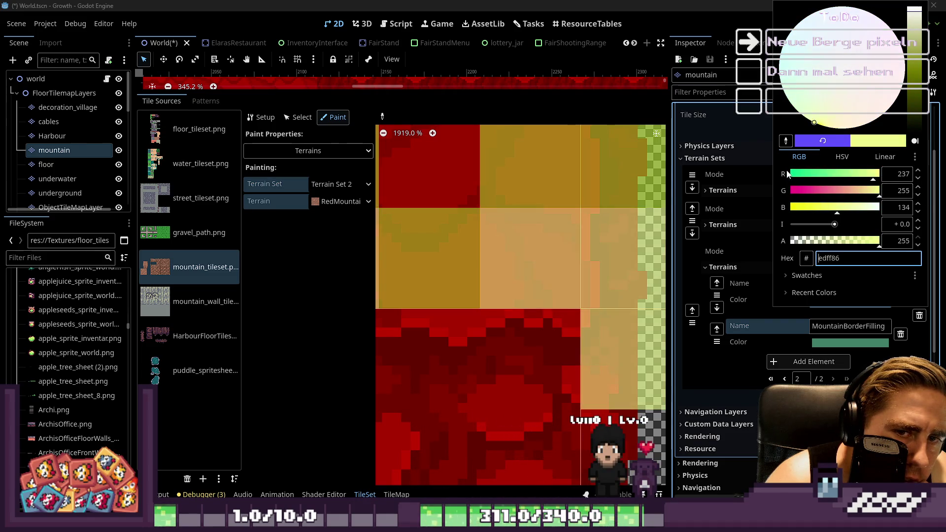
click(791, 174)
mouse_move(804, 191)
mouse_down()
mouse_move(782, 200)
mouse_move(781, 210)
mouse_up()
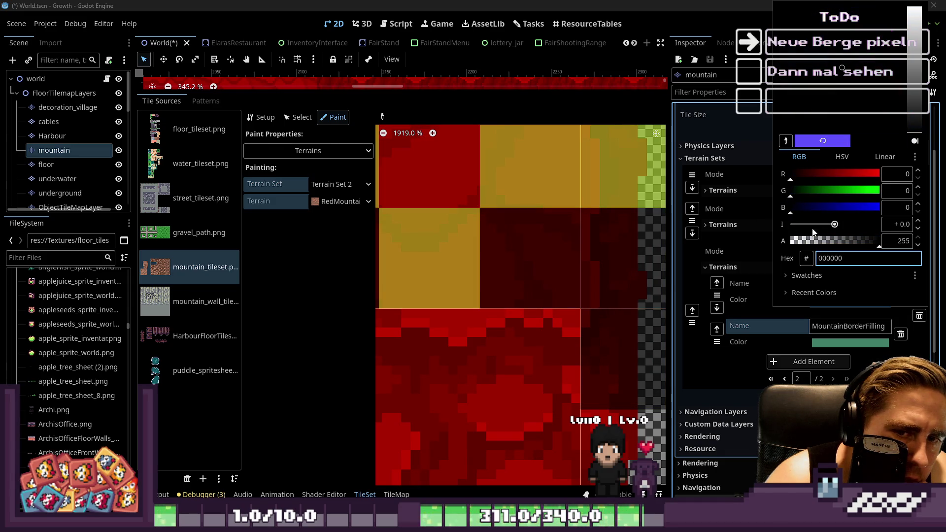
mouse_move(863, 241)
mouse_down()
mouse_move(839, 241)
mouse_move(883, 241)
mouse_up()
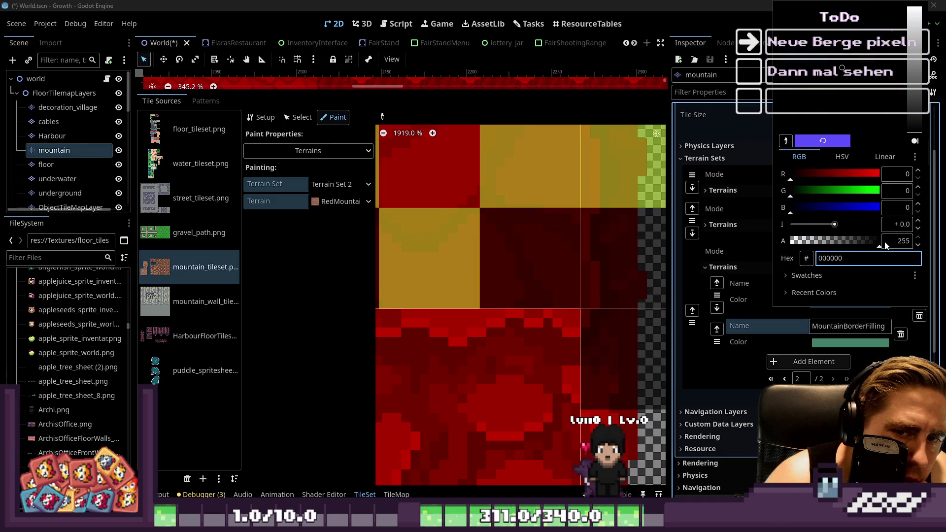
click(512, 260)
scroll(511, 261, down, 8)
scroll(492, 279, down, 2)
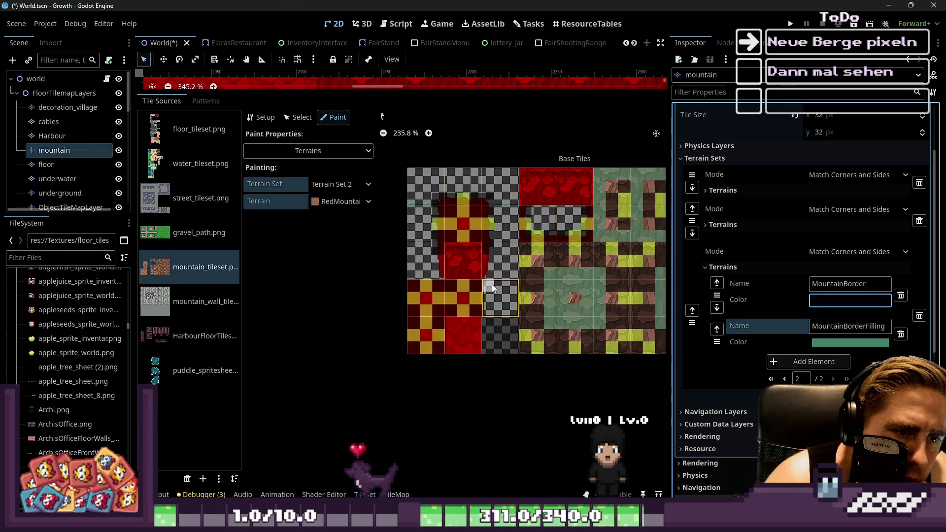
Hide and reshow the tileset editor to compare the painted map.
scroll(644, 260, up, 1)
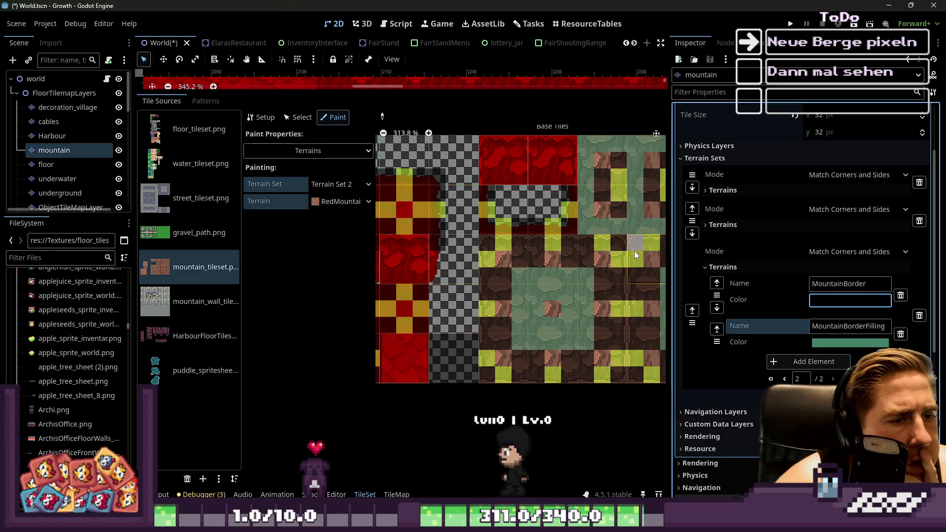
scroll(439, 258, down, 2)
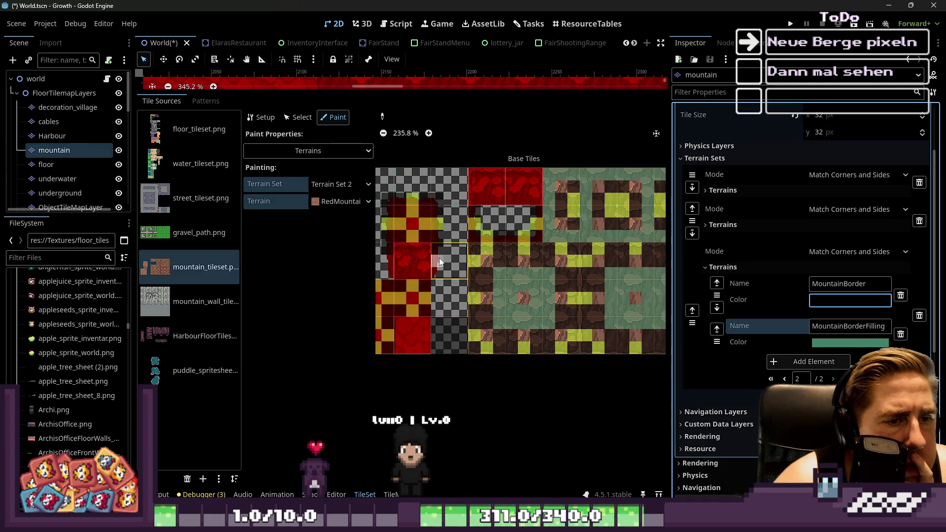
scroll(439, 259, down, 1)
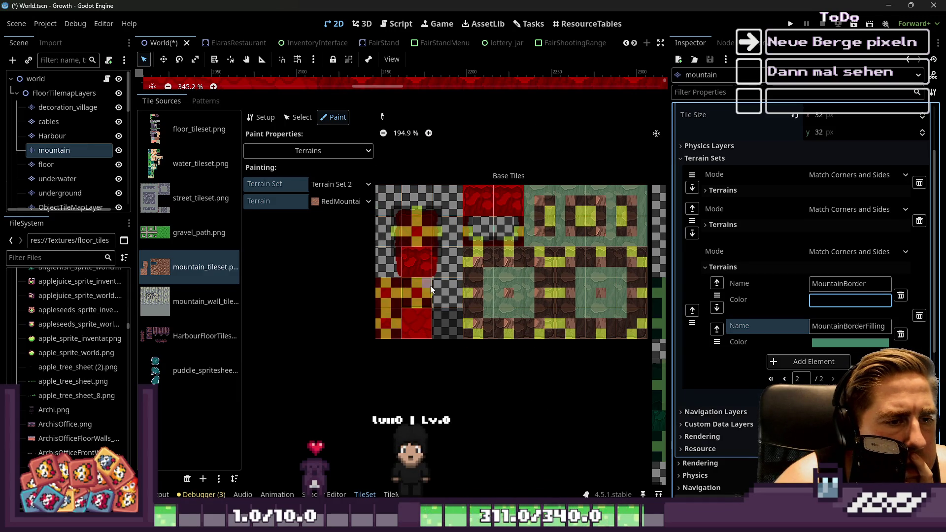
scroll(403, 249, up, 2)
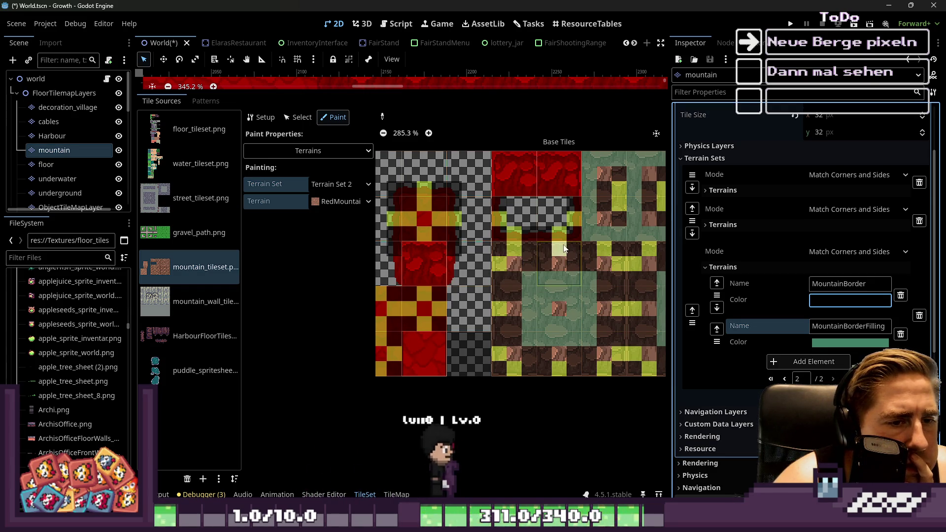
scroll(511, 251, up, 3)
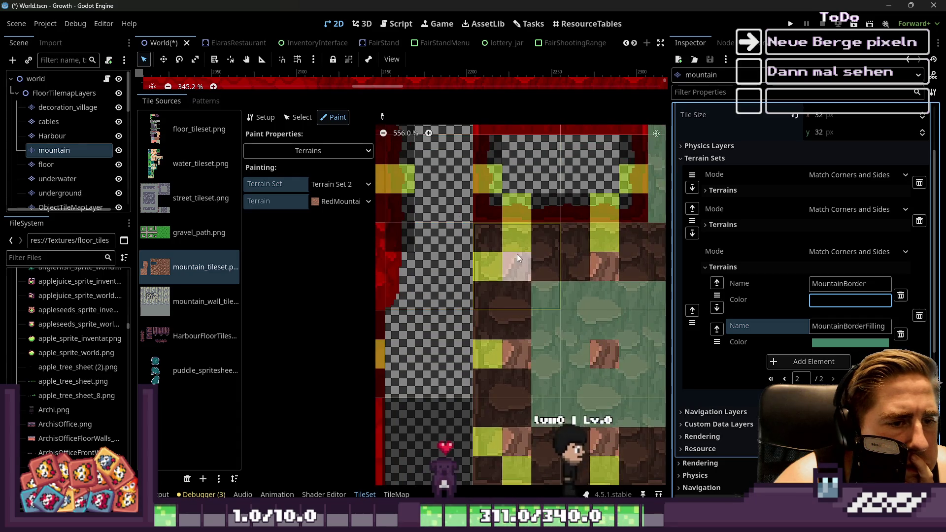
scroll(526, 242, down, 4)
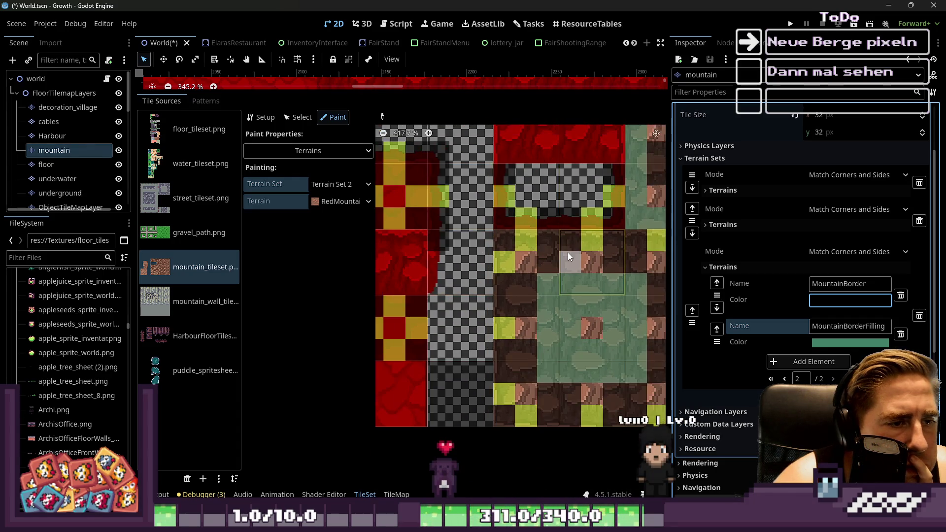
scroll(565, 254, up, 3)
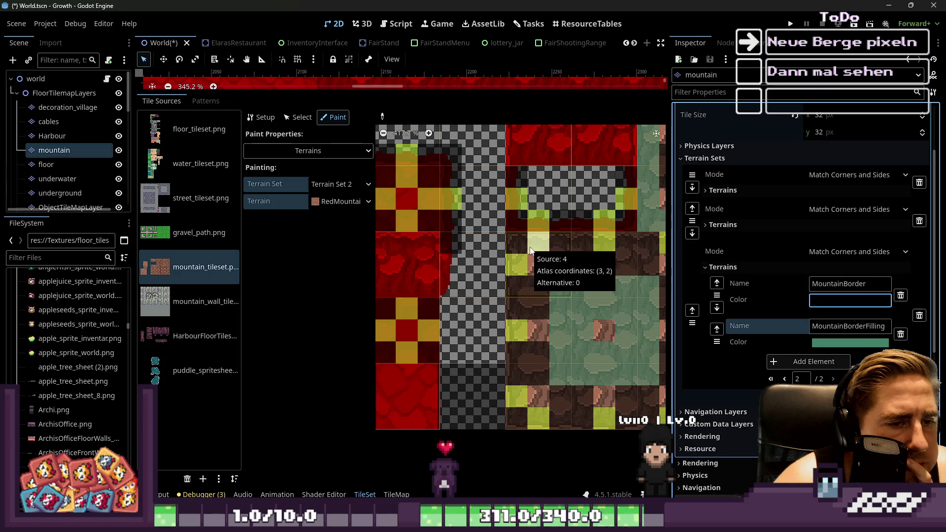
scroll(528, 249, up, 2)
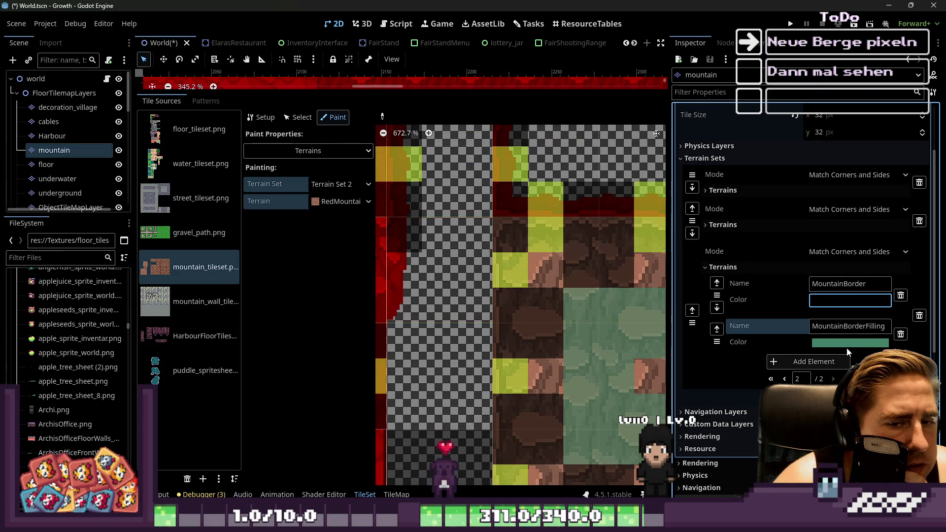
click(364, 496)
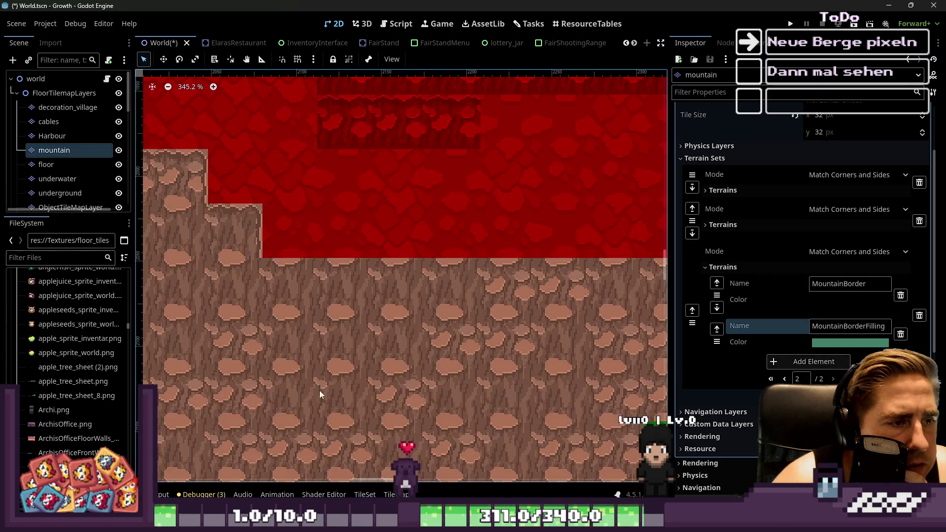
click(365, 496)
Show the tilemap's terrain list with Terrain Set 2's mountain terrains.
scroll(426, 267, down, 1)
scroll(472, 277, down, 1)
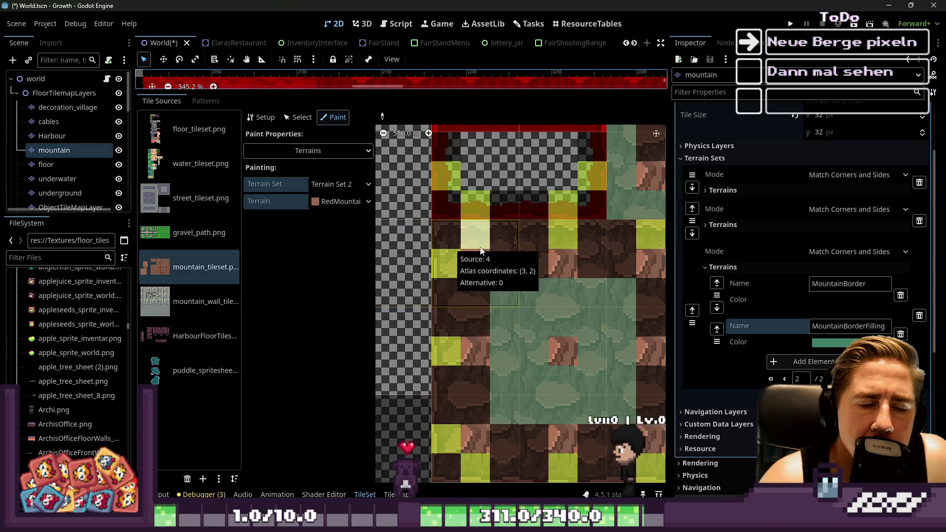
scroll(563, 270, down, 10)
scroll(528, 294, up, 9)
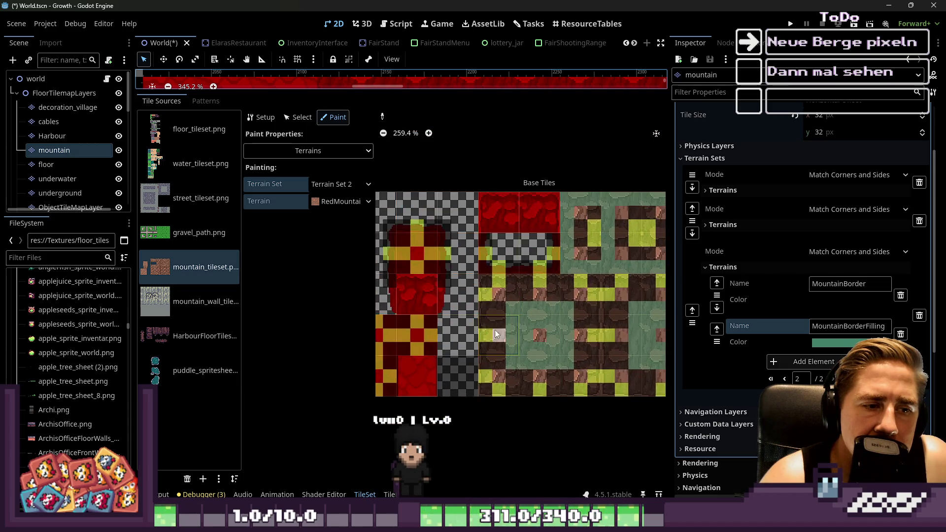
scroll(493, 252, down, 5)
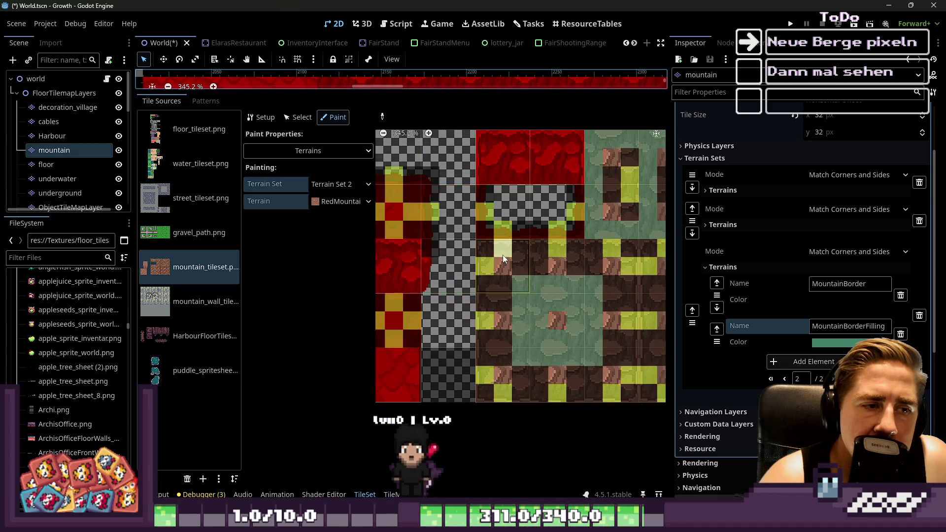
scroll(411, 244, up, 6)
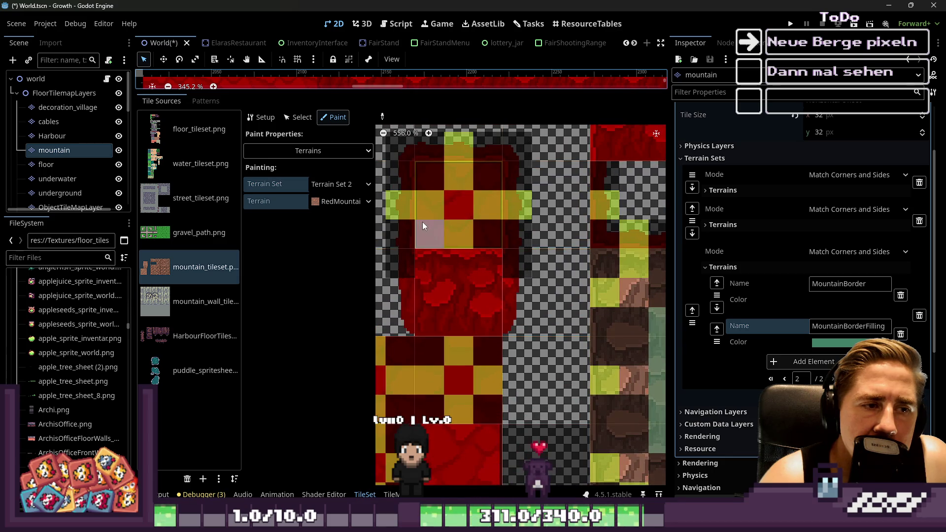
click(392, 495)
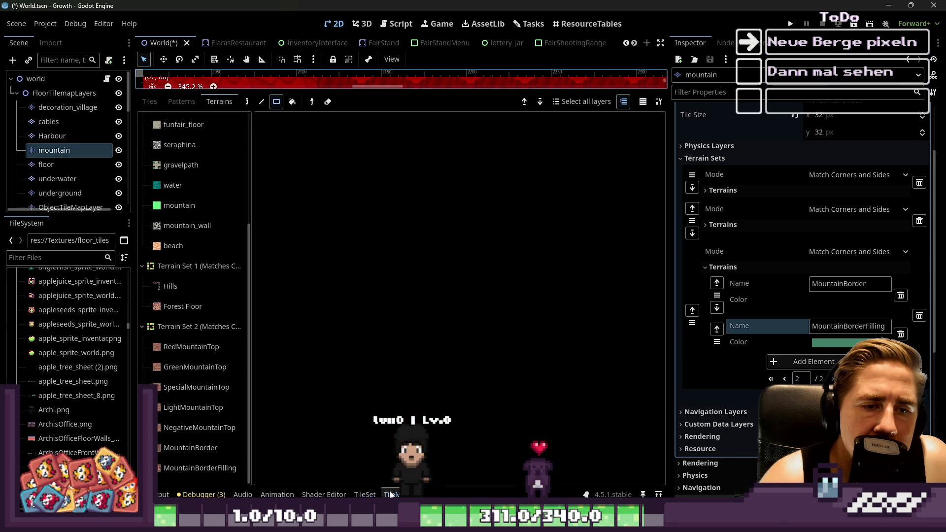
Check the tilemap terrain list again and return to the TileSet atlas editor.
click(365, 494)
scroll(539, 273, up, 6)
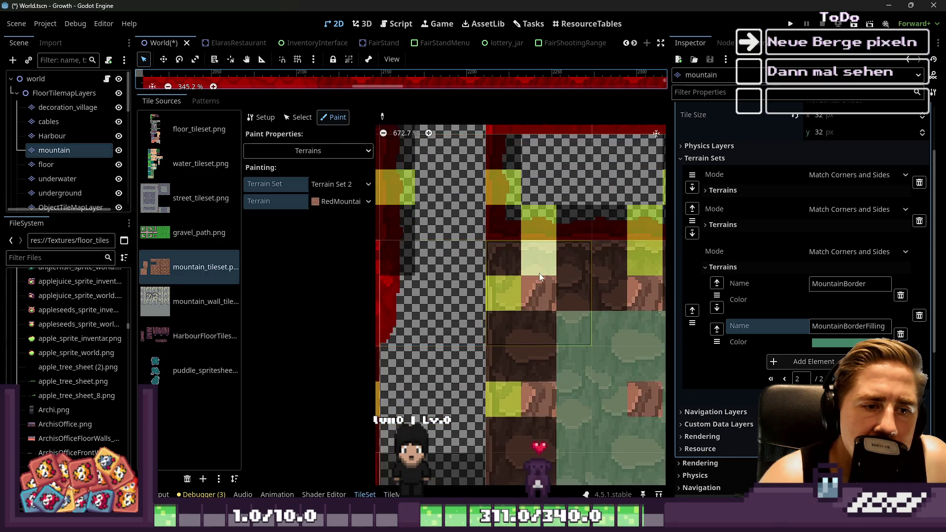
scroll(439, 224, down, 2)
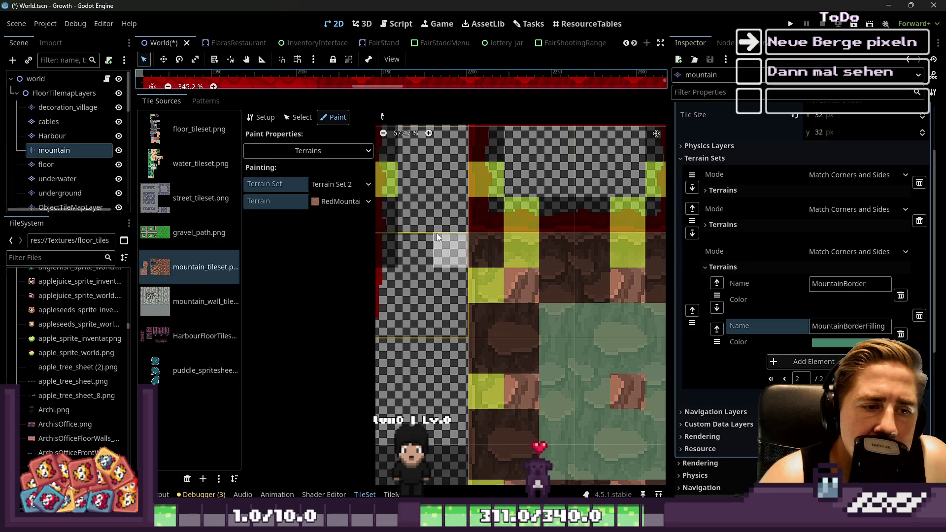
scroll(473, 256, down, 2)
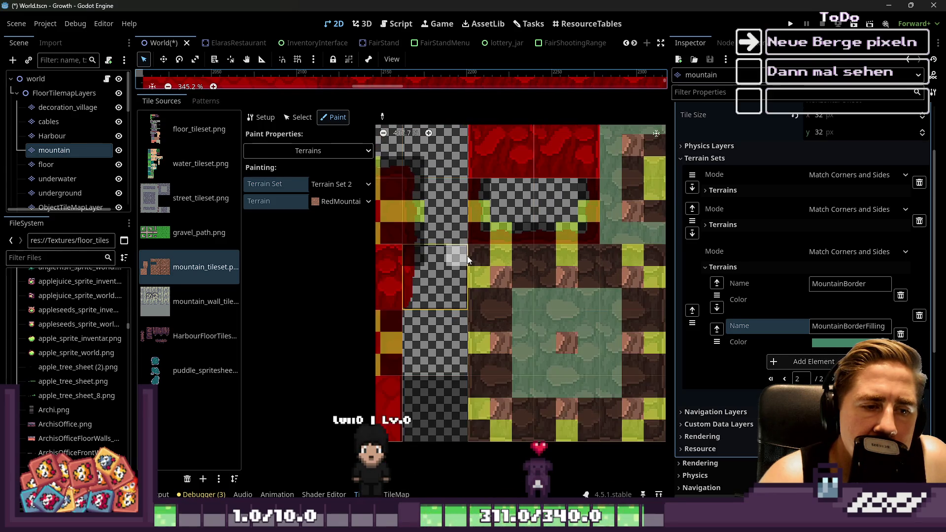
click(398, 488)
click(356, 494)
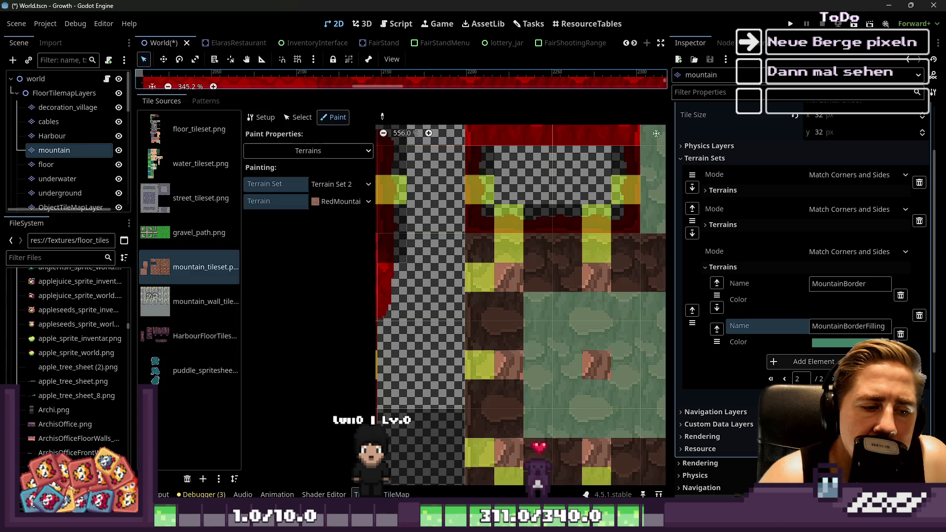
Set paint mode to Terrains with Terrain Set 2's RedMountainTop terrain.
click(335, 152)
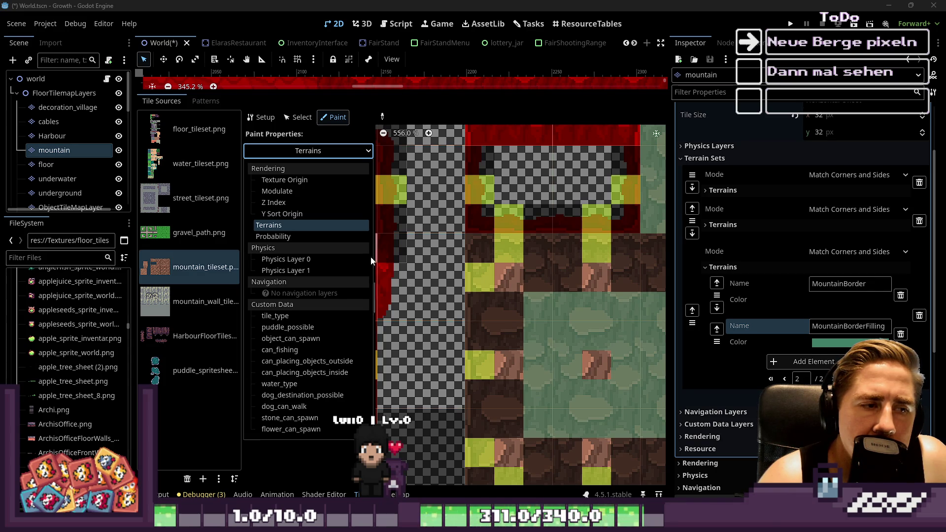
click(300, 157)
click(298, 118)
click(333, 117)
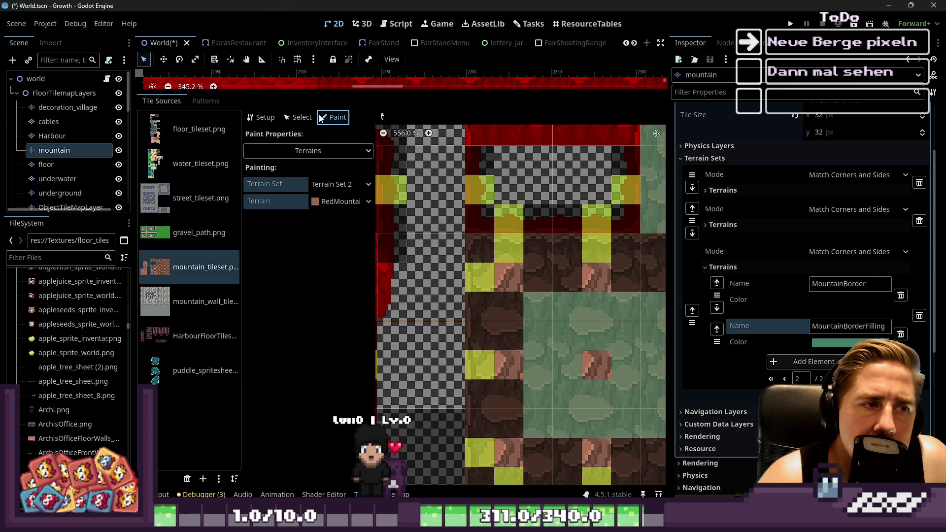
click(340, 202)
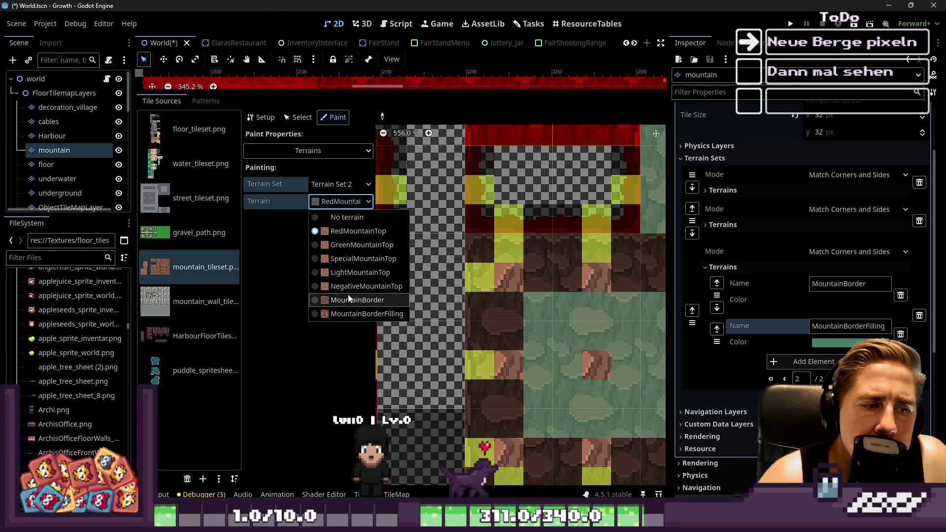
scroll(522, 232, up, 2)
scroll(471, 243, down, 2)
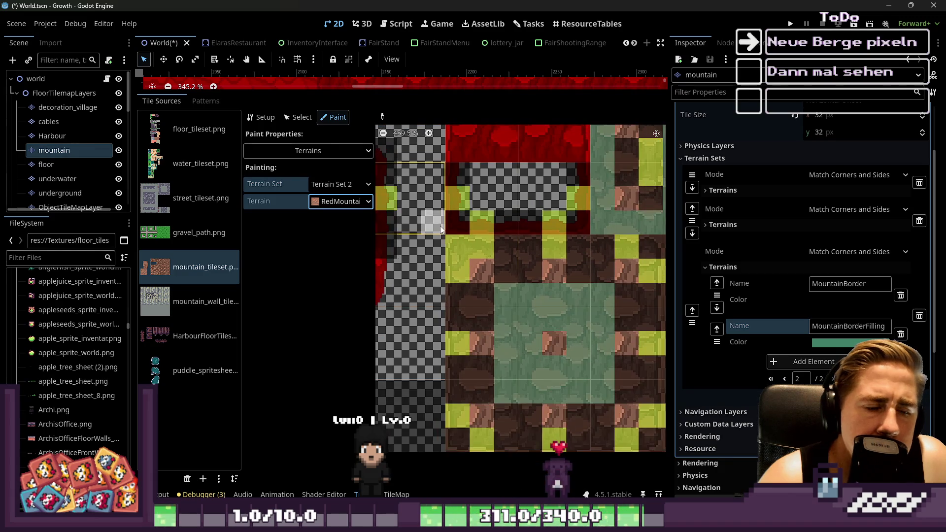
scroll(450, 291, down, 1)
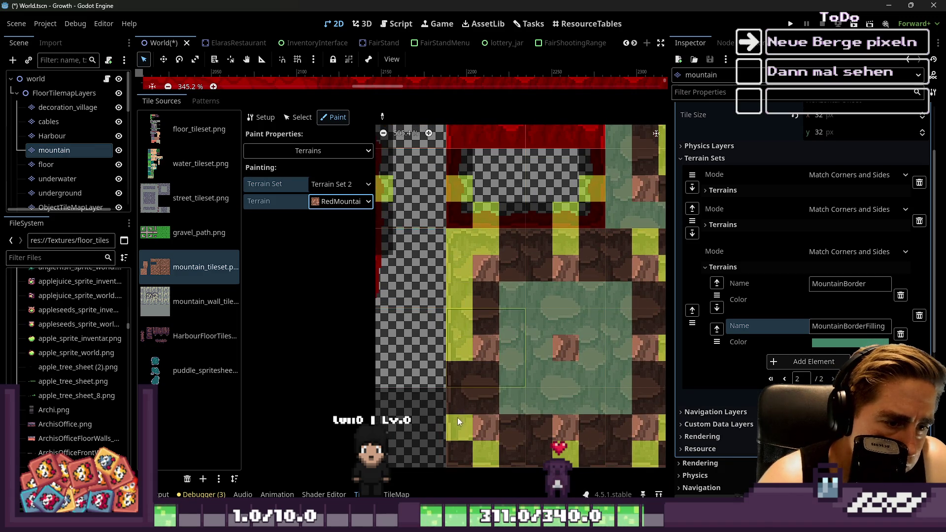
scroll(459, 444, down, 2)
scroll(503, 367, up, 1)
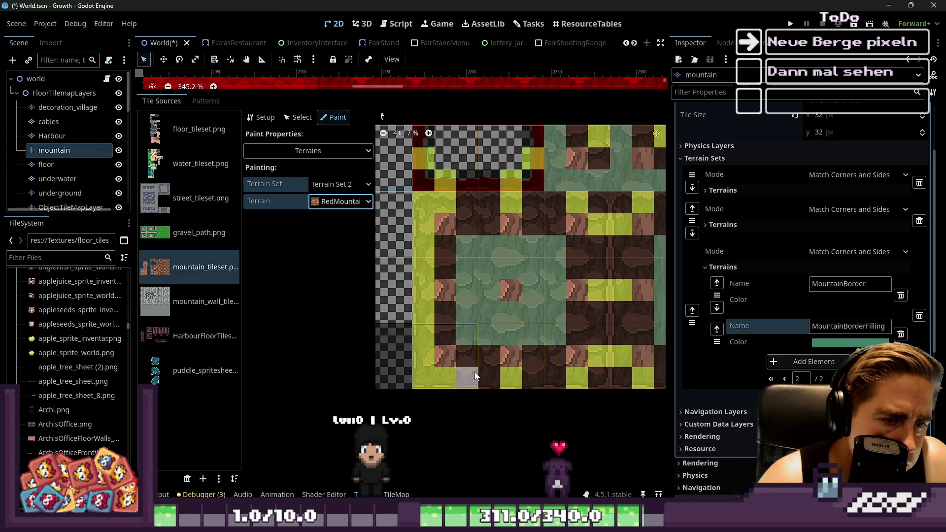
Paint RedMountainTop along the left edge of the border tiles.
mouse_move(588, 388)
mouse_down()
mouse_move(599, 365)
mouse_move(603, 203)
mouse_move(597, 342)
mouse_move(564, 203)
mouse_move(468, 194)
mouse_up()
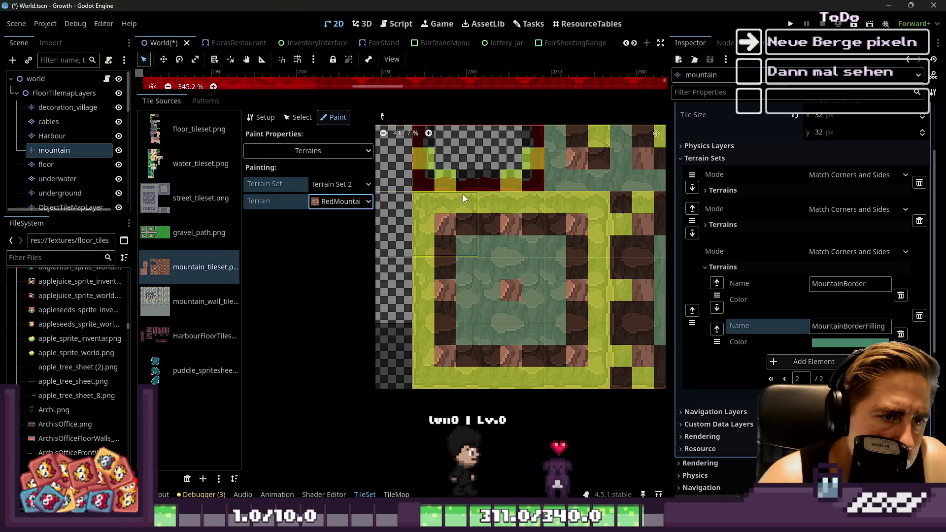
scroll(446, 369, up, 6)
scroll(447, 345, down, 6)
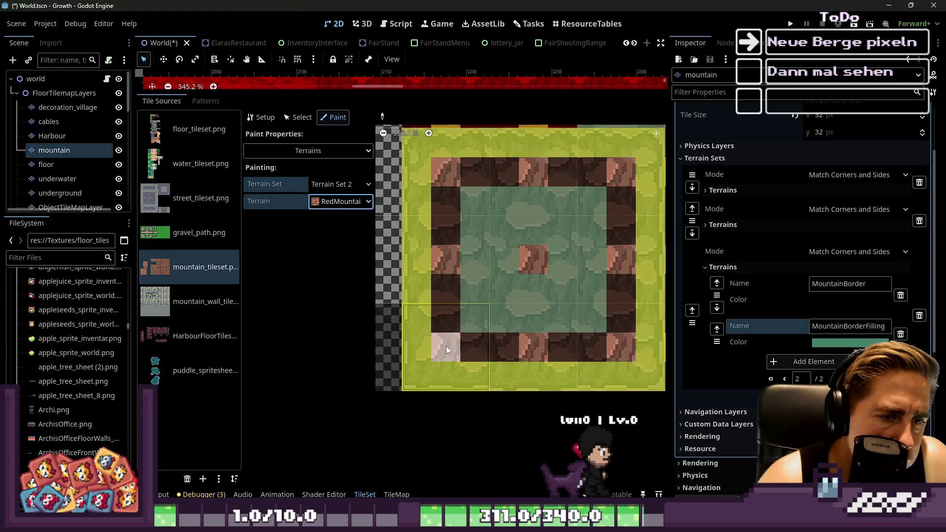
scroll(464, 311, up, 4)
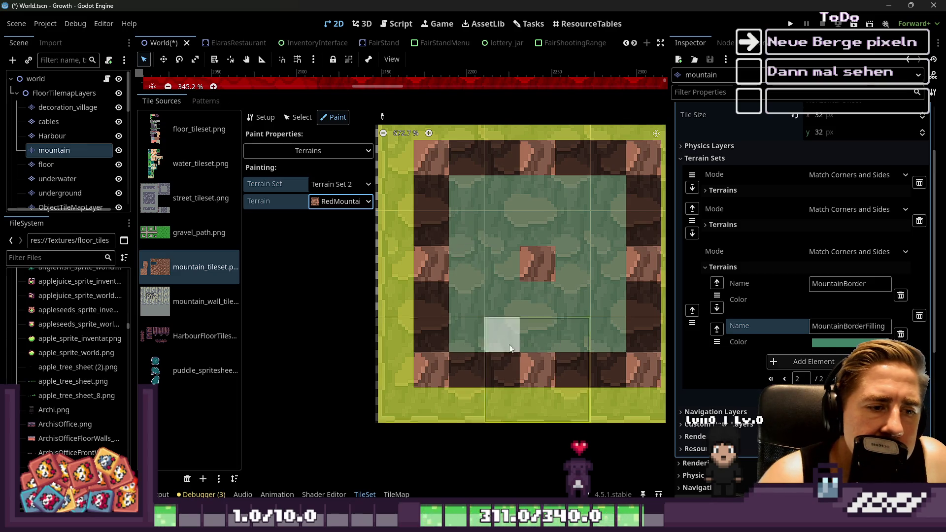
scroll(530, 275, down, 3)
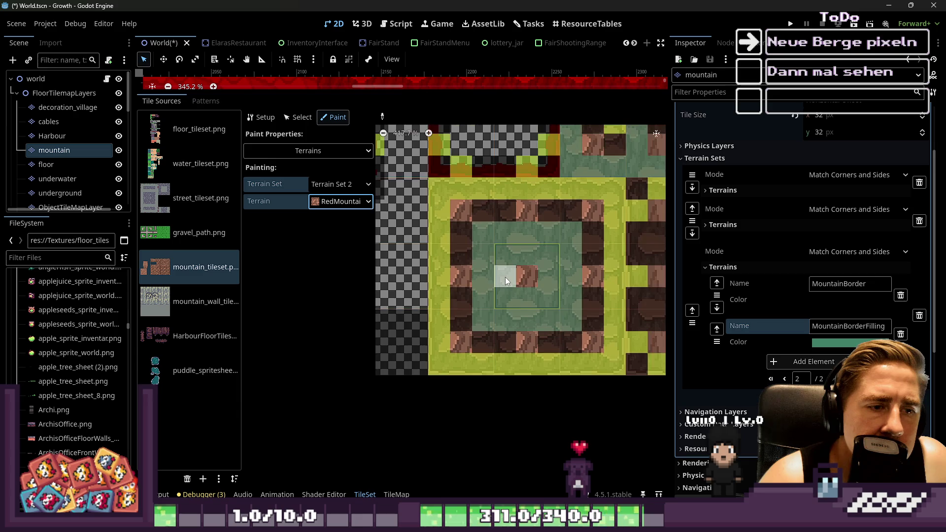
scroll(482, 273, down, 2)
scroll(445, 313, down, 2)
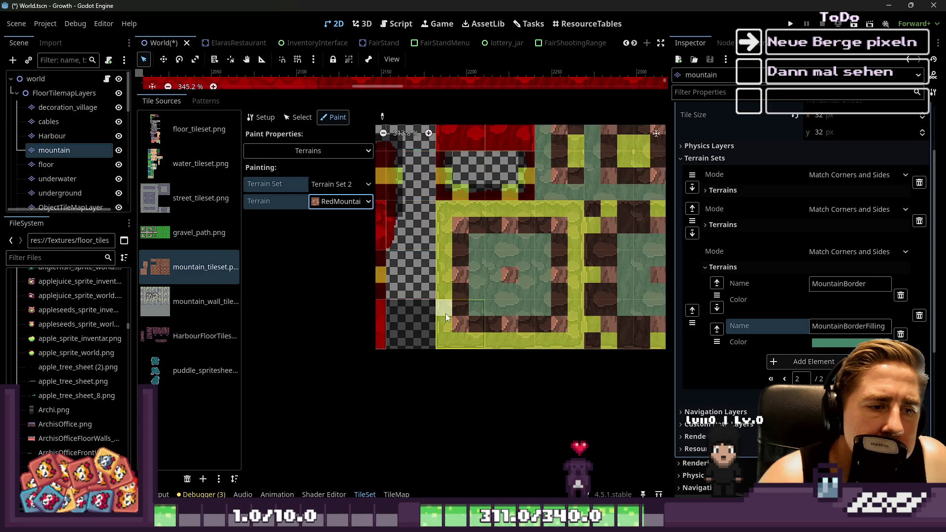
scroll(444, 298, down, 3)
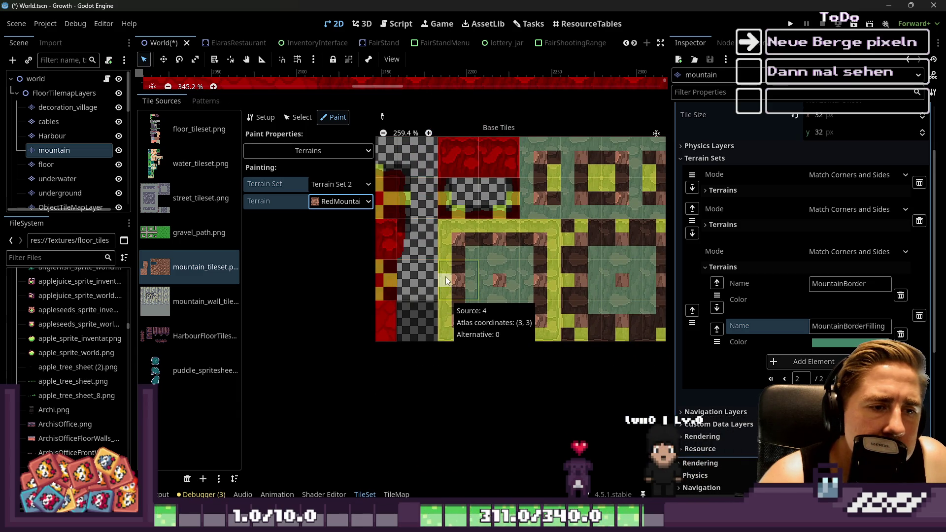
scroll(420, 247, down, 2)
scroll(545, 236, up, 4)
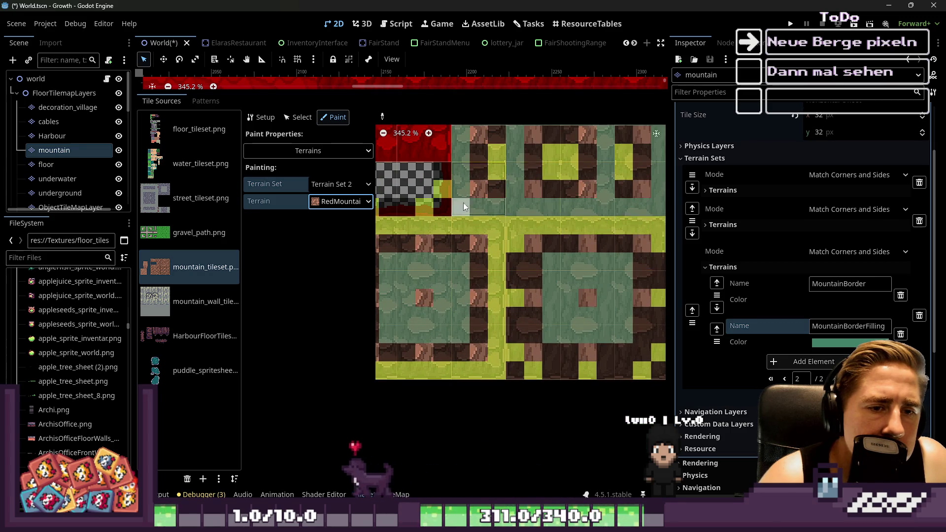
Paint RedMountainTop along the right and bottom edges of the border tiles.
drag(480, 203, 428, 168)
mouse_move(613, 270)
mouse_down()
mouse_move(614, 333)
mouse_move(601, 339)
mouse_move(468, 332)
mouse_move(446, 232)
mouse_move(459, 230)
mouse_move(461, 276)
mouse_up()
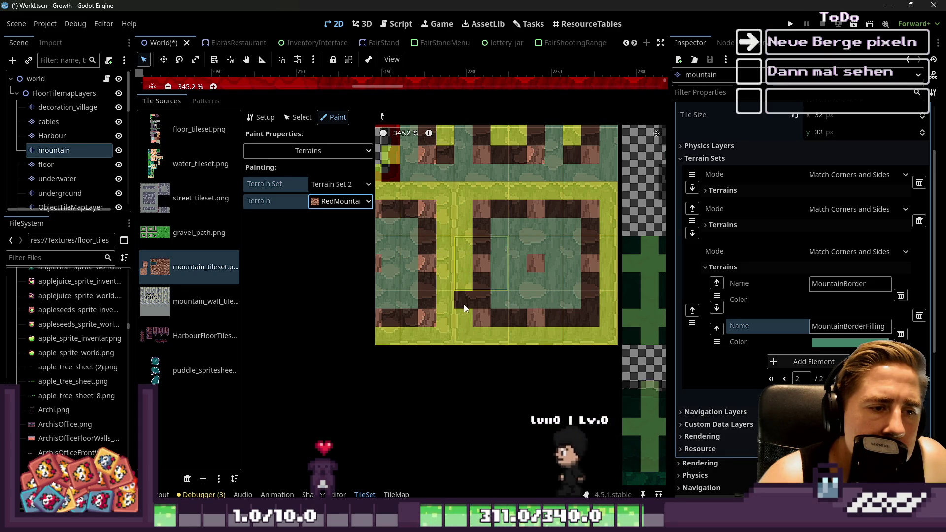
scroll(528, 368, up, 3)
scroll(427, 215, up, 1)
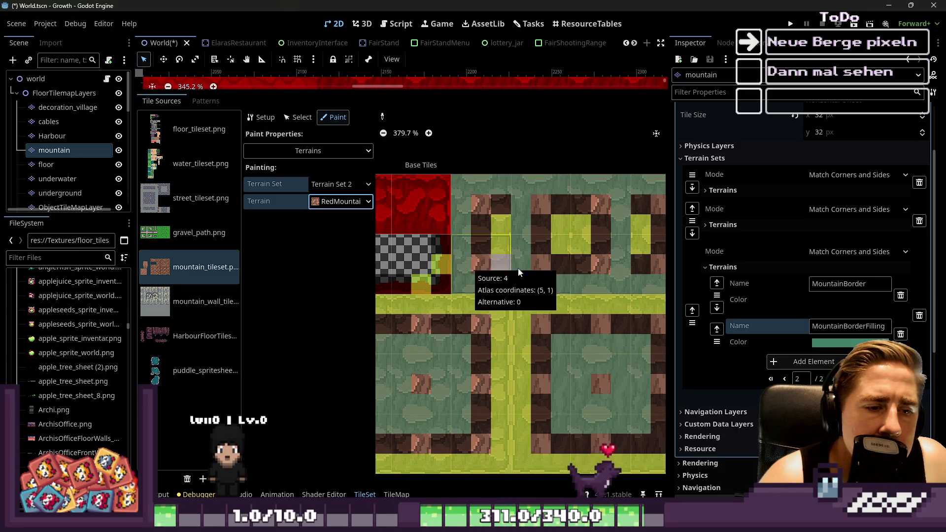
scroll(584, 322, down, 10)
scroll(427, 306, up, 12)
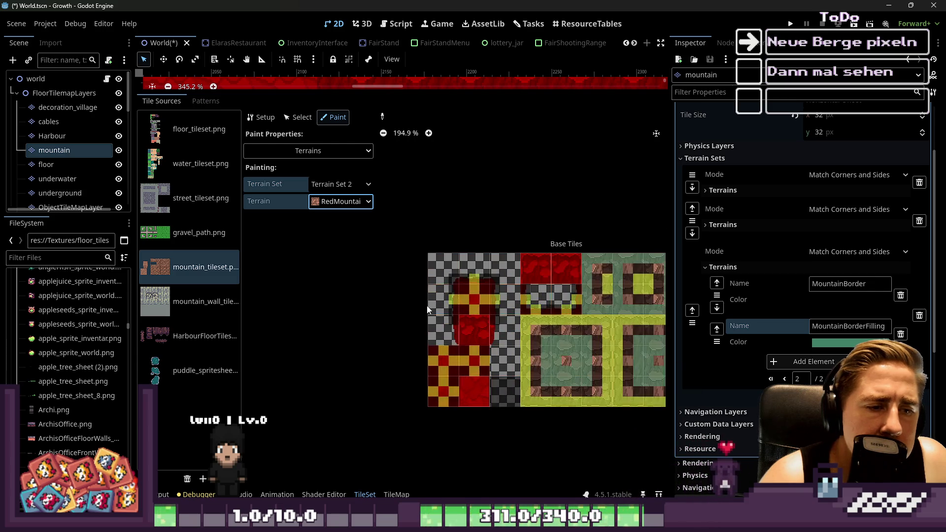
Paint the left and right terrain bits of the red tile with RedMountainTop.
scroll(454, 250, up, 3)
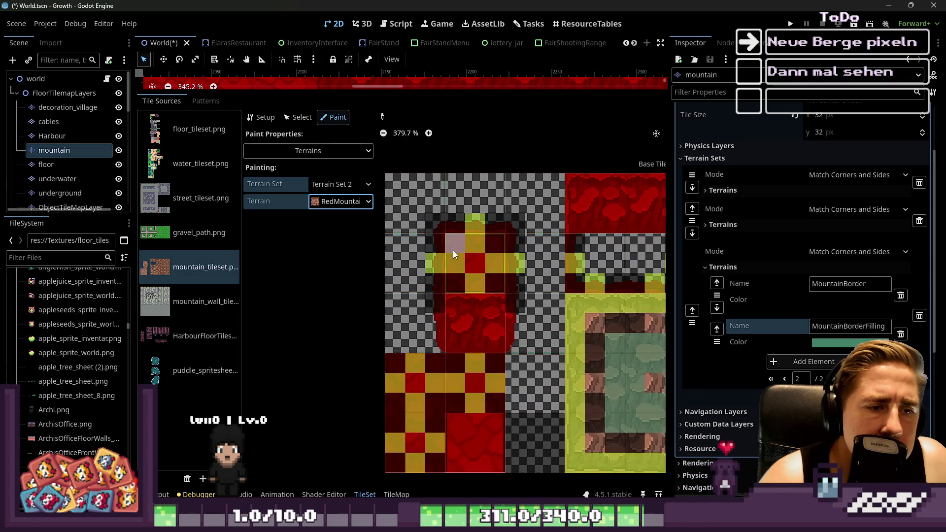
click(345, 201)
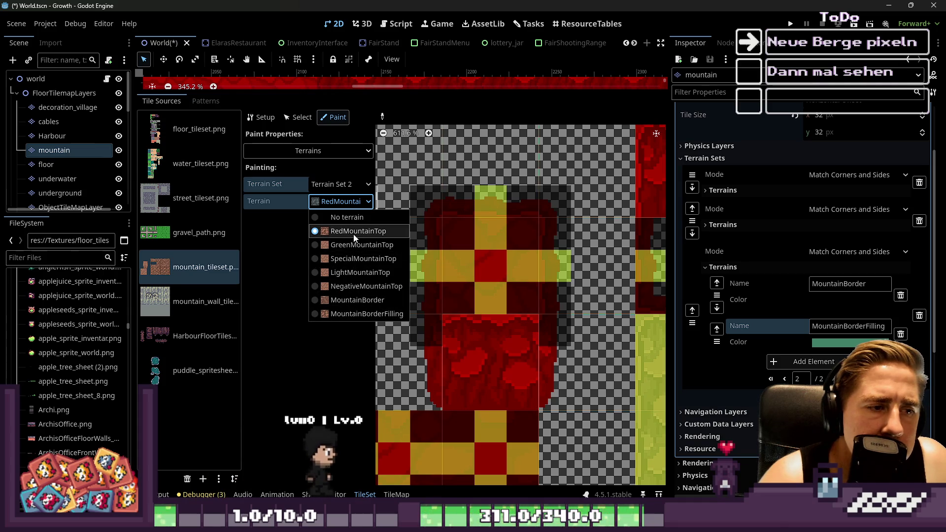
click(435, 239)
scroll(435, 239, up, 1)
drag(454, 232, 457, 297)
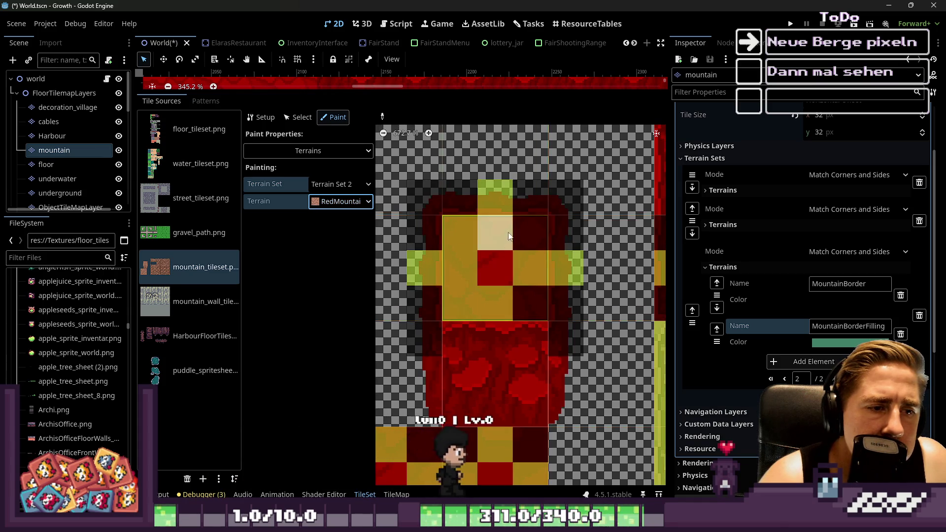
drag(525, 232, 527, 293)
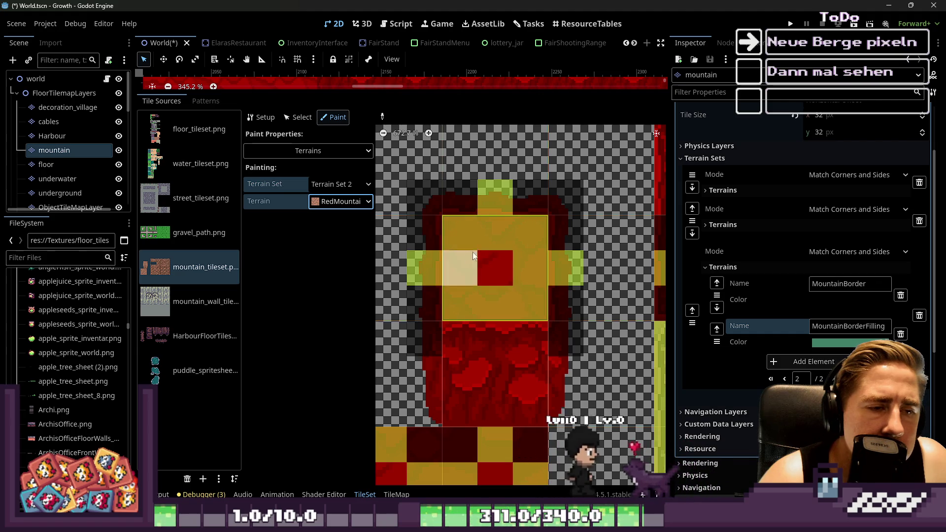
Erase terrain from the left tile column and paint corners of the left, middle and bottom-left checker tiles.
scroll(425, 233, down, 2)
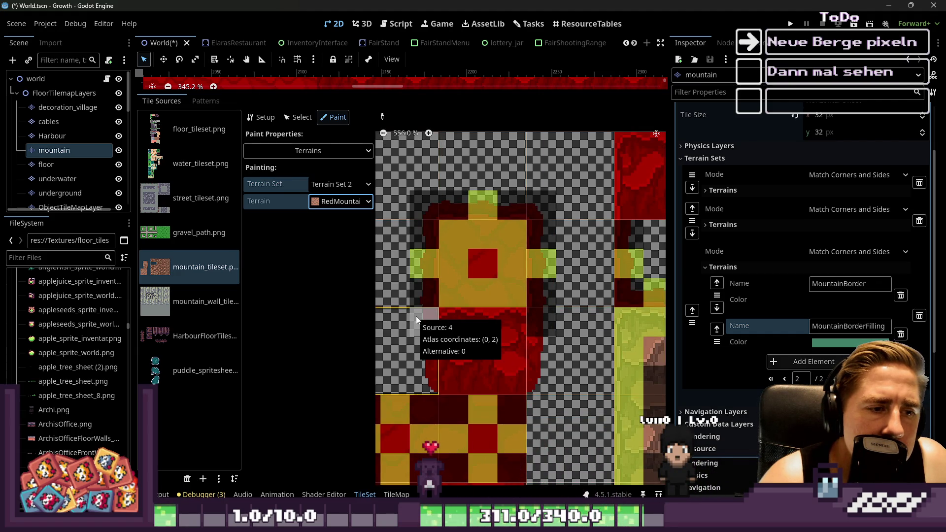
mouse_move(417, 320)
mouse_down()
mouse_move(417, 229)
mouse_move(443, 205)
mouse_move(529, 201)
mouse_move(546, 281)
mouse_move(541, 322)
mouse_move(557, 188)
mouse_up()
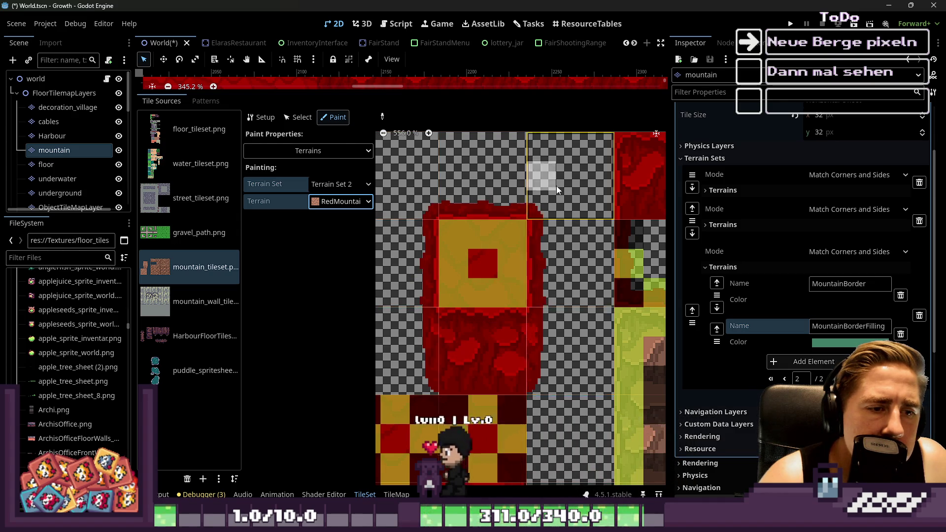
scroll(557, 188, down, 3)
scroll(487, 256, up, 1)
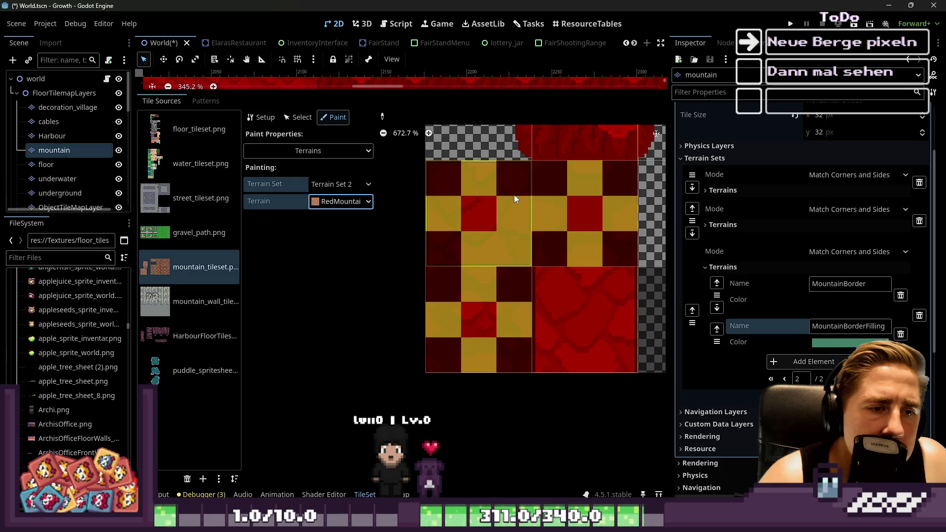
drag(496, 168, 425, 250)
mouse_move(516, 206)
mouse_down()
mouse_move(518, 262)
mouse_move(598, 216)
mouse_up()
mouse_move(503, 298)
mouse_down()
mouse_move(409, 277)
mouse_move(415, 365)
mouse_move(475, 357)
mouse_up()
Enlarge the map canvas and switch the TileMap panel to terrain painting.
scroll(454, 391, down, 3)
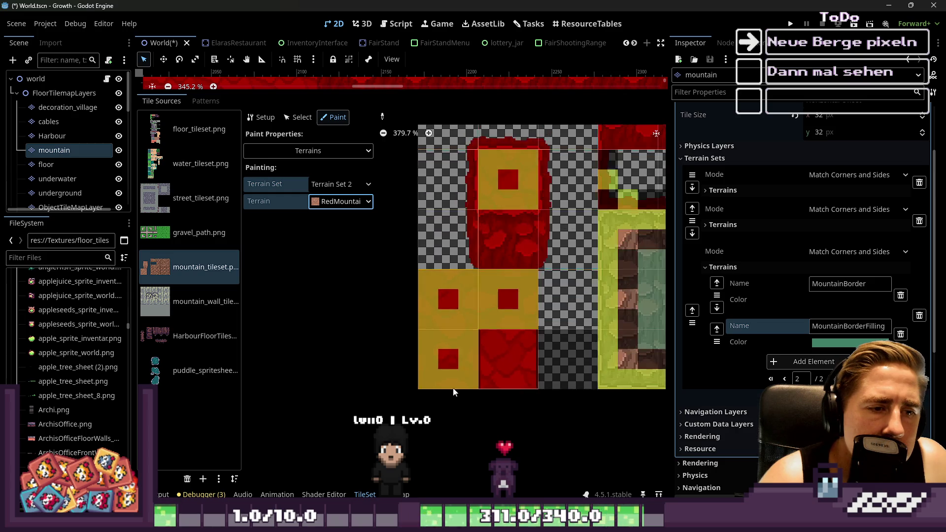
scroll(443, 250, down, 6)
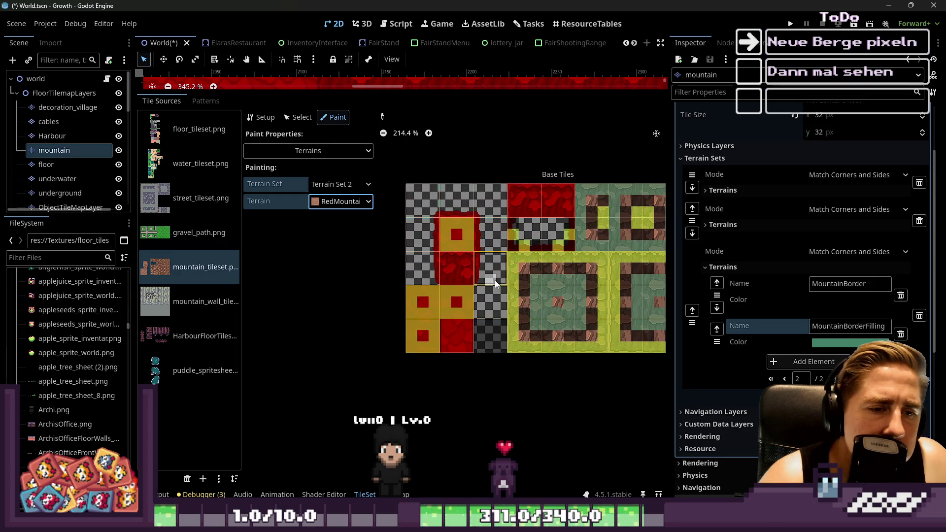
scroll(471, 309, down, 1)
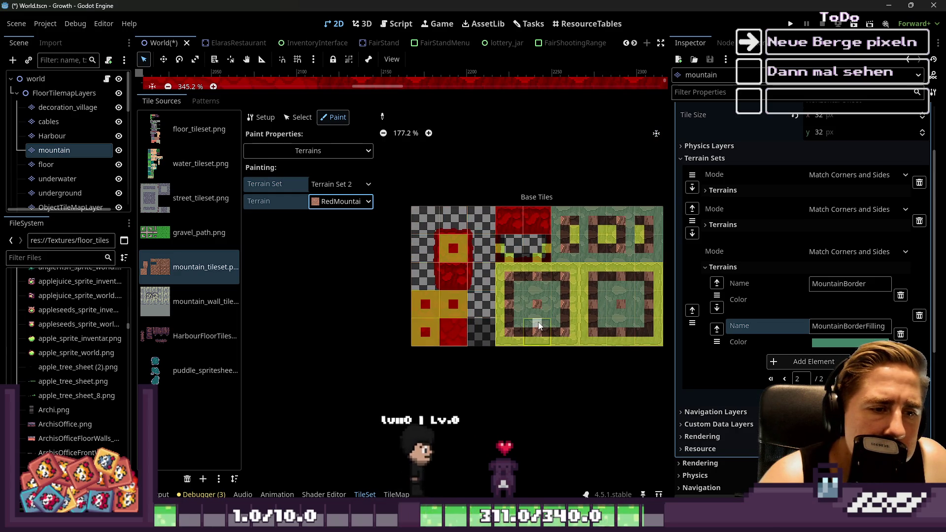
scroll(412, 277, up, 1)
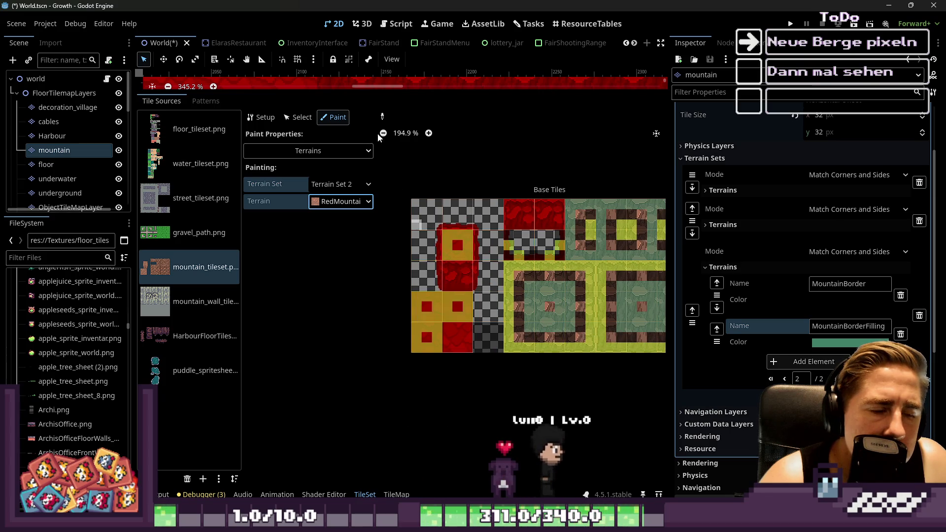
drag(394, 89, 394, 381)
click(397, 495)
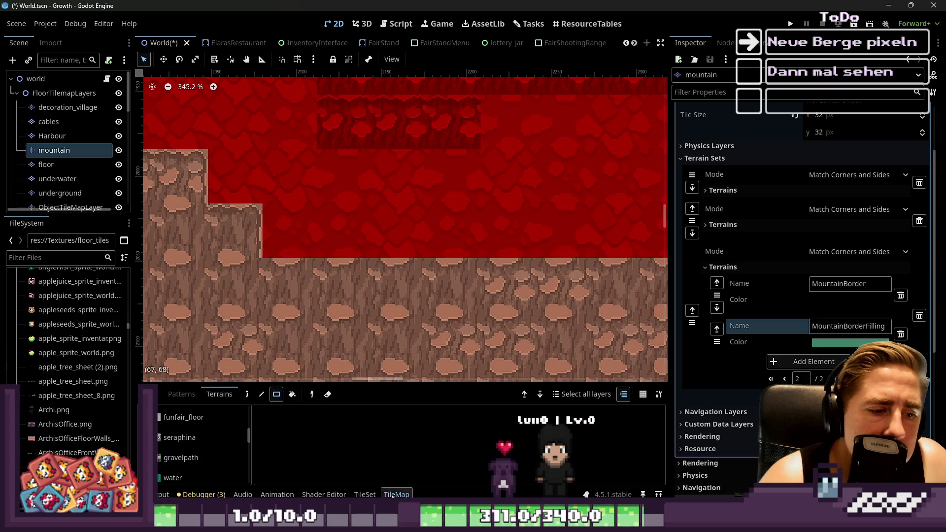
Paint a block of MountainBorderFilling on the map, undo the raised bump, and save the scene.
scroll(204, 446, down, 5)
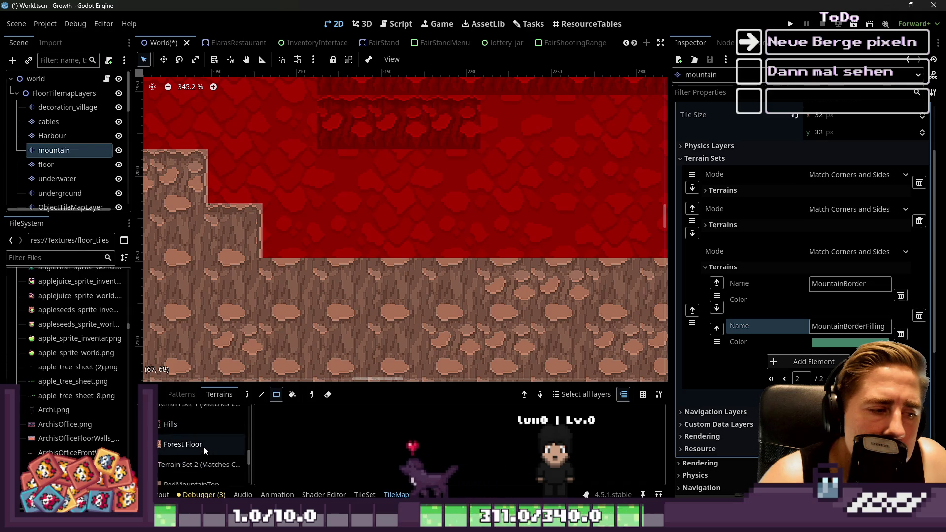
scroll(203, 446, down, 3)
click(202, 468)
scroll(389, 186, down, 5)
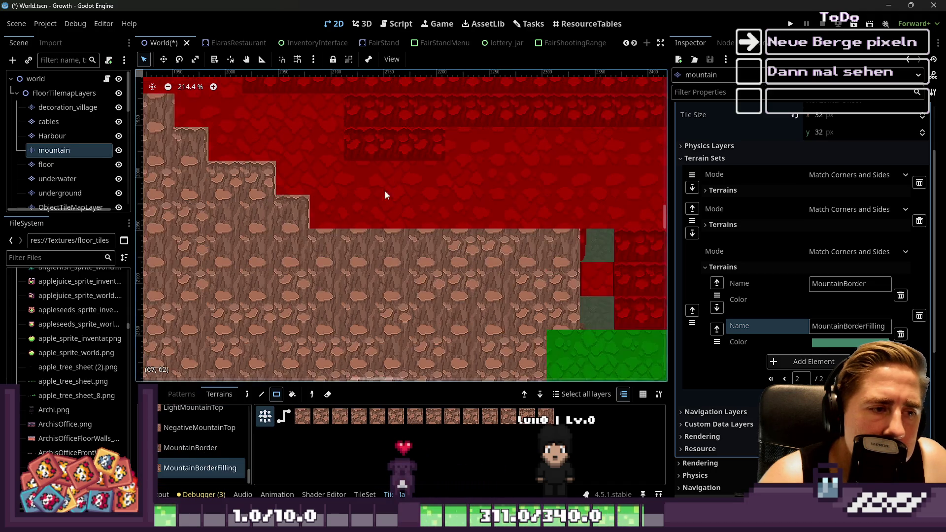
scroll(389, 186, up, 2)
mouse_move(334, 242)
mouse_down()
mouse_move(497, 277)
mouse_move(433, 274)
mouse_move(467, 280)
mouse_up()
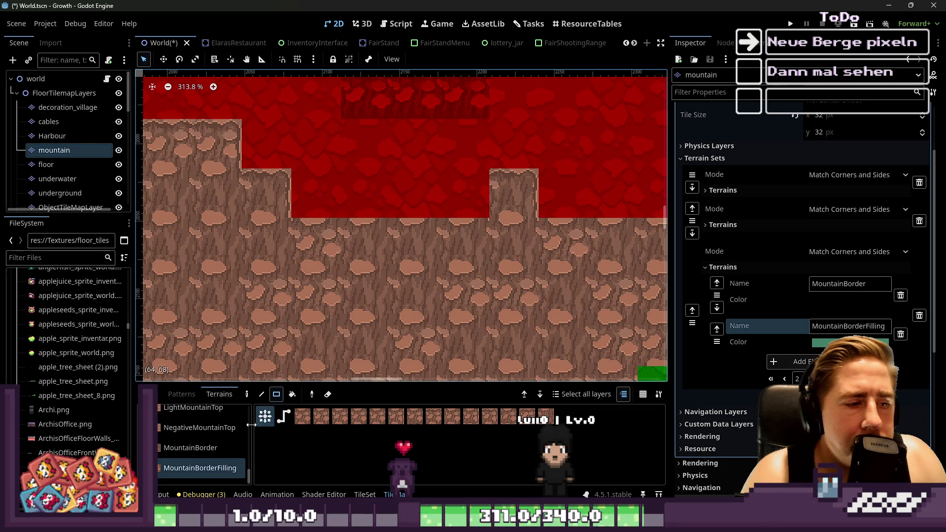
key(ctrl+z)
scroll(205, 454, up, 1)
key(ctrl+s)
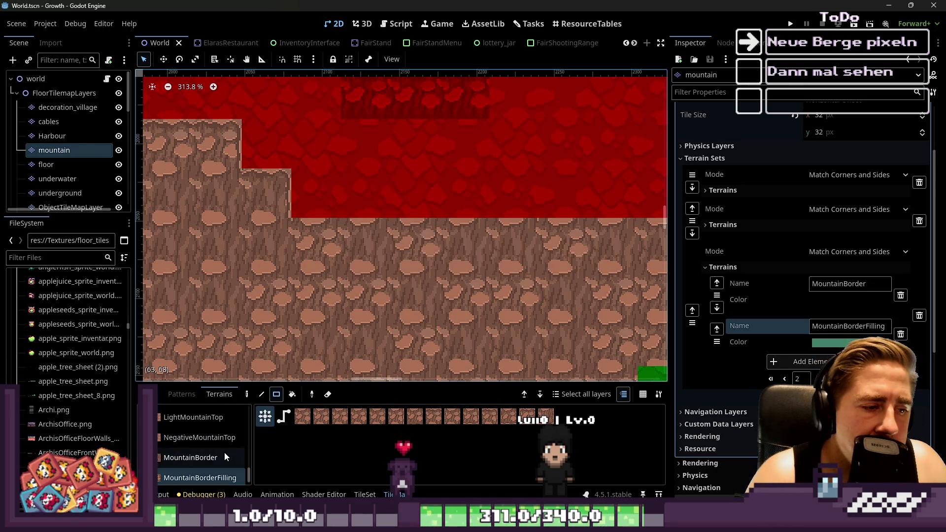
Paint another stretch of MountainBorderFilling across the map.
click(221, 473)
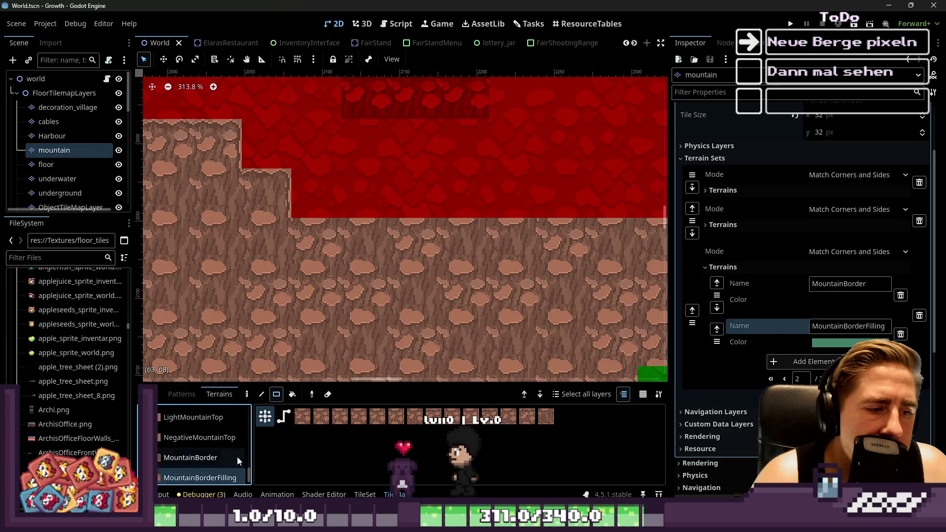
drag(292, 254, 367, 253)
scroll(185, 462, up, 1)
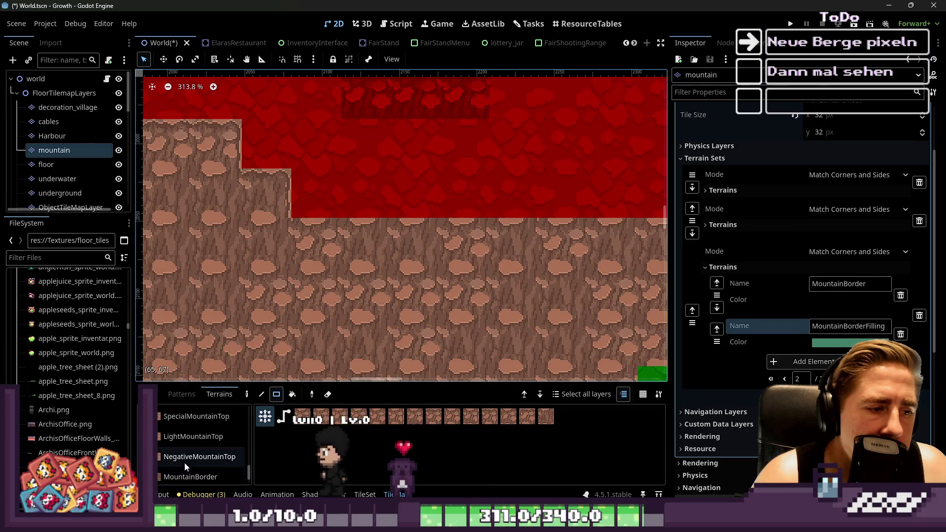
scroll(187, 453, up, 3)
Fill the grey patch with RedMountainTop terrain, then show the mountain tileset's individual tiles.
click(198, 425)
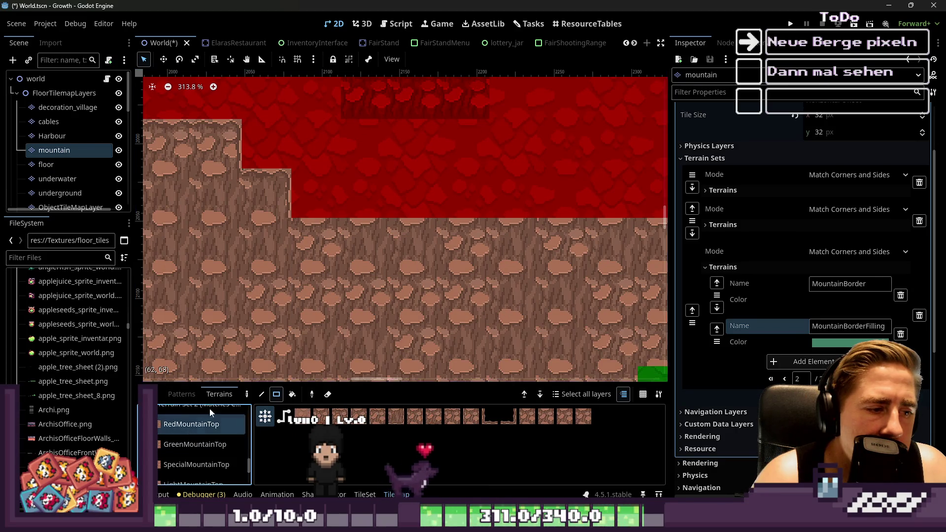
drag(356, 160, 355, 163)
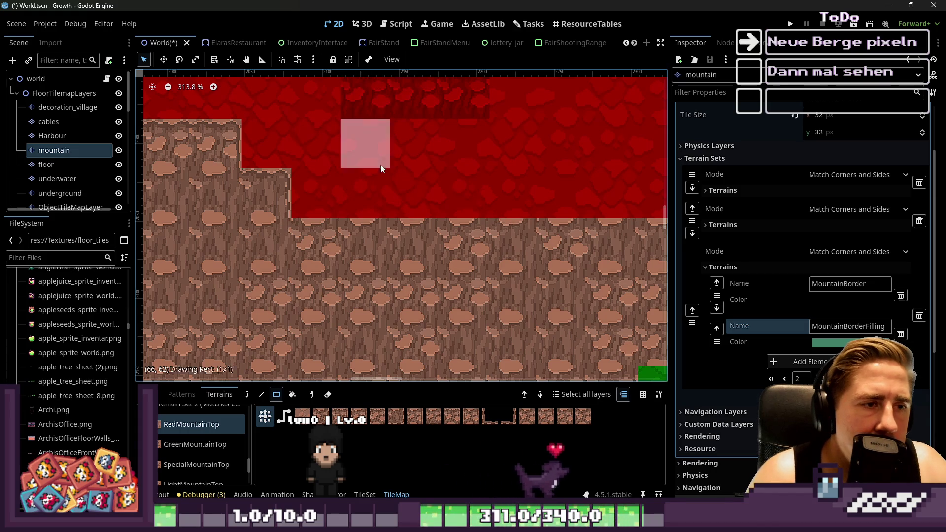
scroll(391, 250, down, 4)
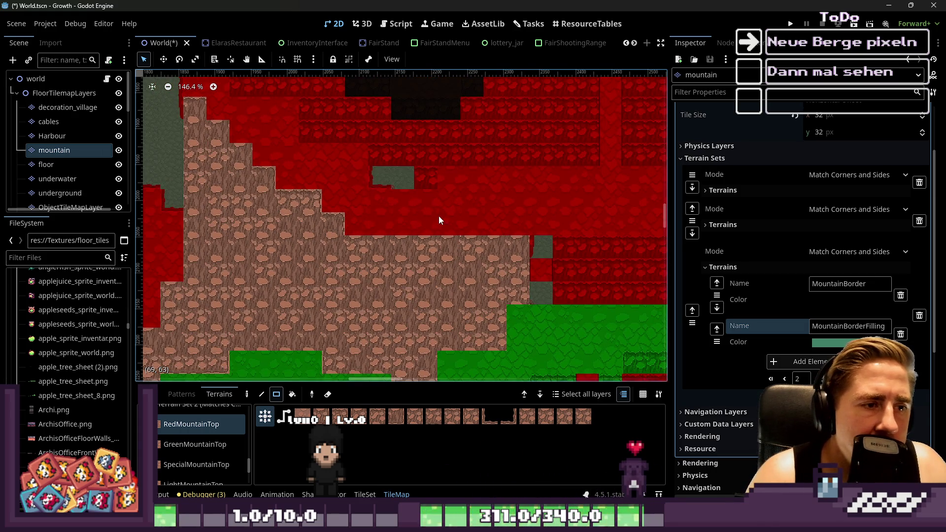
scroll(394, 192, up, 5)
click(392, 191)
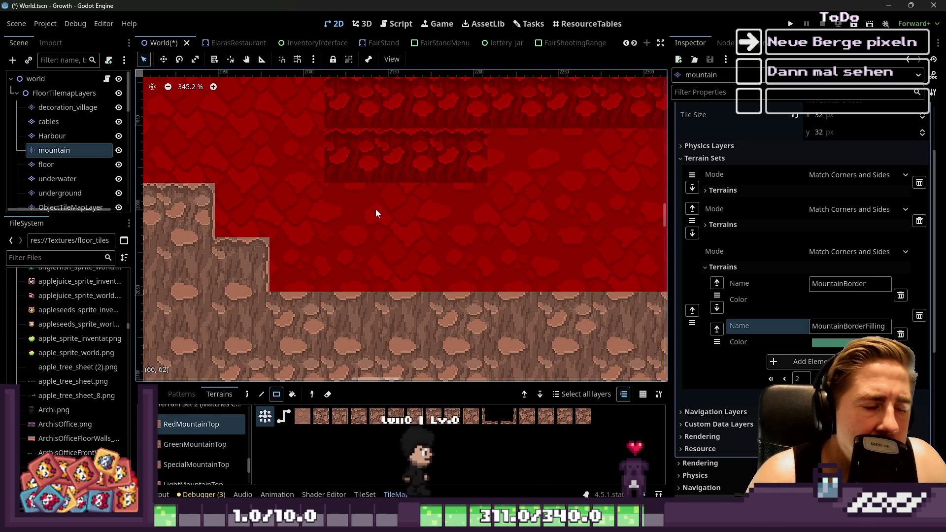
scroll(209, 451, down, 3)
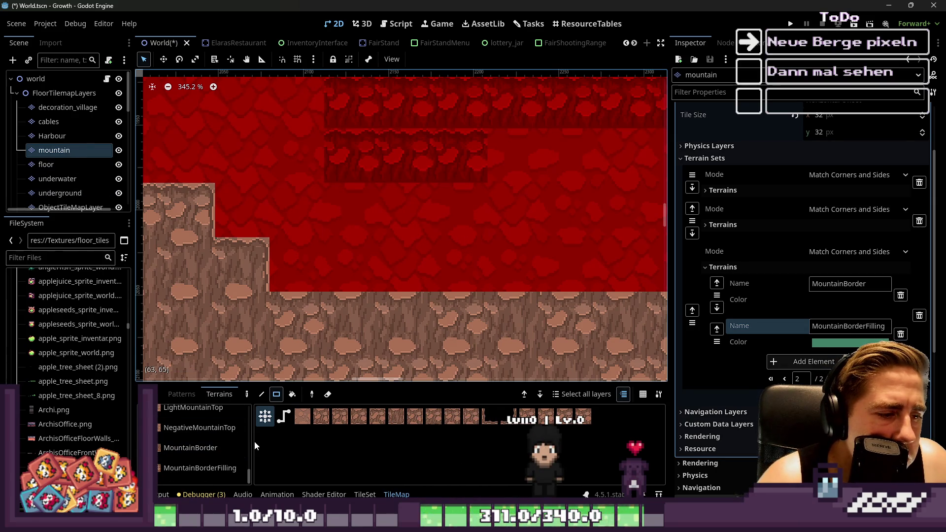
click(152, 394)
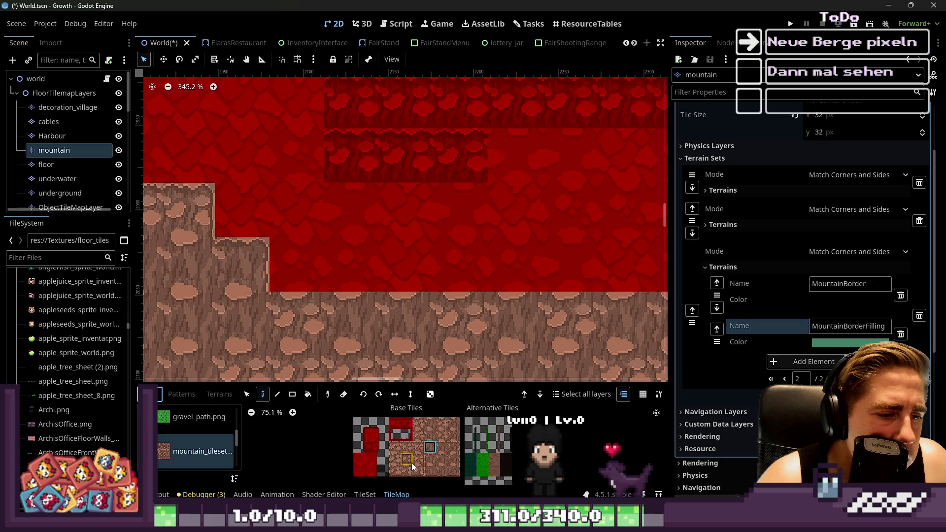
Enlarge the tile panel and return to the TileSet's Paint > Terrains view on RedMountainTop.
drag(392, 382, 392, 214)
scroll(421, 305, up, 5)
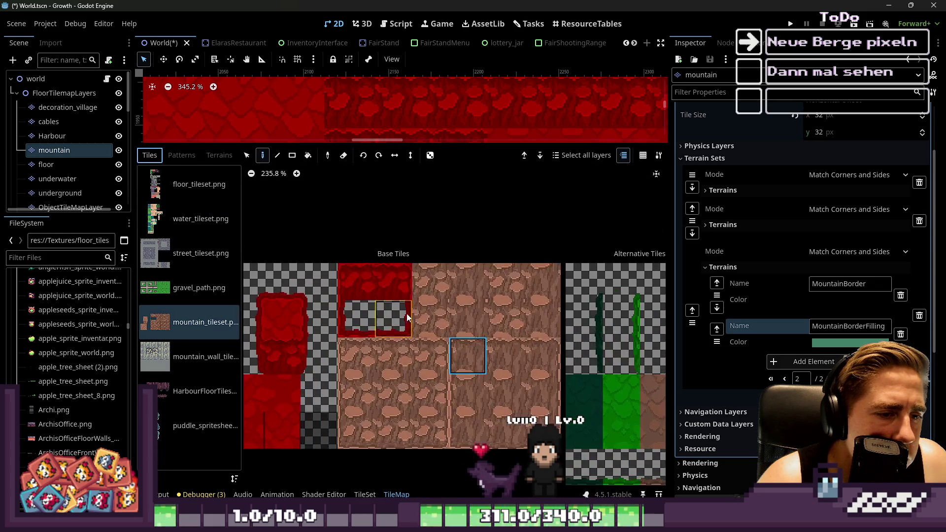
scroll(400, 263, down, 3)
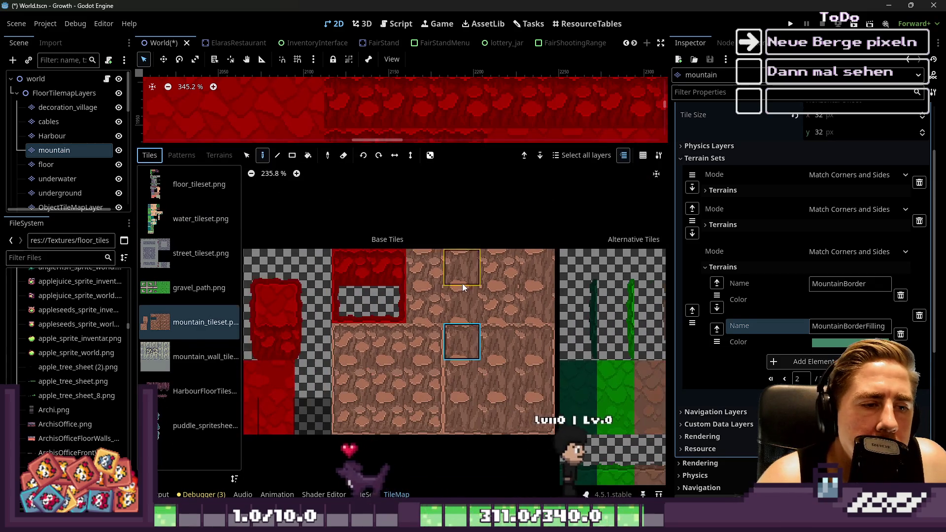
scroll(522, 291, down, 4)
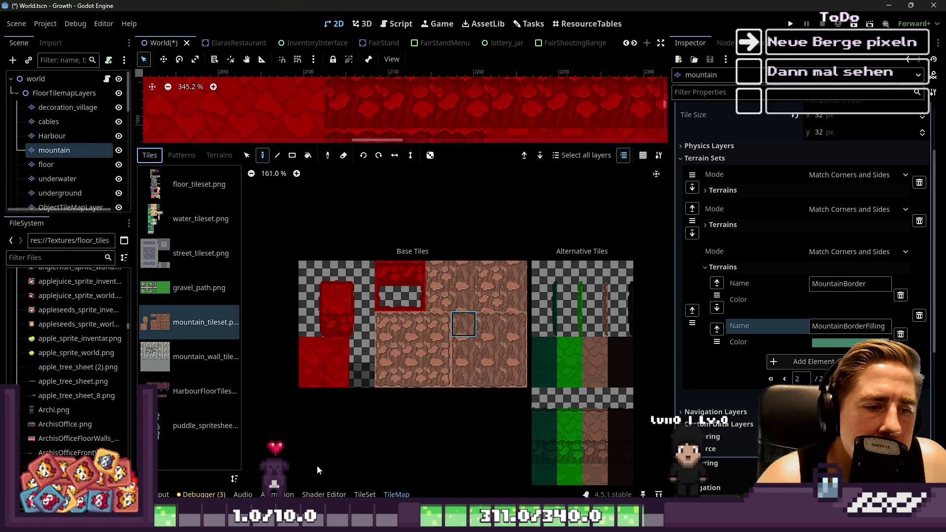
click(365, 494)
scroll(444, 316, up, 6)
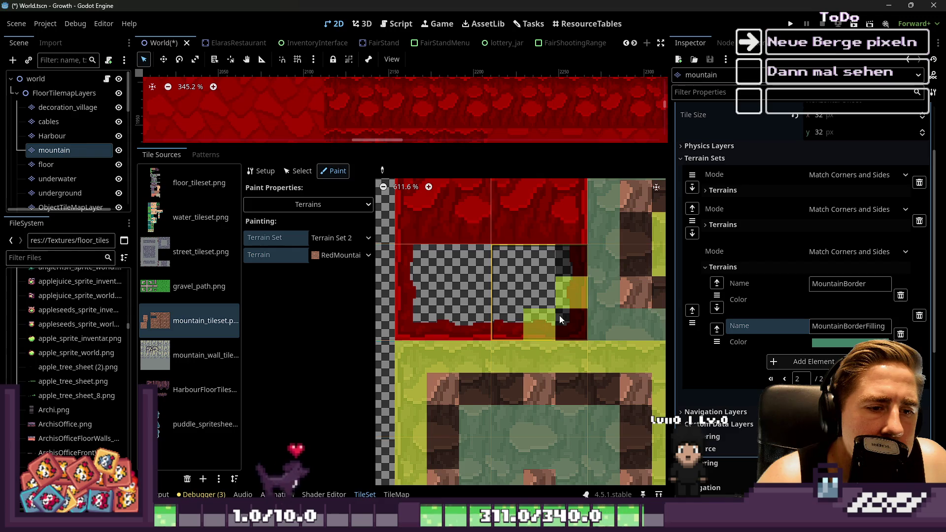
scroll(547, 274, down, 4)
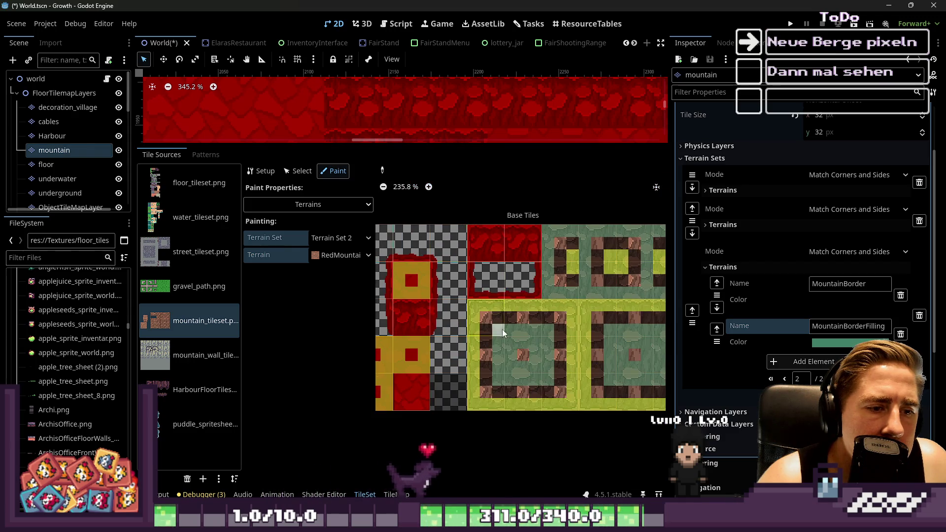
scroll(434, 257, down, 1)
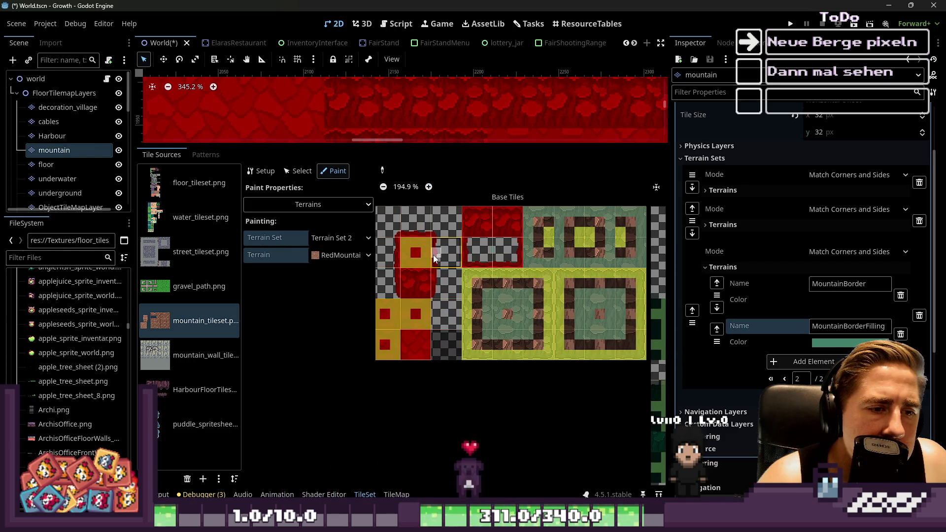
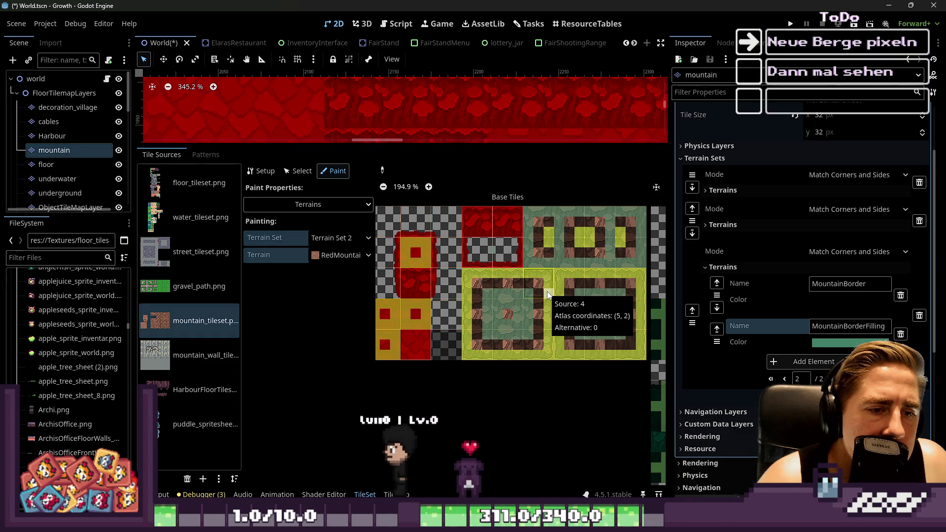
Zoom the TileSet atlas and lower the splitter so more of the red mountain tilemap shows.
scroll(547, 295, up, 1)
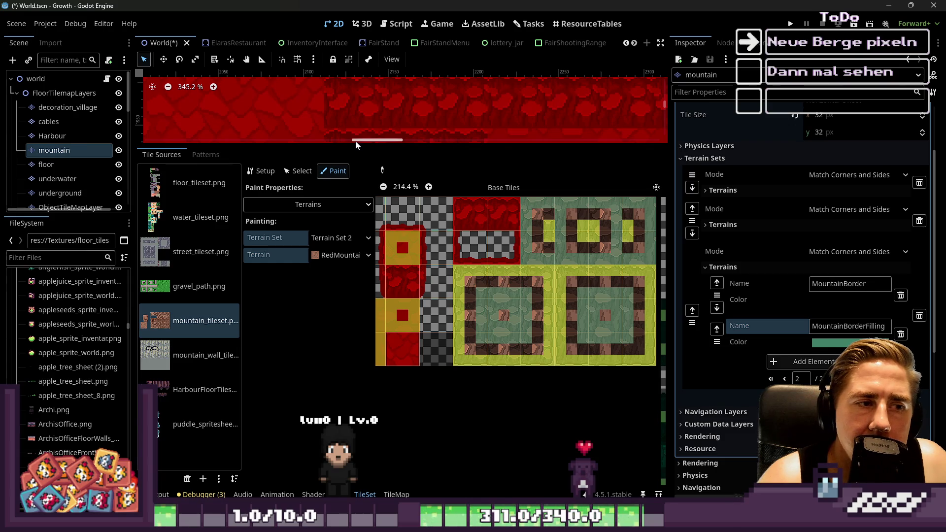
drag(357, 146, 344, 348)
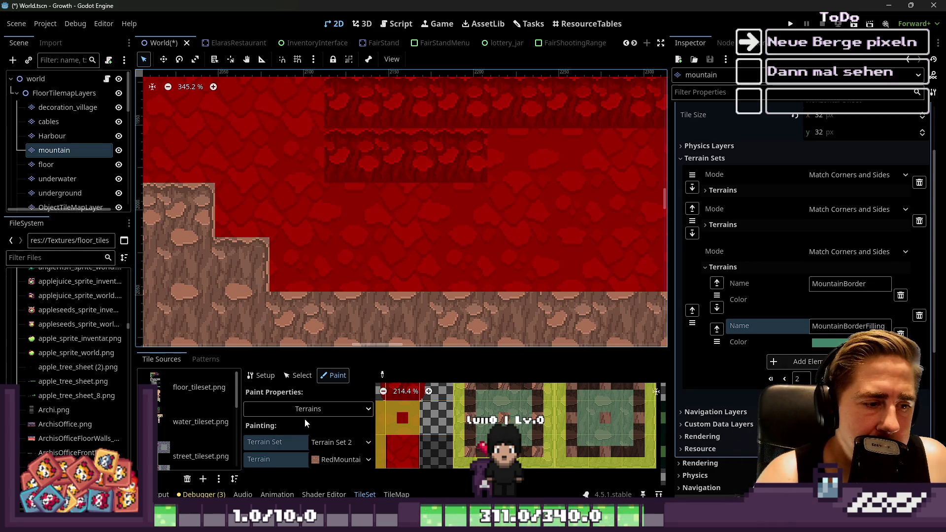
Keep Terrains as the paint property and pick mountain_wall_tiles as the tile source.
click(321, 410)
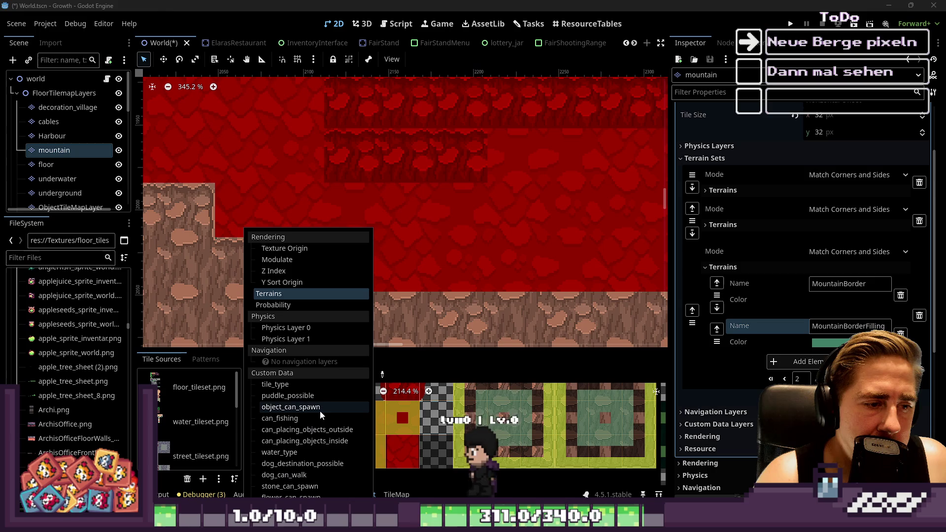
click(219, 380)
scroll(188, 456, down, 3)
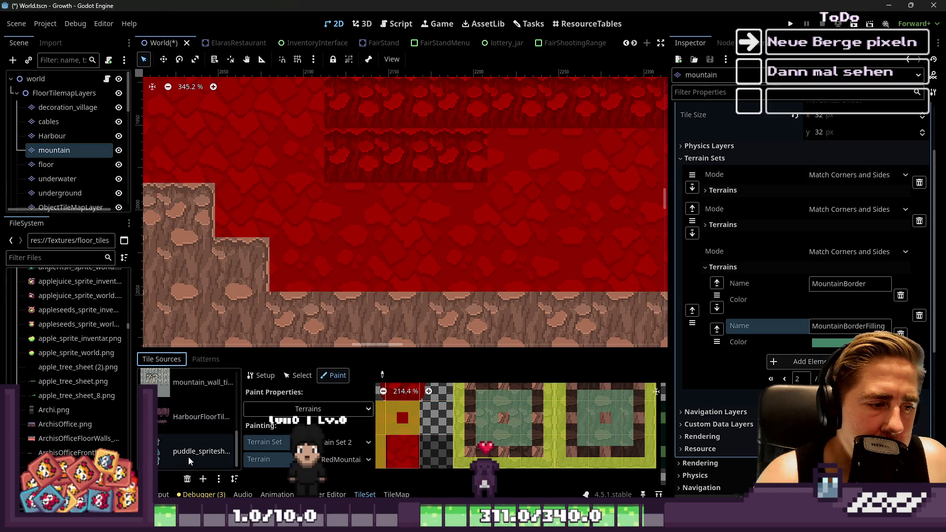
scroll(179, 424, up, 2)
scroll(188, 425, down, 2)
scroll(188, 434, up, 2)
click(185, 425)
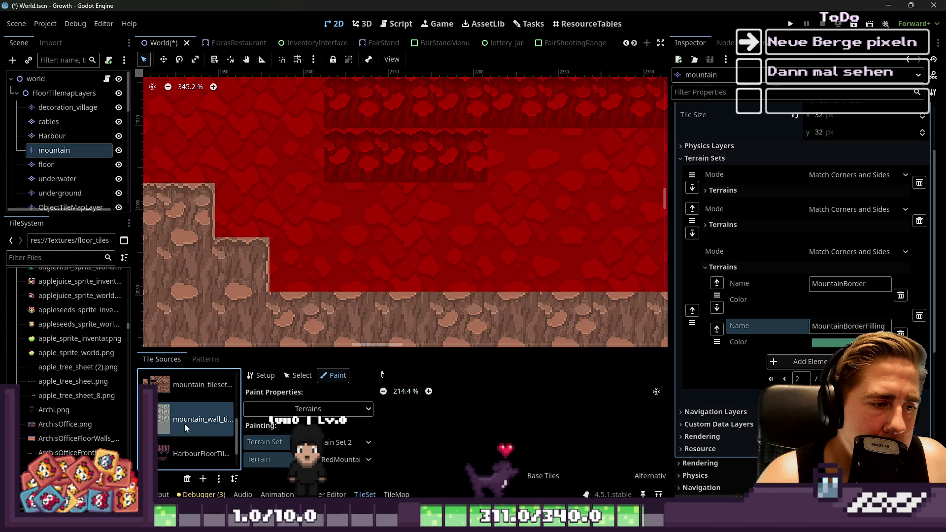
Switch to the TileMap panel with its terrain painting options shown.
click(301, 409)
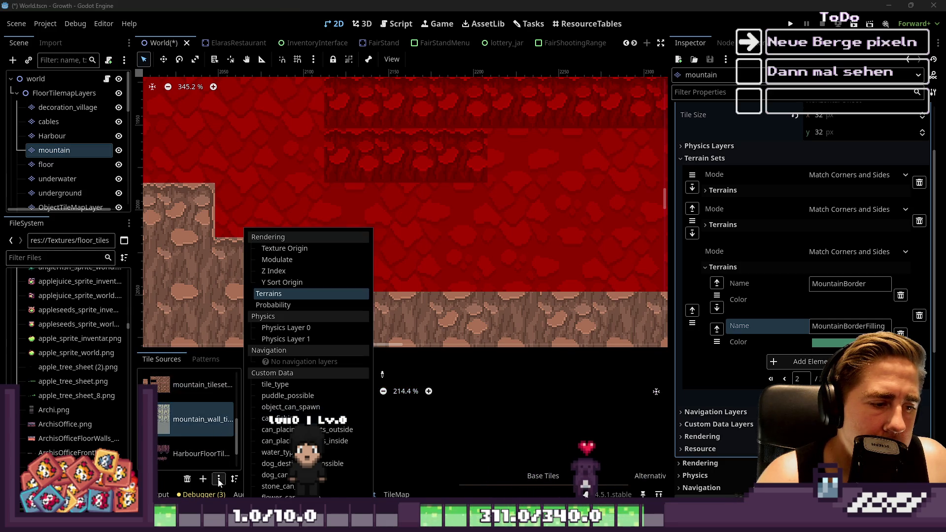
click(447, 430)
click(404, 495)
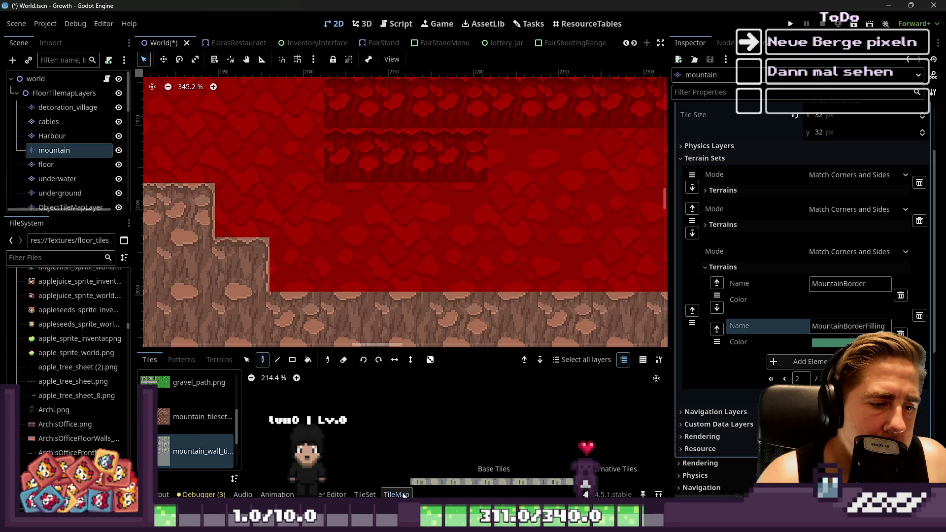
click(219, 360)
Choose RedMountainTop in the TileMap terrain list.
click(190, 471)
scroll(394, 257, down, 2)
scroll(188, 417, up, 3)
click(190, 430)
Paint several RedMountainTop rectangles over the mountain, turning a brown cliff step red.
drag(327, 270, 446, 235)
mouse_move(345, 220)
mouse_down()
mouse_move(295, 169)
mouse_move(314, 203)
mouse_move(426, 247)
mouse_up()
mouse_move(357, 257)
mouse_down()
mouse_move(587, 236)
mouse_move(333, 234)
mouse_up()
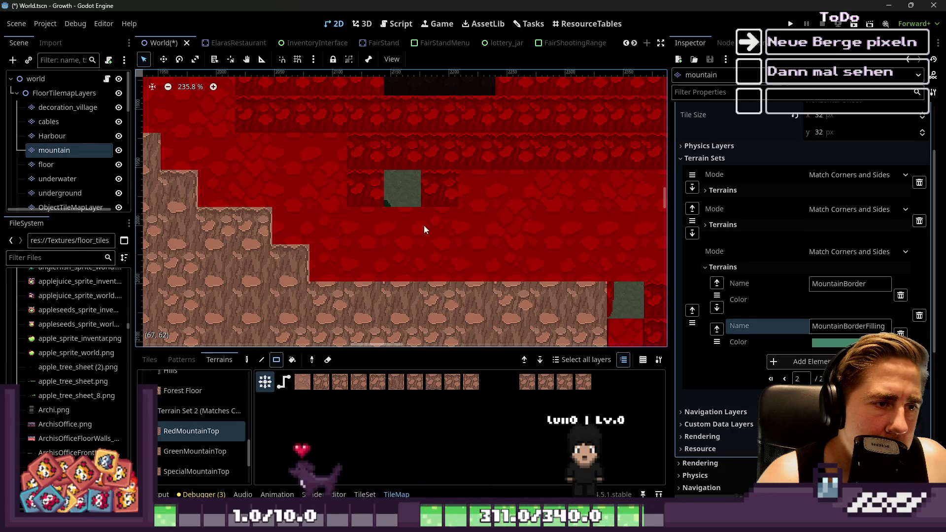
scroll(519, 265, down, 1)
drag(367, 180, 373, 138)
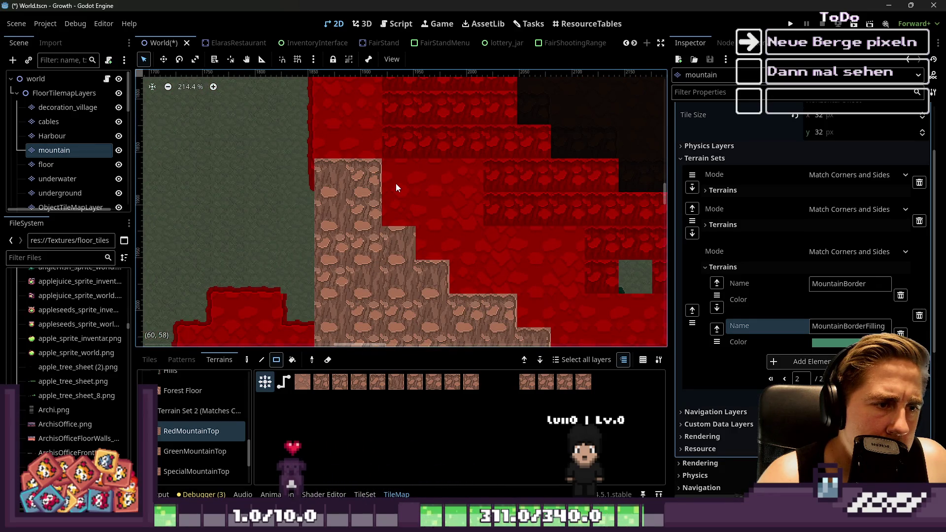
drag(369, 180, 375, 140)
click(385, 152)
drag(359, 185, 448, 210)
drag(391, 196, 498, 246)
Repaint individual cliff cells with RedMountainTop terrain.
scroll(373, 215, up, 5)
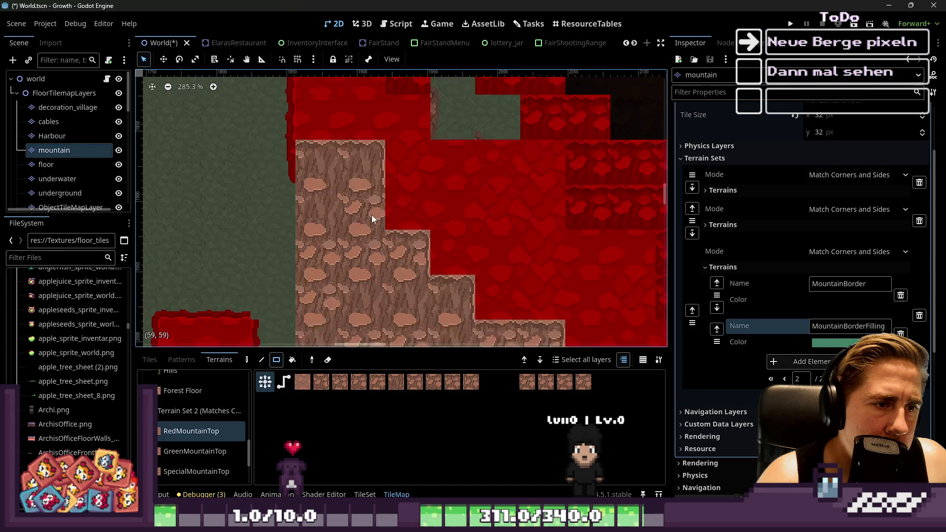
click(451, 199)
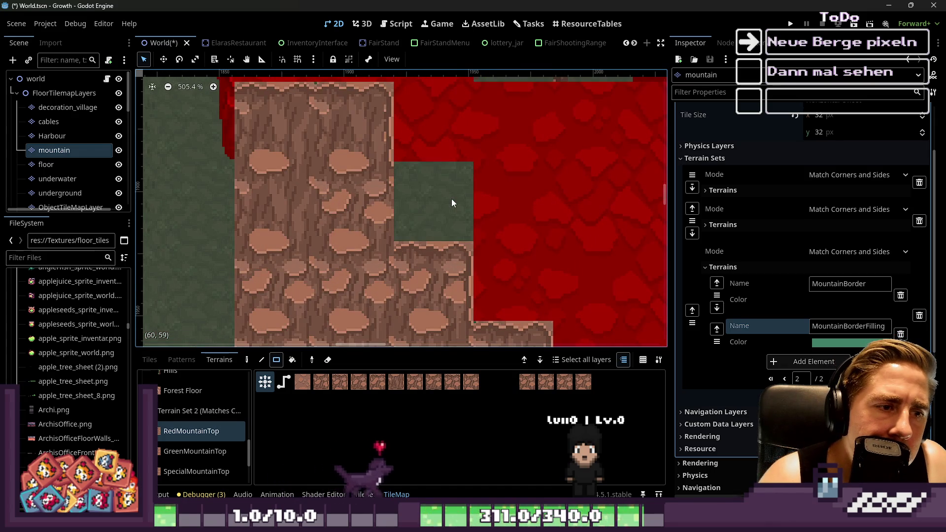
drag(451, 199, 450, 199)
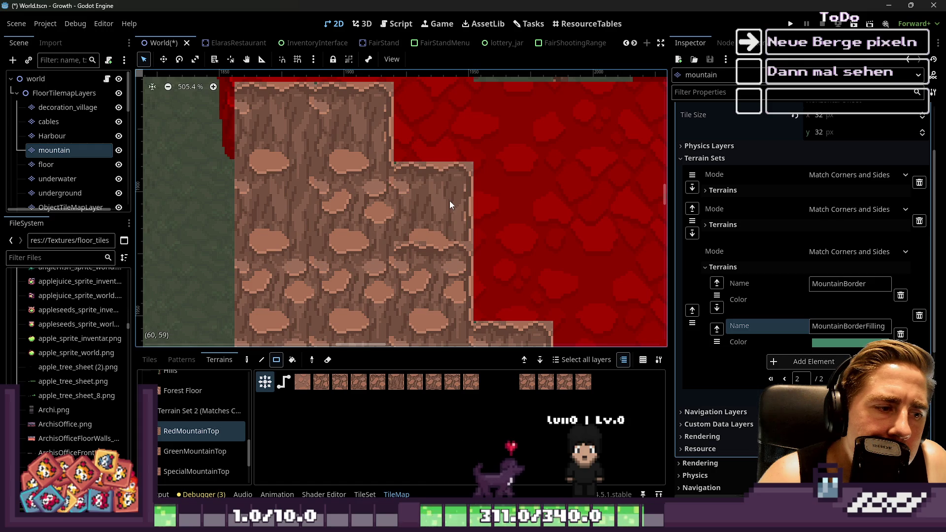
click(413, 194)
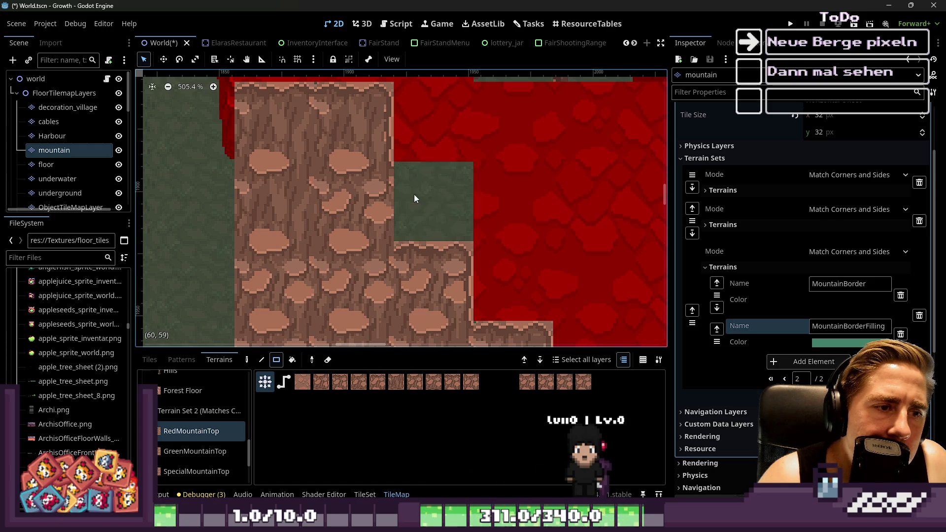
scroll(413, 213, down, 2)
mouse_move(425, 178)
mouse_down()
mouse_move(470, 188)
mouse_move(408, 150)
mouse_move(356, 144)
mouse_move(398, 194)
mouse_move(372, 155)
mouse_up()
Re-tile the mountain edge and extend the red mountain top across the lower row.
scroll(314, 182, down, 4)
drag(387, 162, 446, 197)
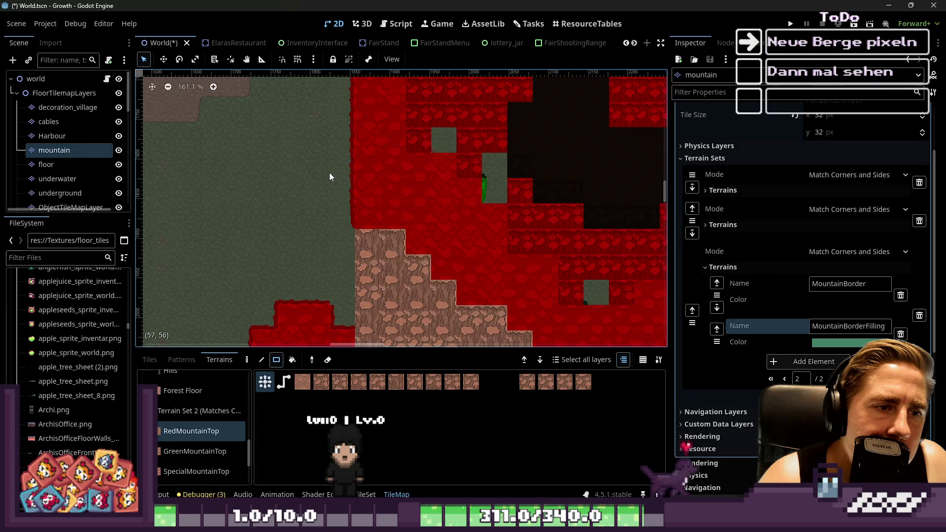
scroll(460, 208, up, 4)
drag(488, 277, 489, 276)
scroll(481, 221, down, 1)
drag(463, 197, 560, 238)
drag(518, 197, 490, 211)
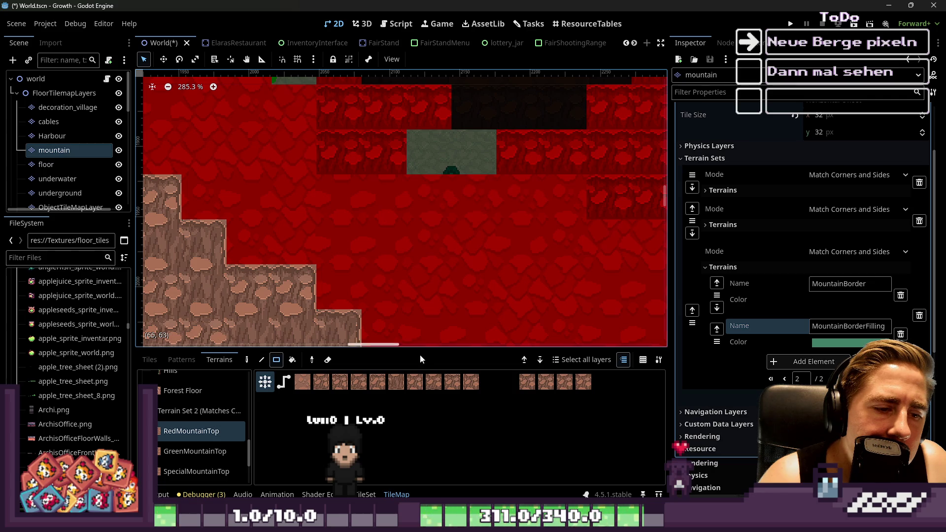
scroll(395, 168, down, 5)
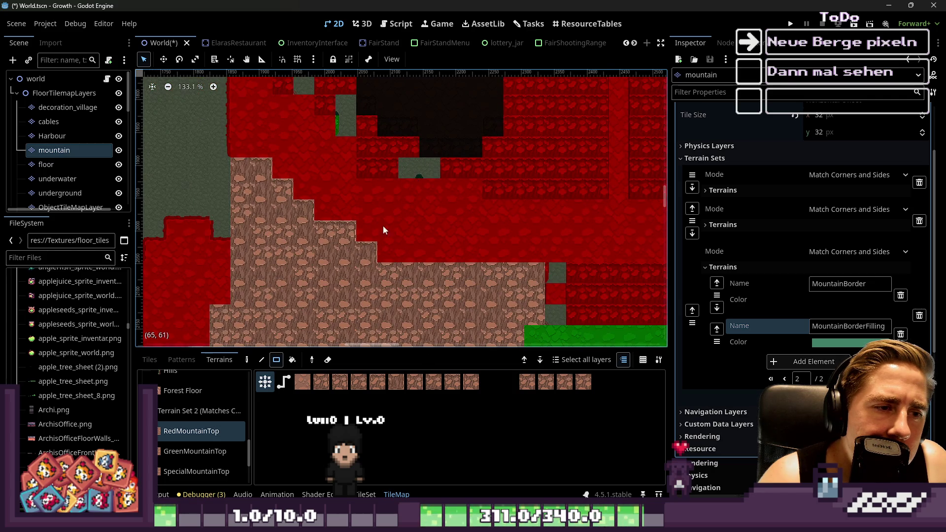
click(157, 364)
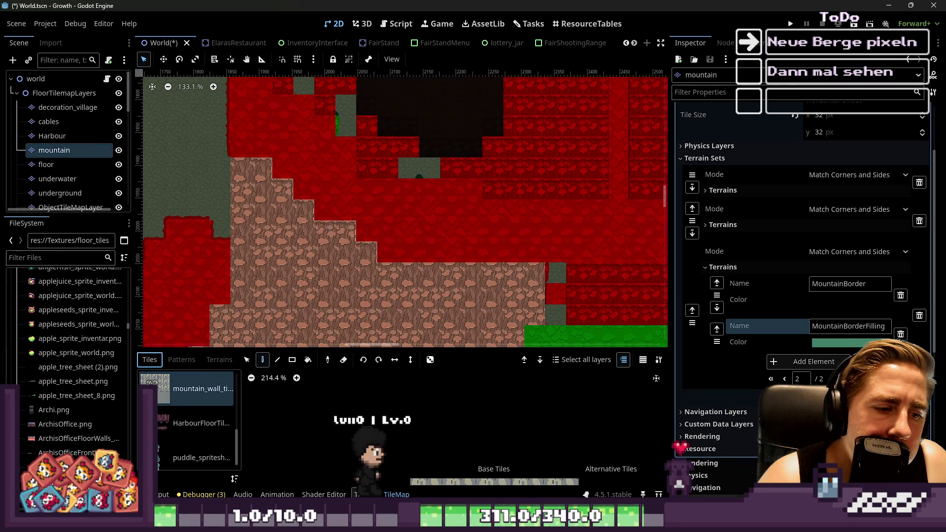
Return to the TileSet editor for the mountain layer with a much taller tile panel.
click(375, 493)
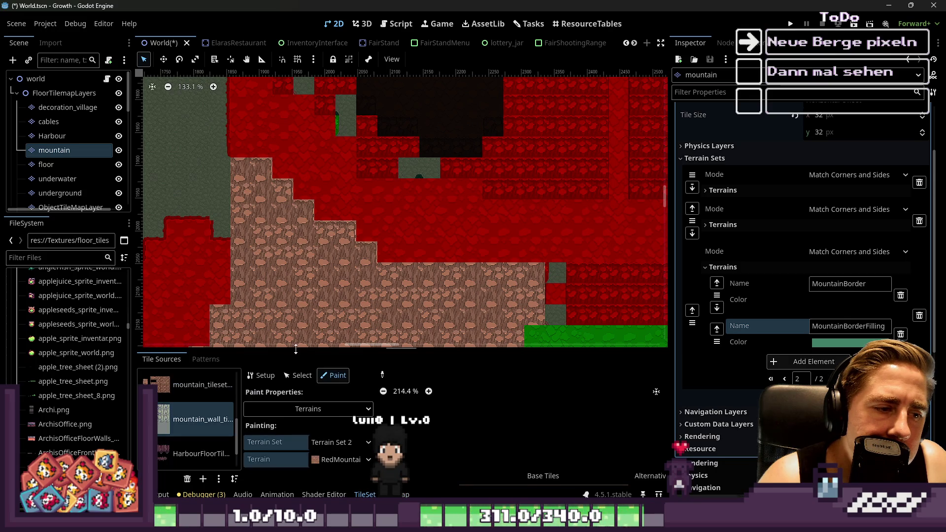
drag(294, 353, 294, 310)
scroll(385, 272, up, 5)
click(385, 273)
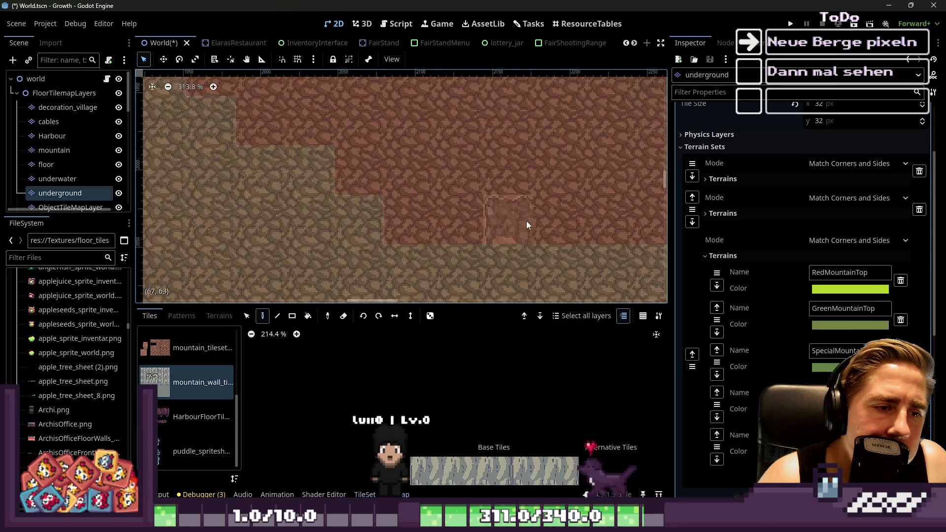
scroll(413, 226, down, 3)
click(51, 147)
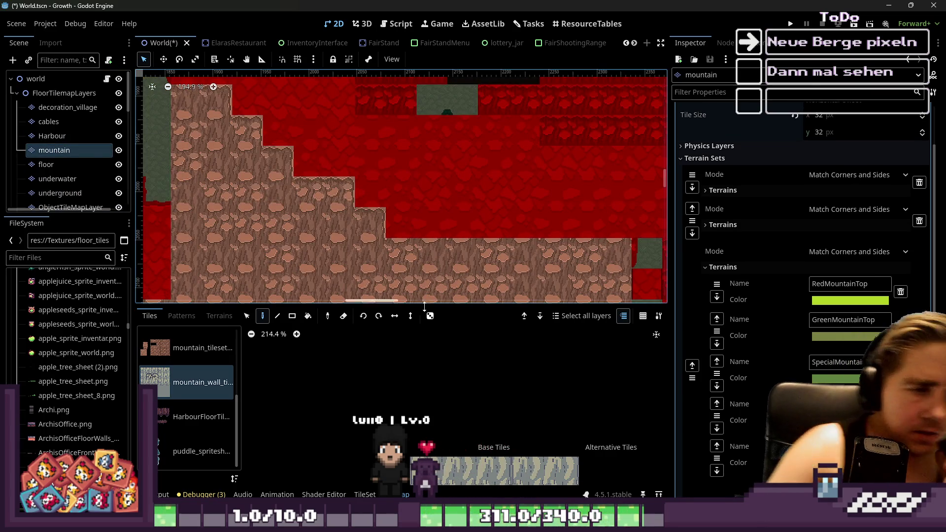
drag(442, 306, 432, 164)
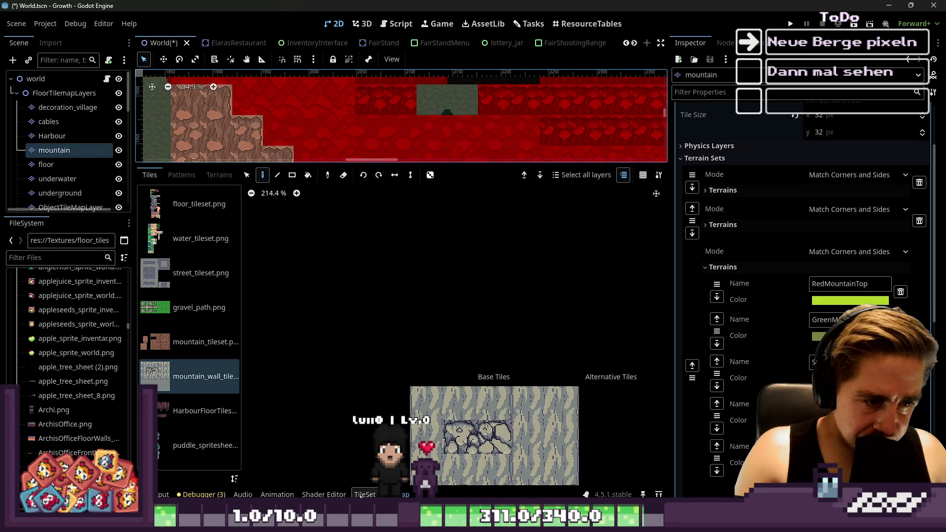
click(364, 495)
scroll(477, 294, down, 3)
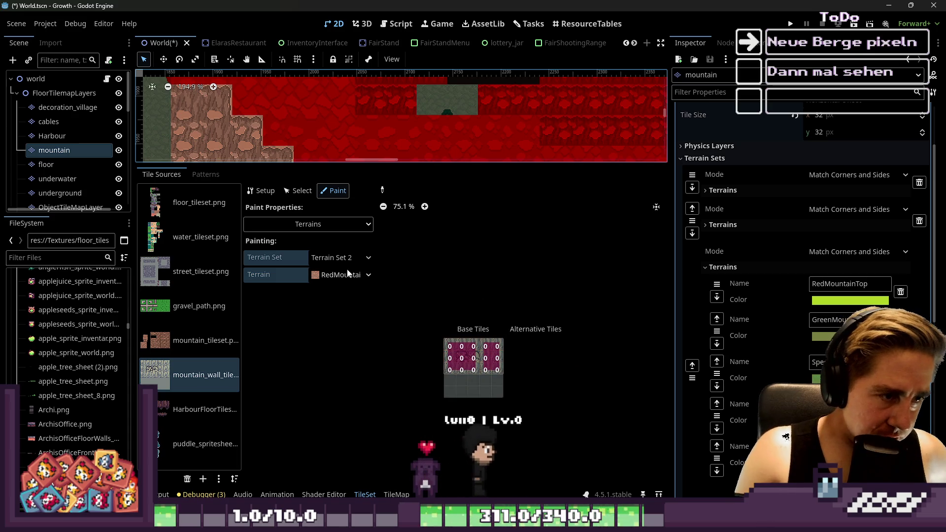
click(397, 494)
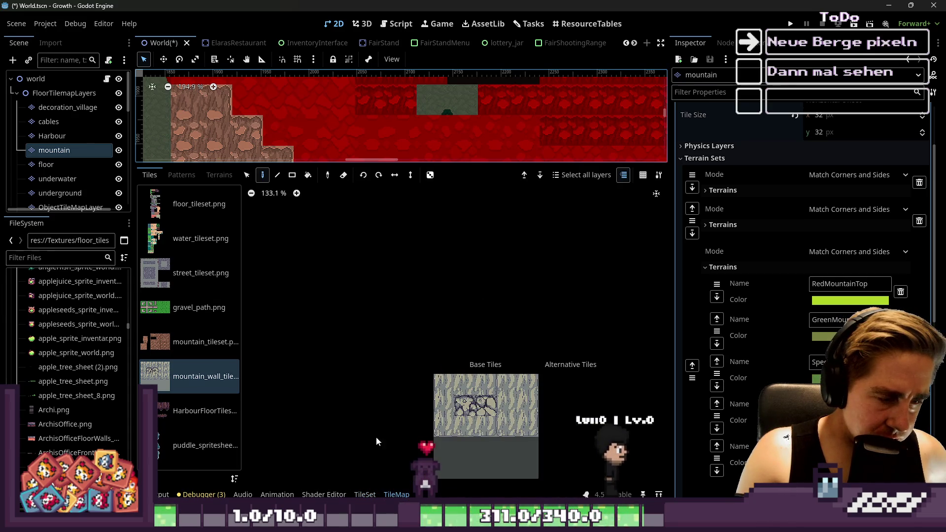
click(365, 495)
scroll(394, 315, up, 5)
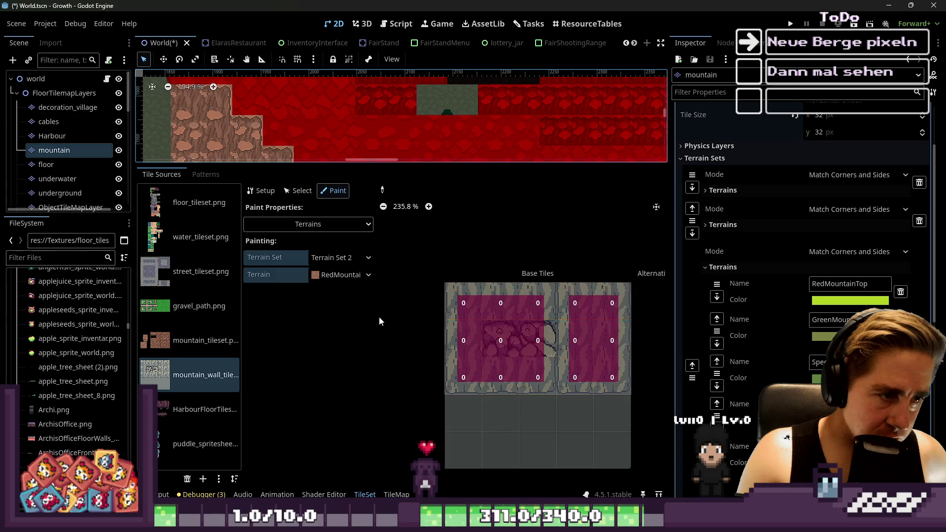
Set painting to Terrains, Terrain Set 2 and RedMountainTop.
click(340, 274)
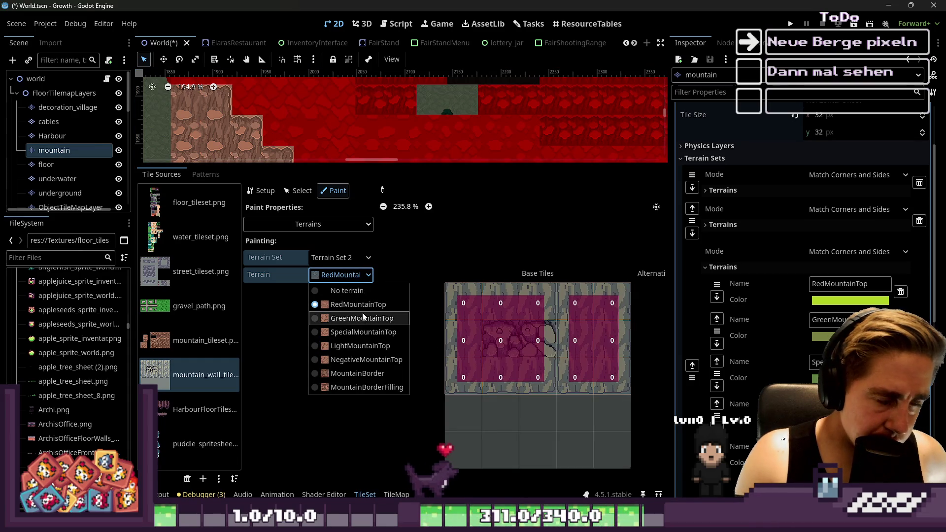
click(340, 258)
click(332, 258)
click(291, 246)
click(323, 224)
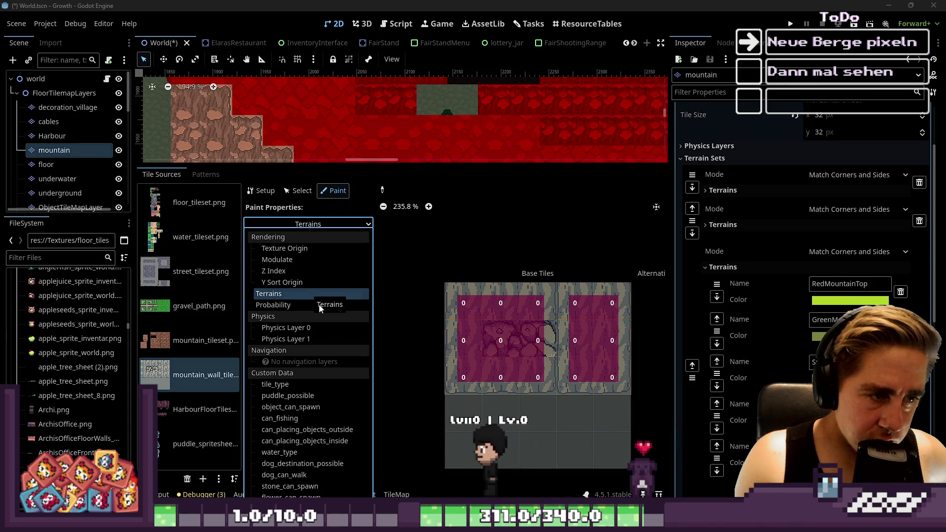
click(270, 192)
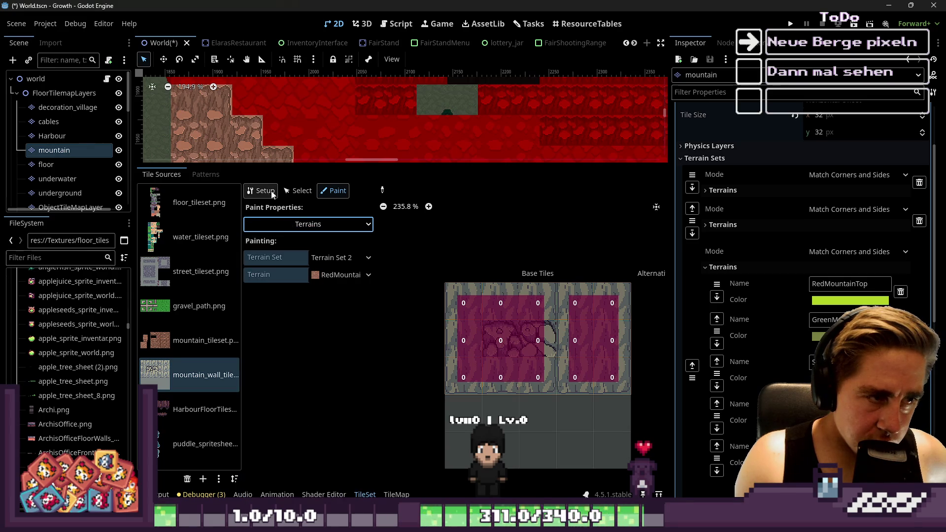
click(344, 264)
click(346, 272)
click(346, 273)
click(345, 274)
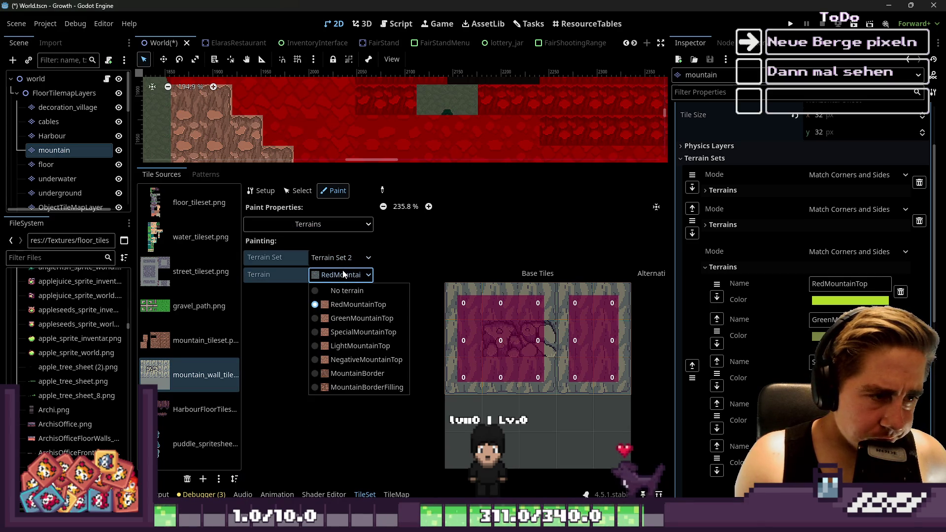
click(373, 282)
scroll(542, 345, down, 5)
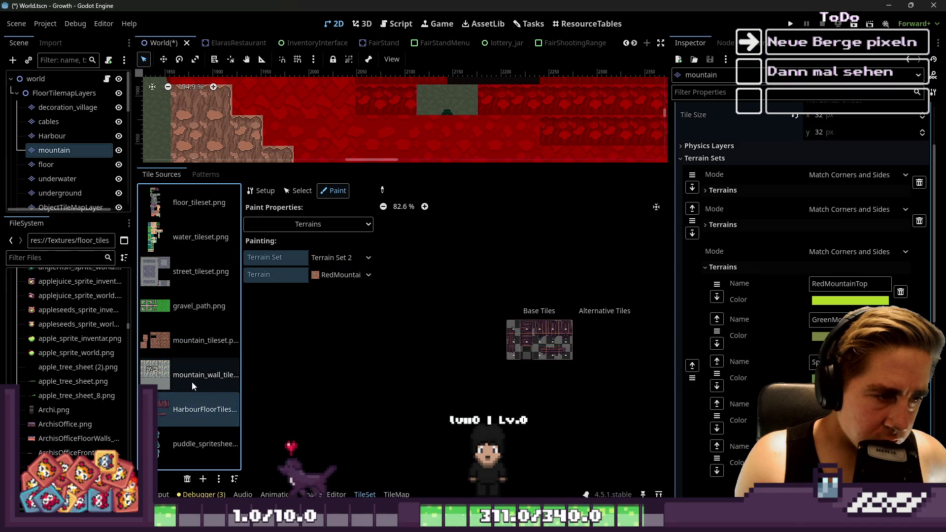
Select mountain_tileset.png as the source and inspect its cliff tiles in the atlas.
click(190, 353)
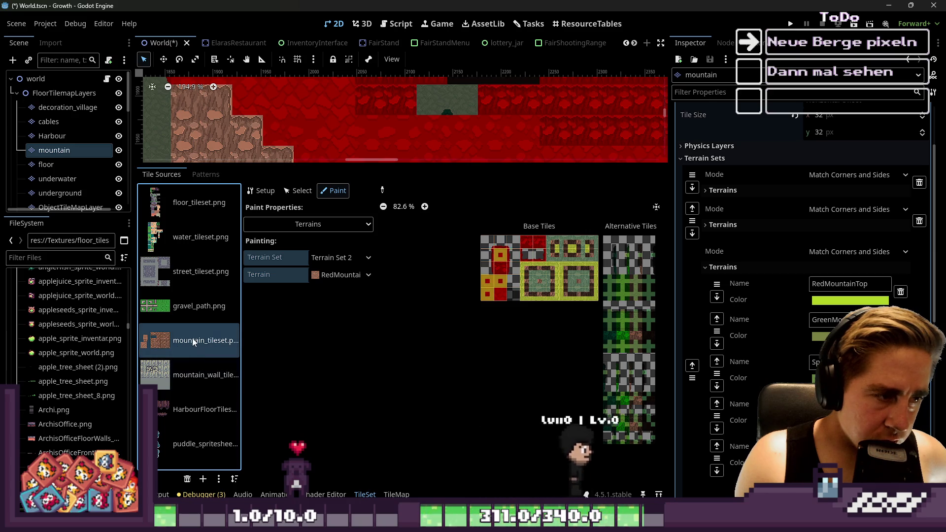
scroll(434, 231, up, 3)
scroll(434, 228, up, 7)
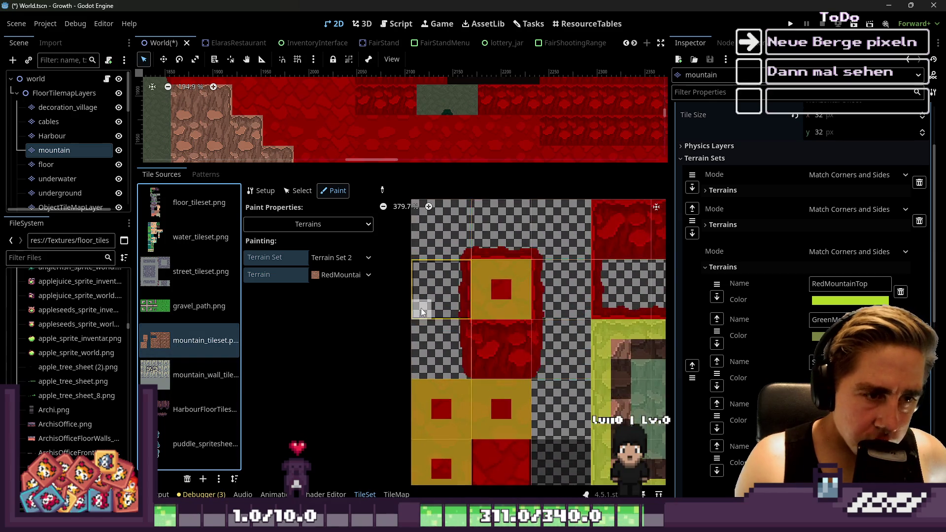
scroll(419, 292, down, 4)
scroll(444, 291, down, 3)
scroll(513, 294, up, 2)
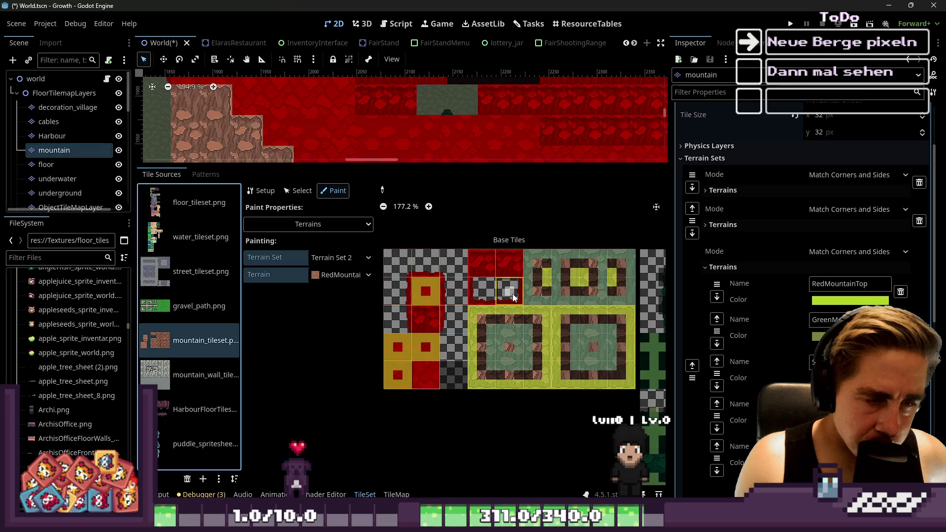
scroll(471, 280, down, 2)
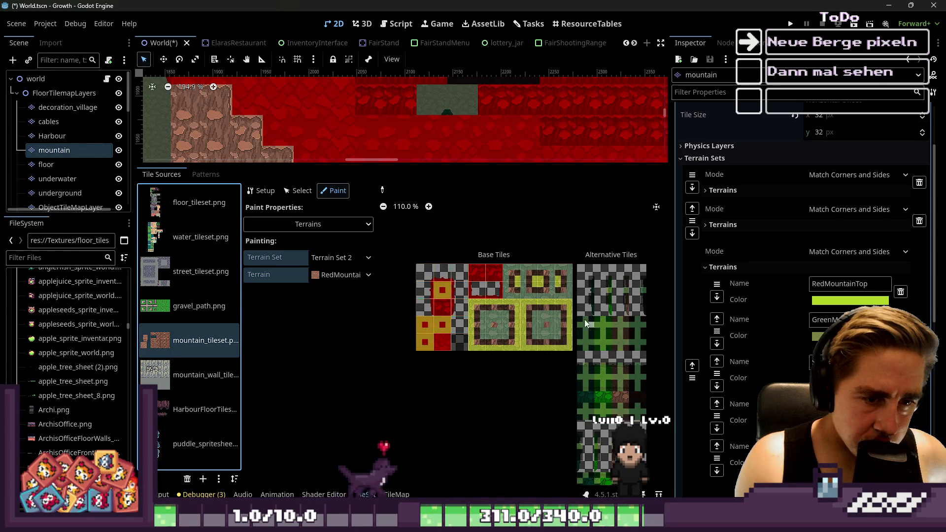
scroll(596, 329, down, 2)
scroll(581, 247, up, 4)
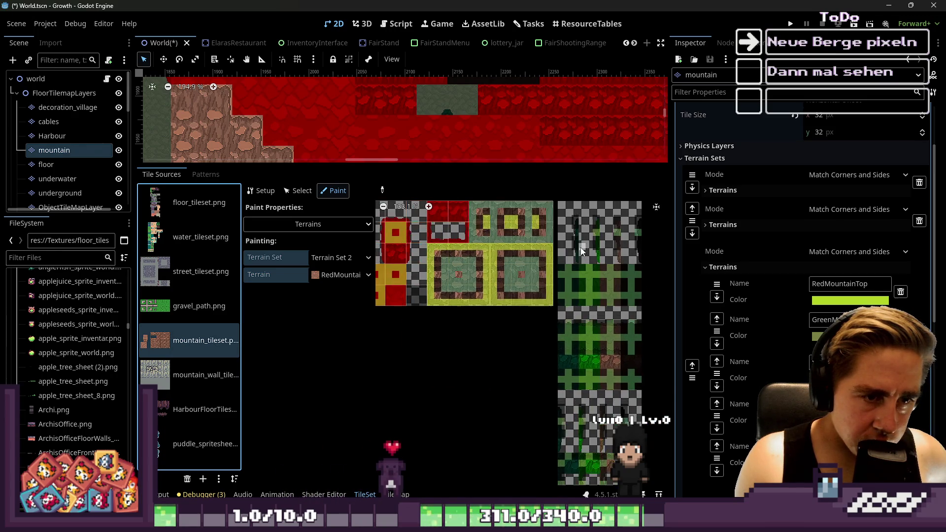
scroll(572, 270, down, 3)
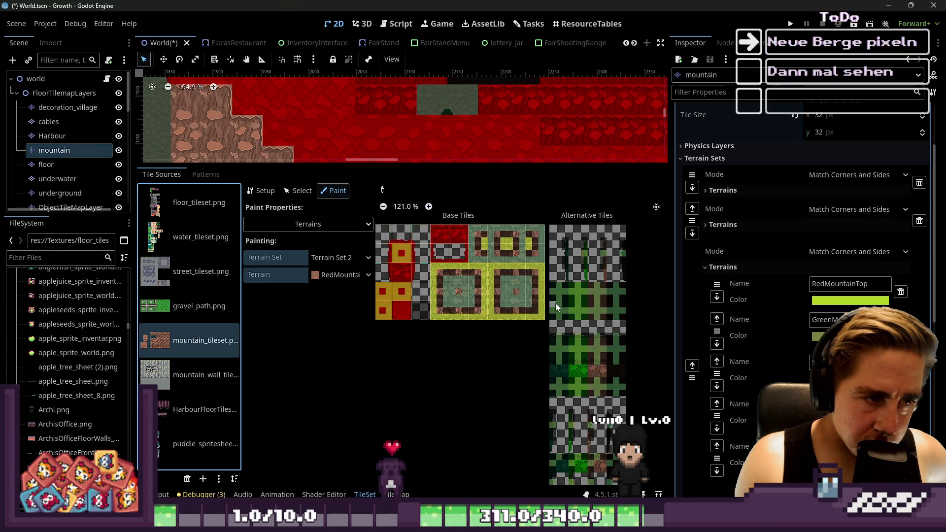
scroll(525, 295, up, 4)
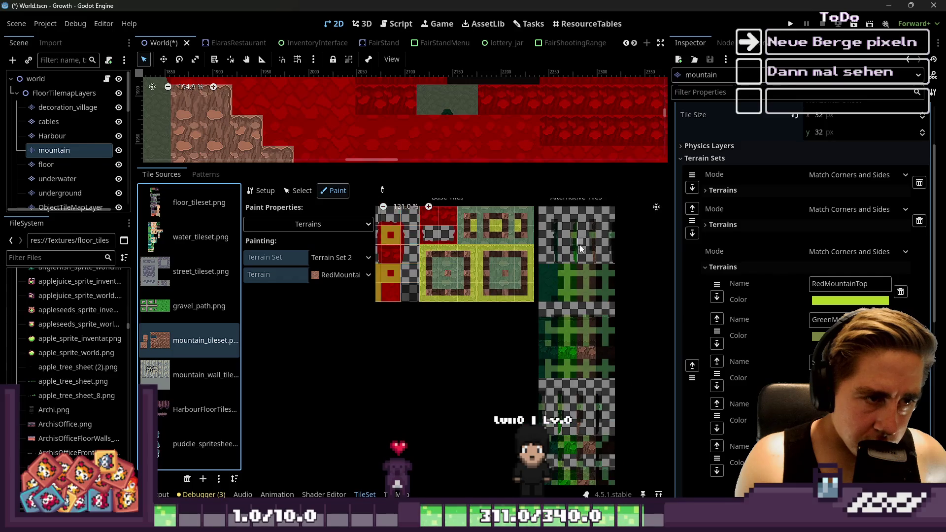
scroll(576, 289, down, 4)
scroll(520, 314, up, 5)
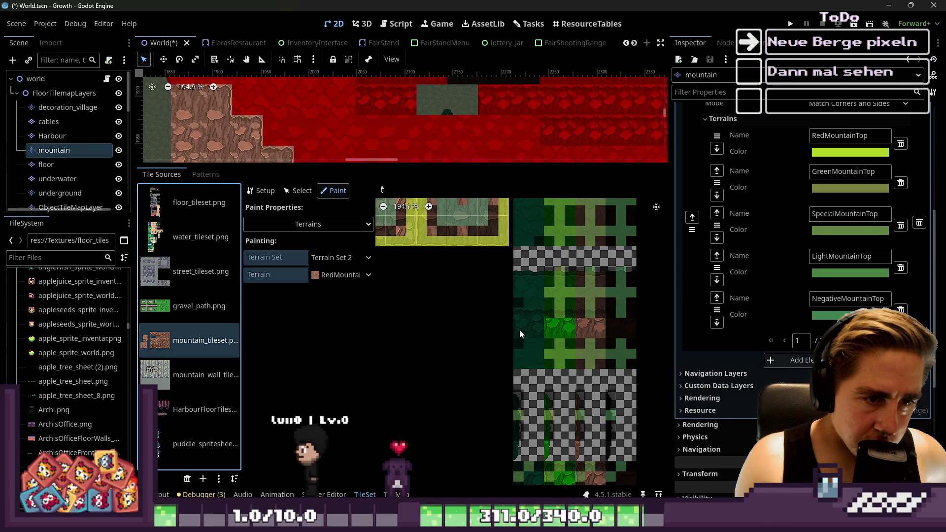
scroll(560, 235, down, 4)
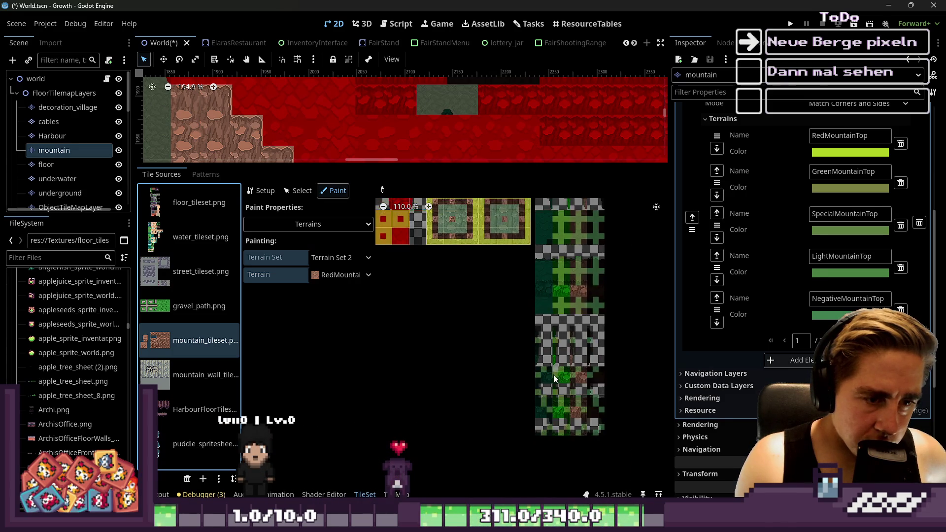
scroll(536, 433, up, 2)
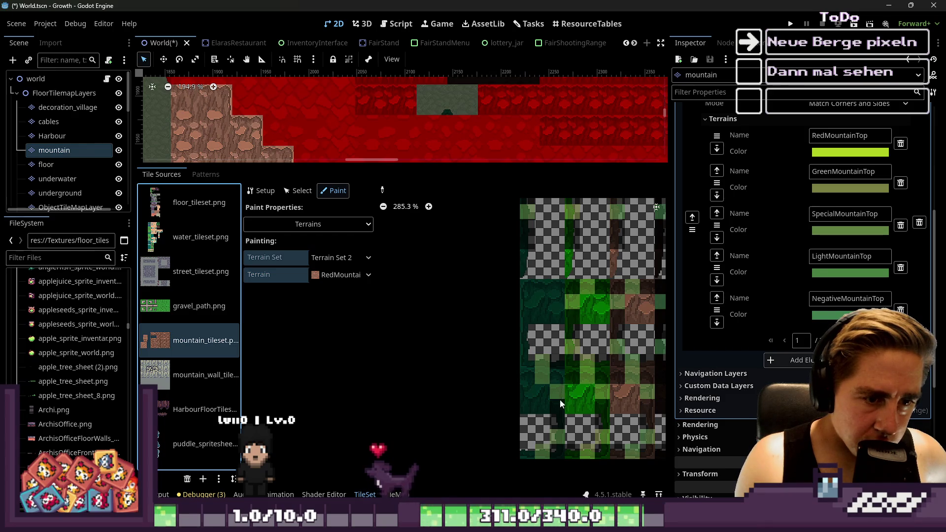
scroll(552, 315, down, 1)
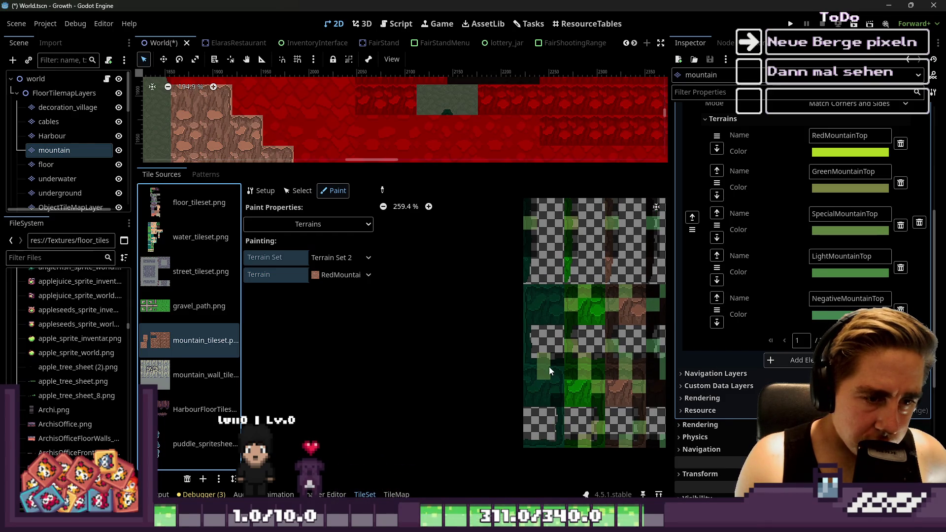
scroll(560, 402, up, 1)
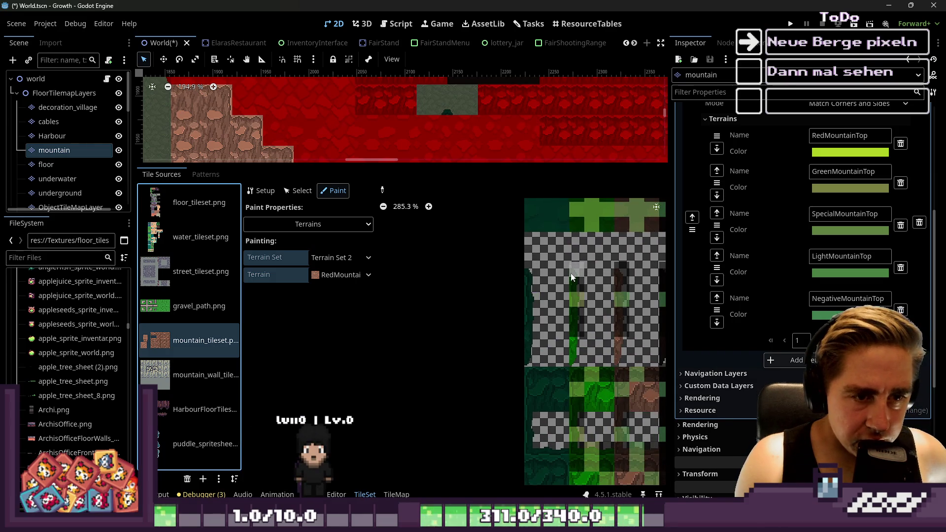
scroll(575, 308, down, 2)
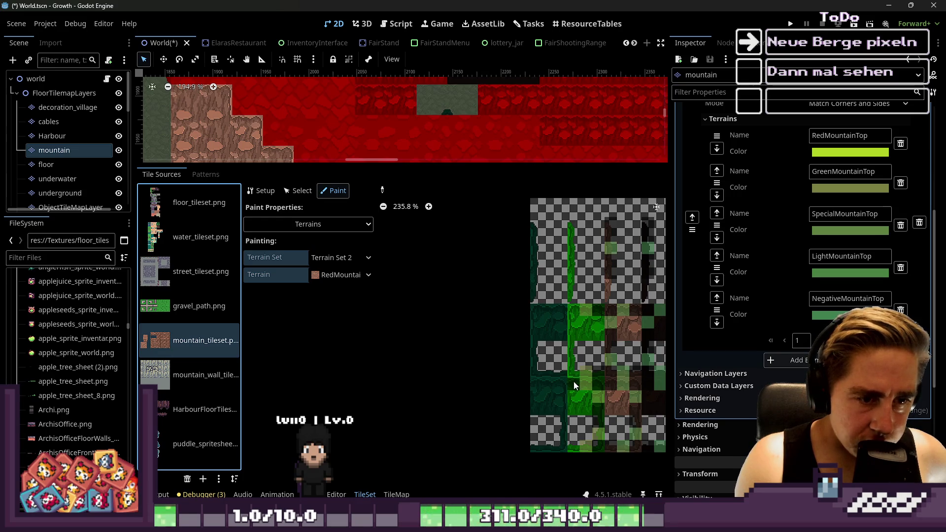
Paint terrain over the whole top green tile.
drag(593, 336, 593, 306)
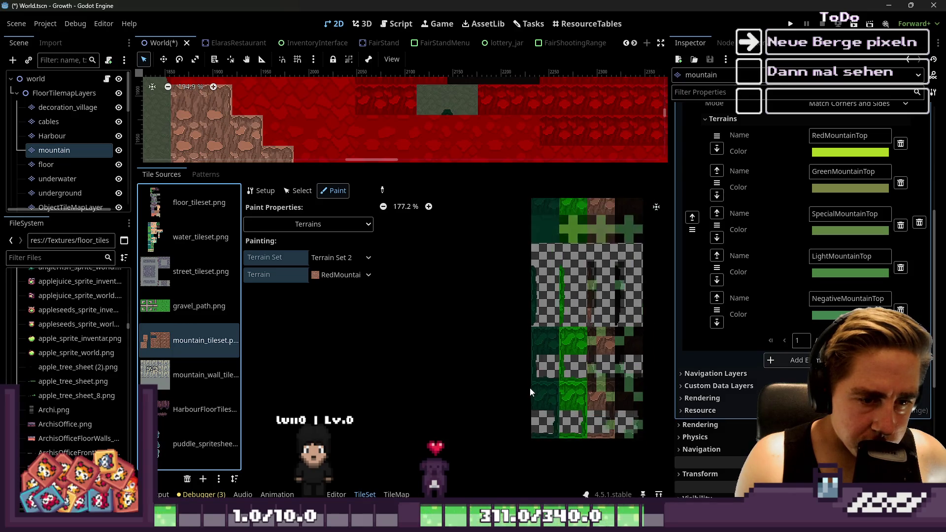
scroll(643, 415, down, 1)
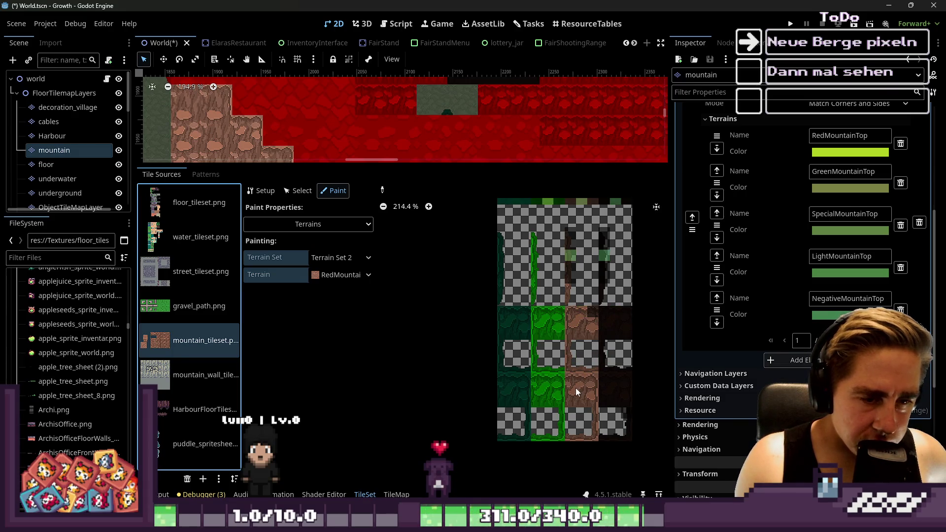
scroll(587, 260, up, 2)
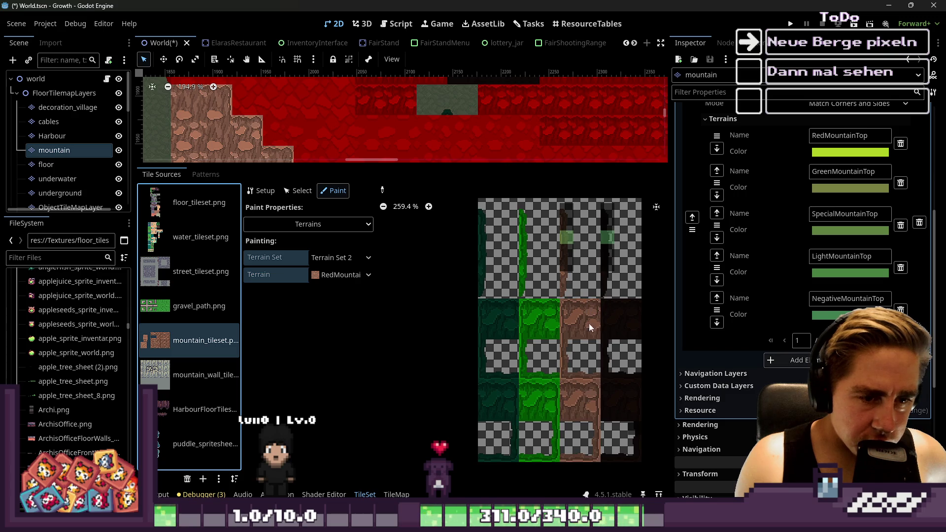
scroll(596, 395, down, 5)
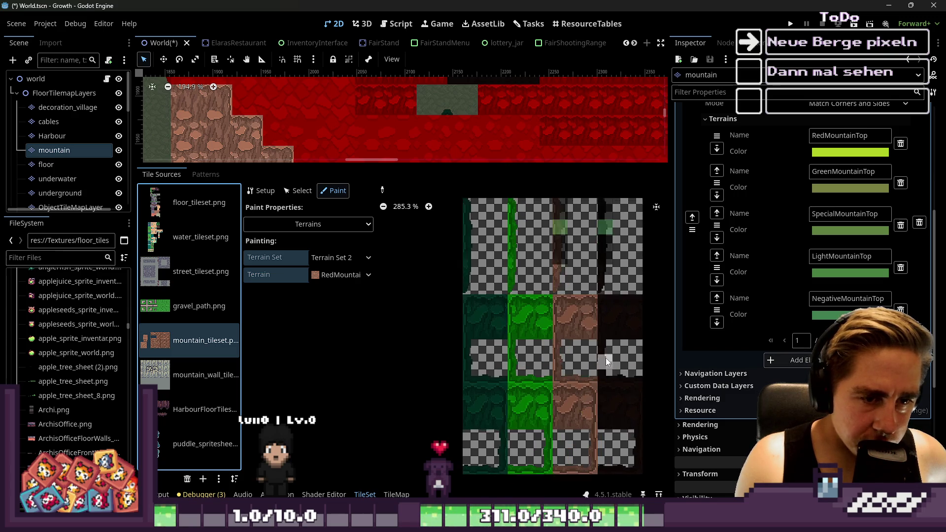
scroll(553, 247, up, 2)
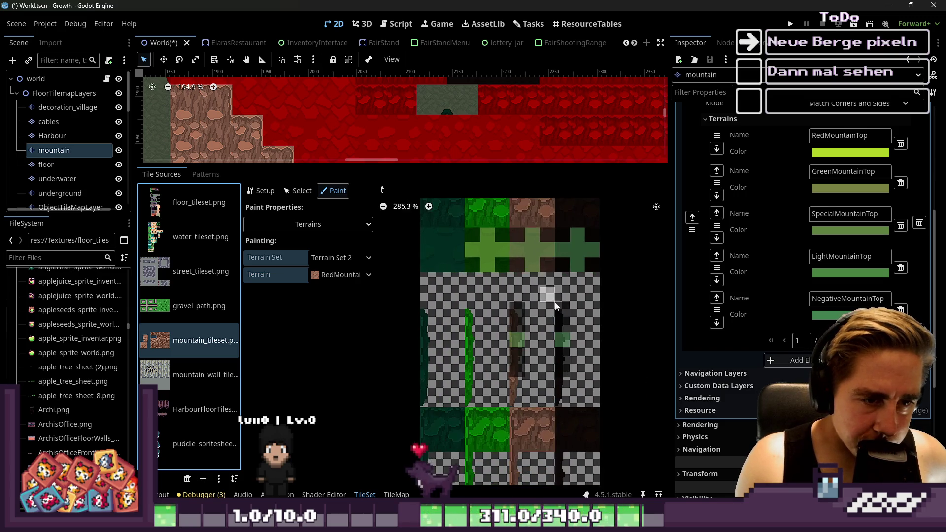
Erase stray terrain marks from the fourth-column tile and a light-green mark from a green tile.
right_click(563, 340)
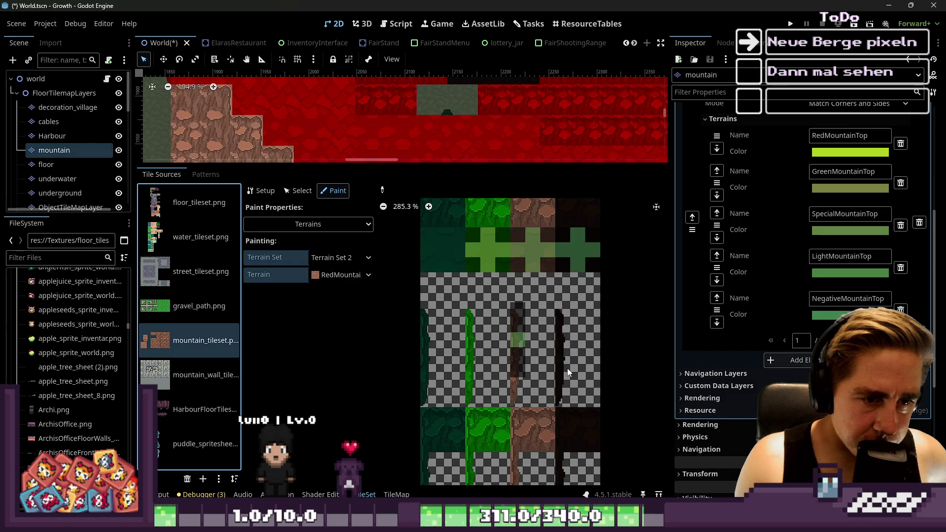
scroll(520, 315, up, 3)
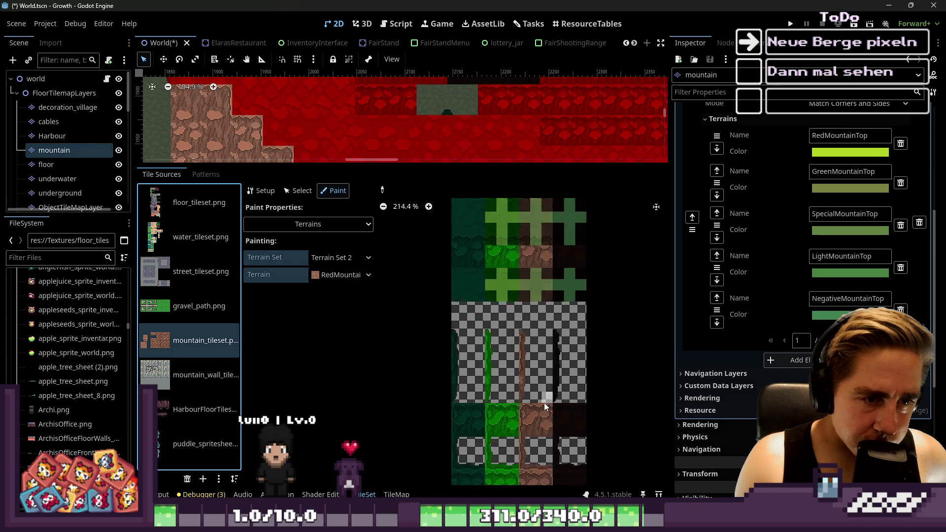
scroll(495, 261, left, 1)
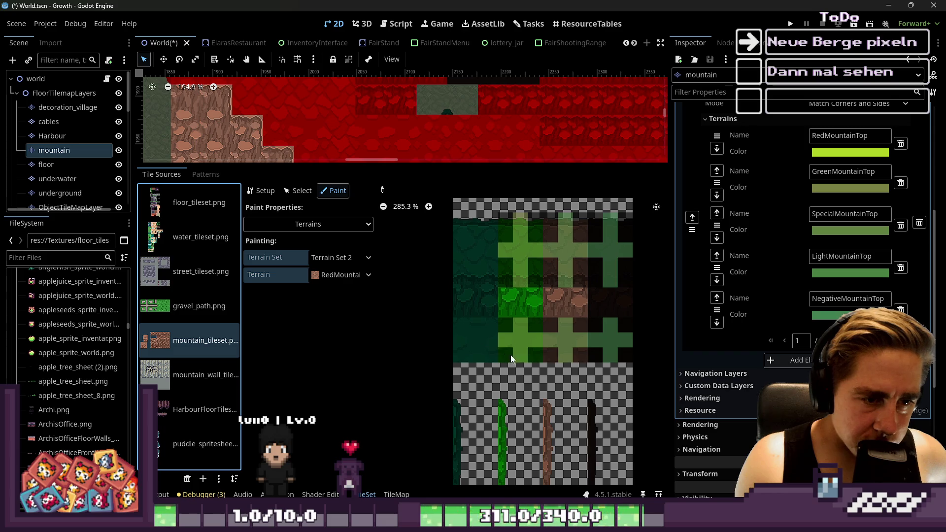
right_click(565, 355)
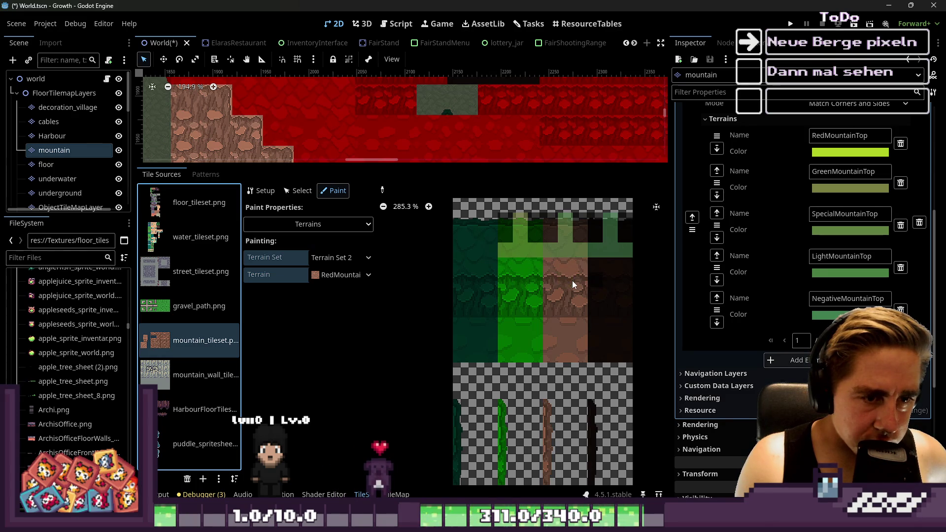
scroll(591, 360, down, 2)
scroll(570, 250, up, 2)
click(533, 302)
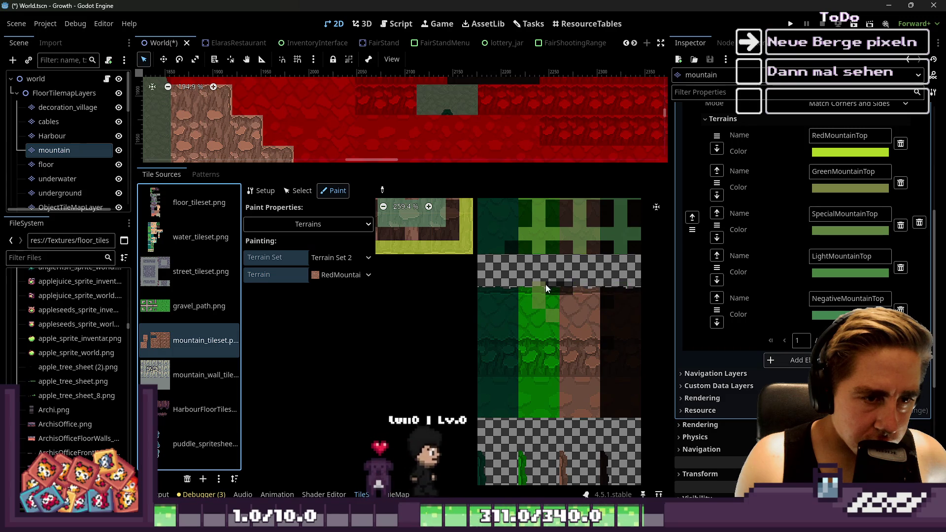
click(552, 312)
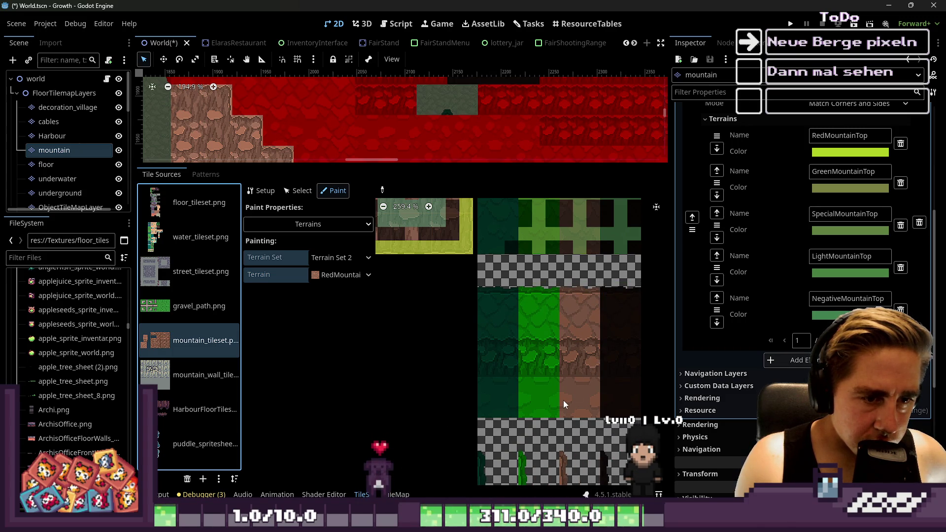
scroll(564, 400, up, 2)
Paint the green tiles' top-edge bits, then erase every leftover bit on the brown and dark tiles.
drag(532, 277, 611, 271)
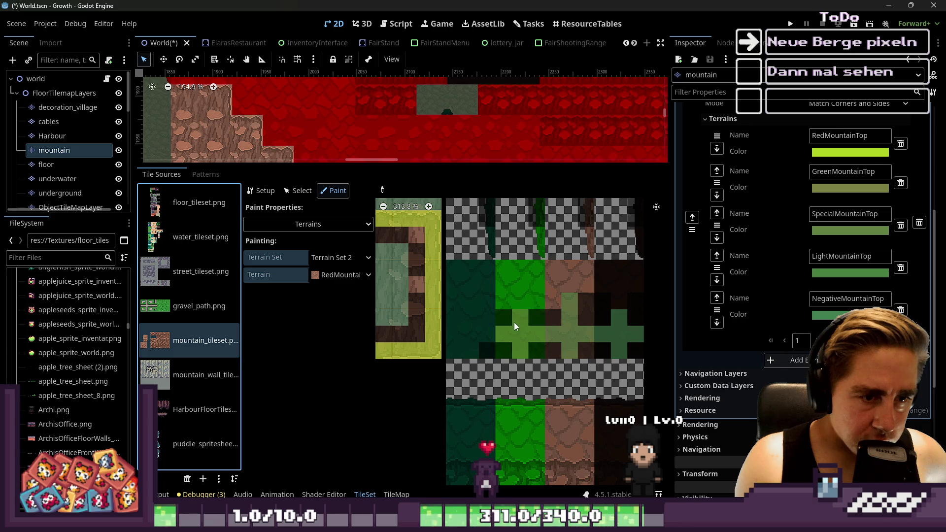
right_click(570, 351)
right_click(620, 351)
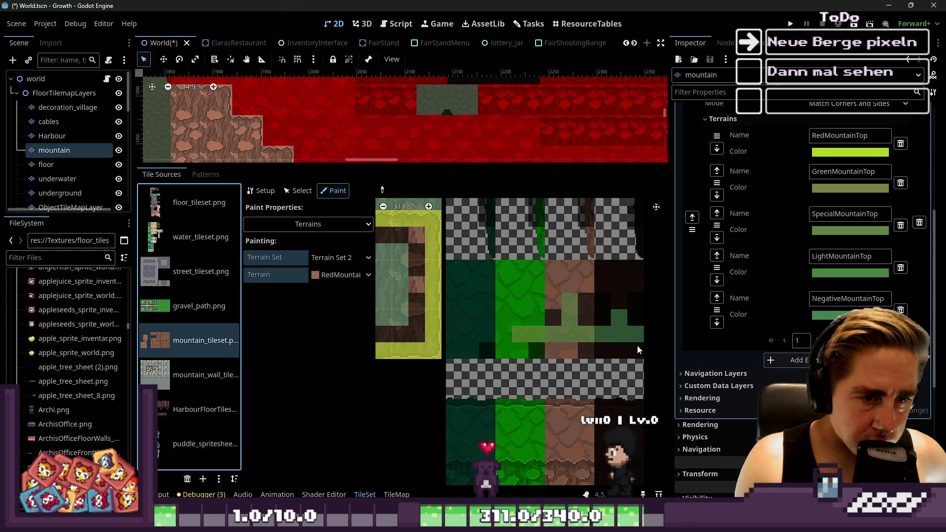
right_click(636, 335)
right_click(603, 334)
right_click(619, 325)
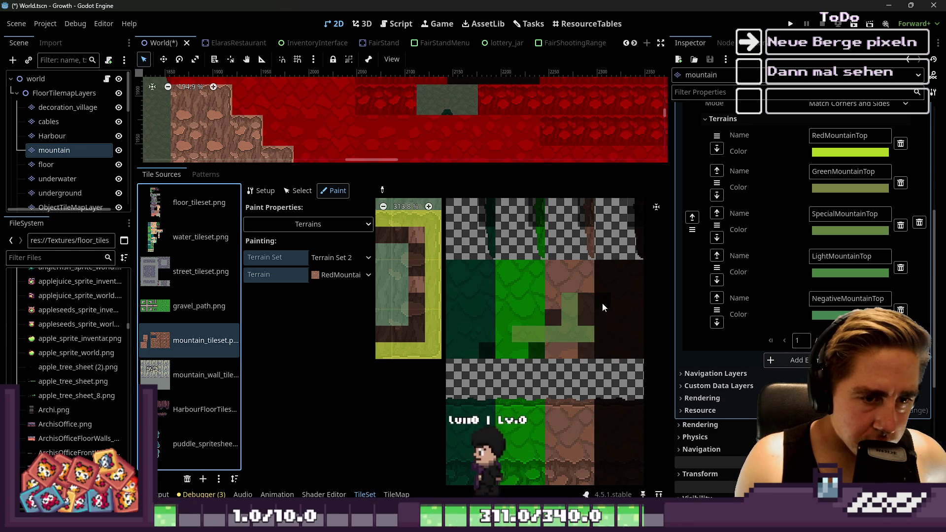
right_click(570, 318)
right_click(570, 334)
right_click(584, 330)
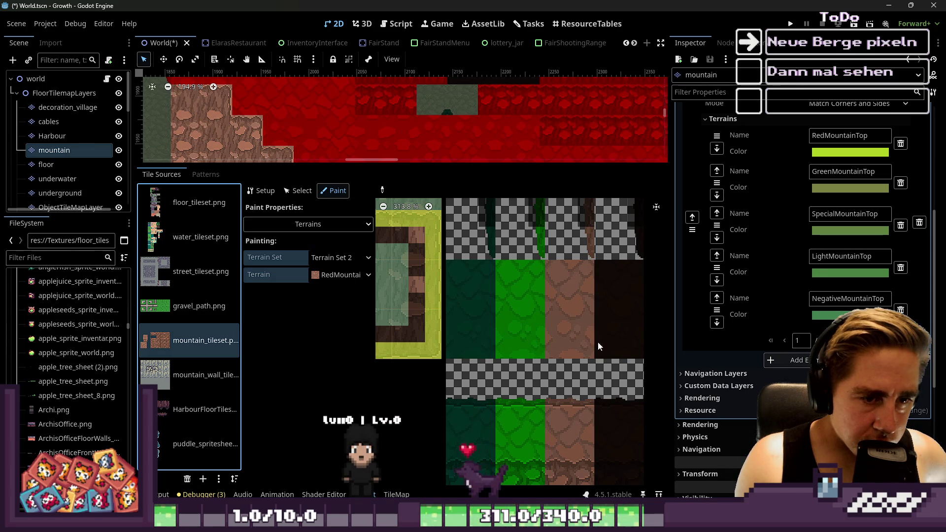
scroll(544, 344, down, 2)
scroll(536, 247, up, 2)
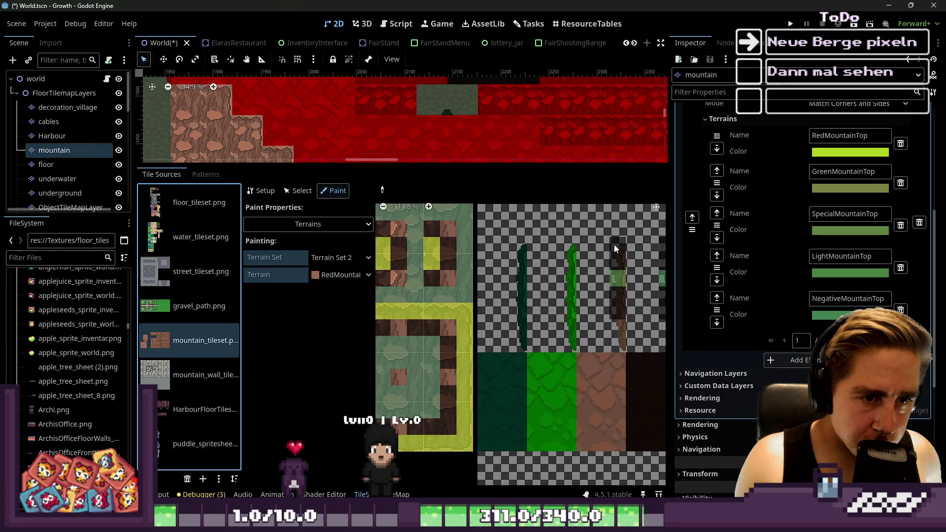
scroll(616, 312, down, 1)
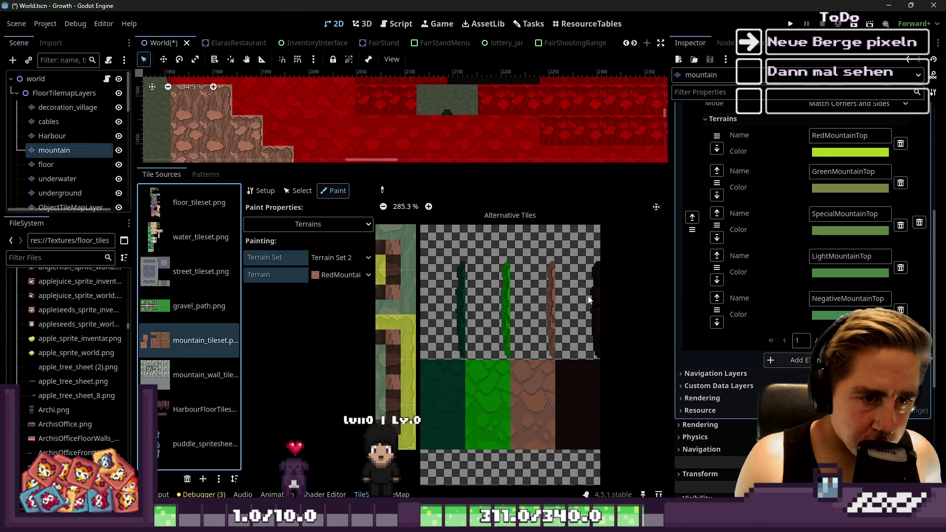
scroll(601, 257, down, 3)
scroll(602, 256, down, 5)
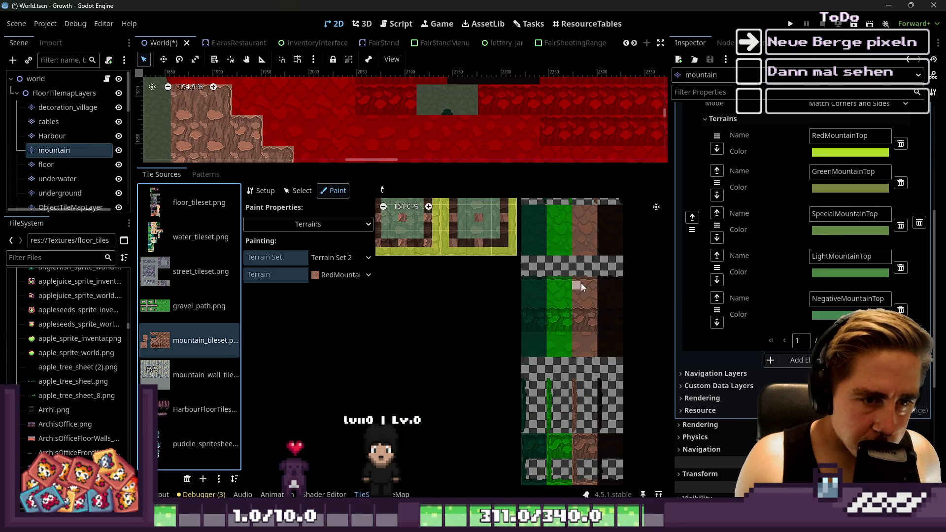
scroll(580, 366, up, 11)
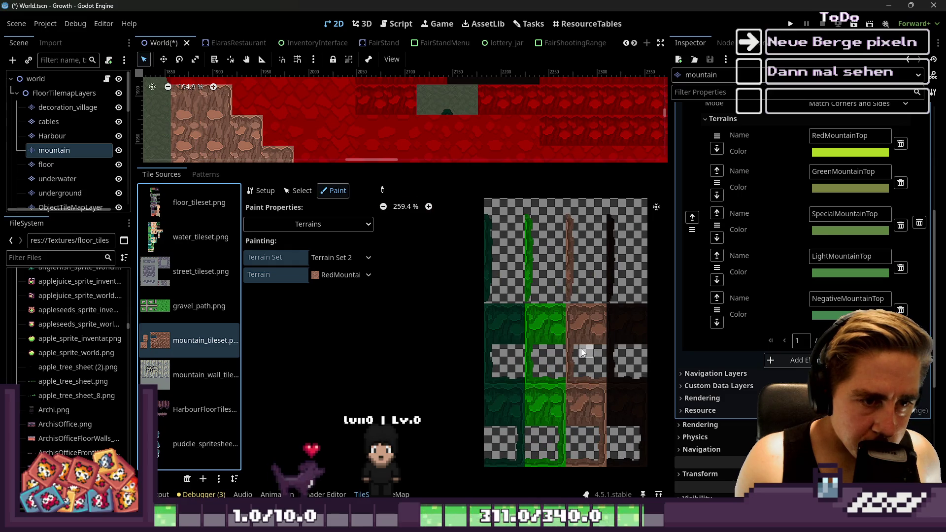
scroll(522, 385, down, 4)
scroll(444, 257, up, 6)
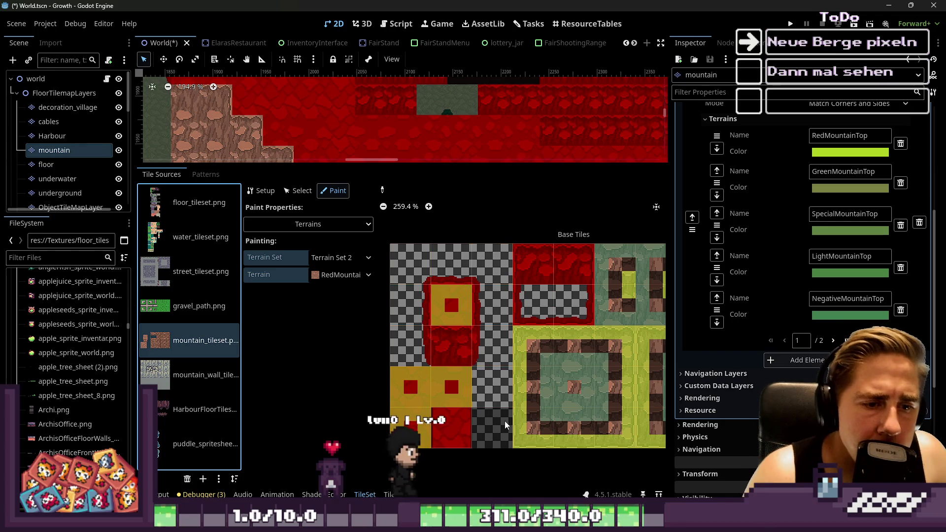
scroll(515, 333, up, 3)
scroll(502, 323, down, 4)
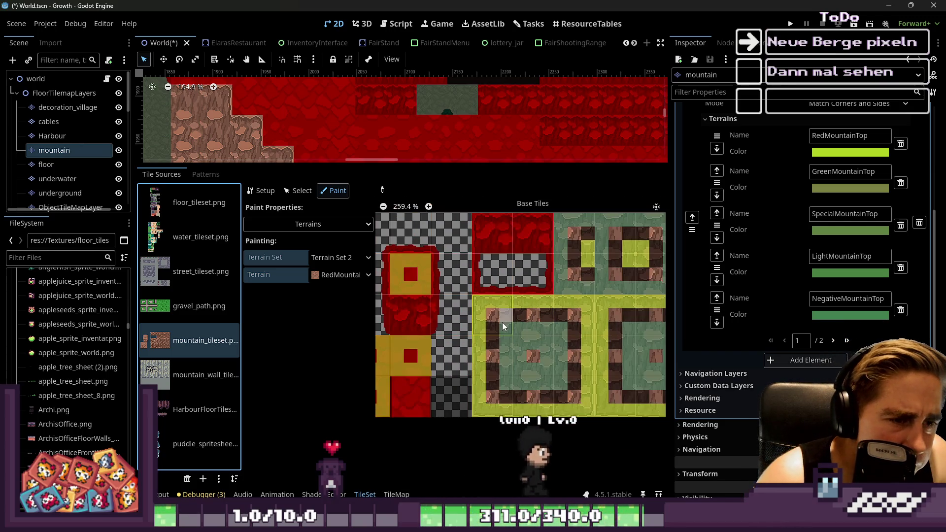
scroll(502, 322, down, 2)
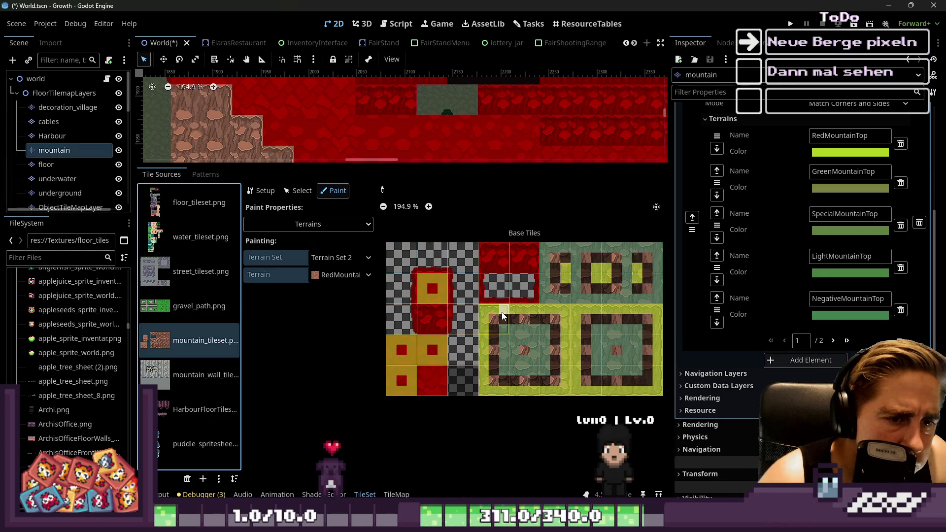
scroll(590, 285, up, 2)
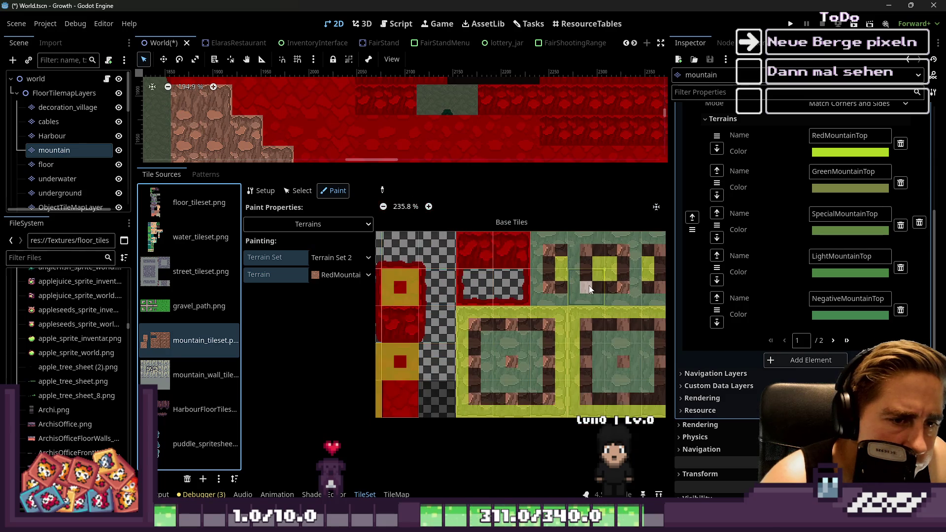
scroll(590, 285, down, 2)
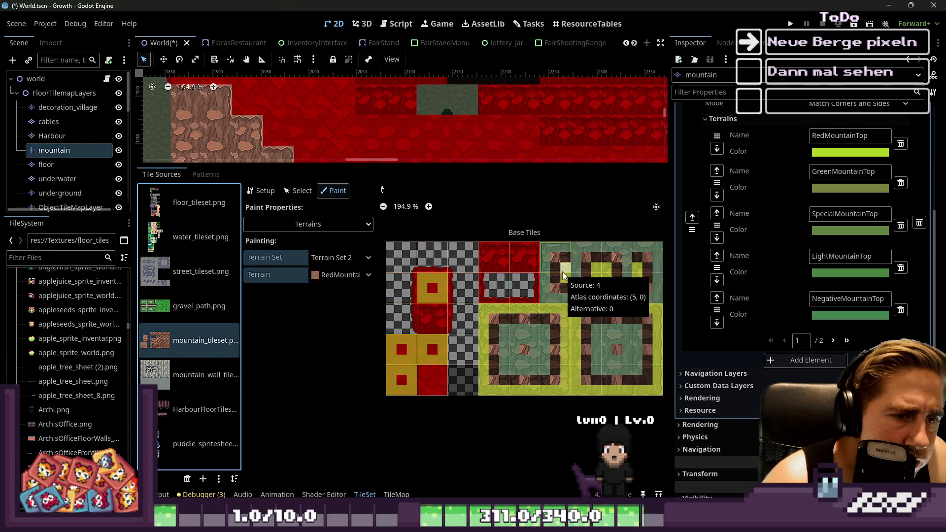
scroll(563, 272, up, 3)
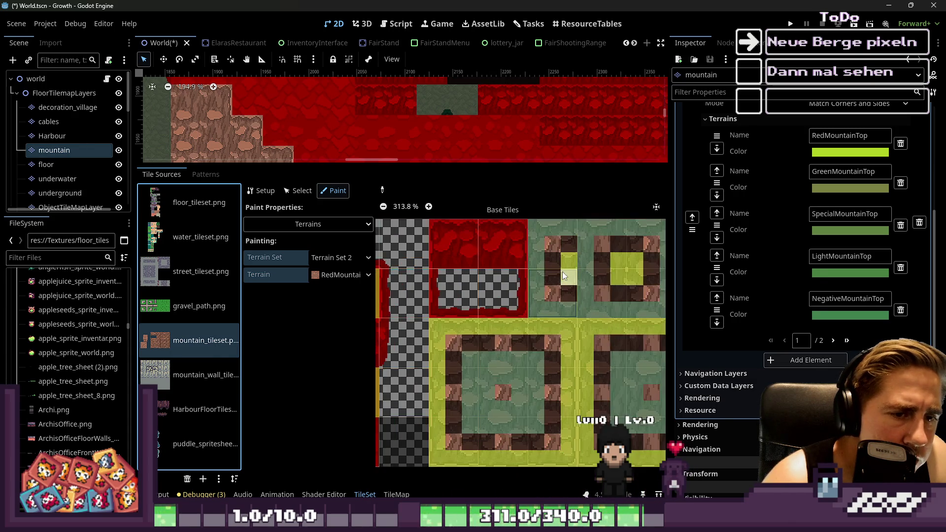
scroll(572, 287, down, 3)
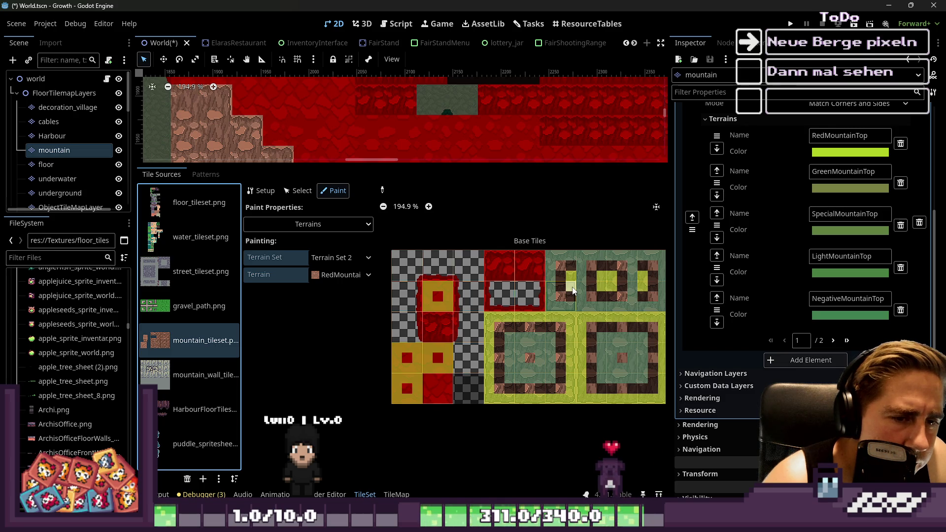
scroll(521, 303, up, 2)
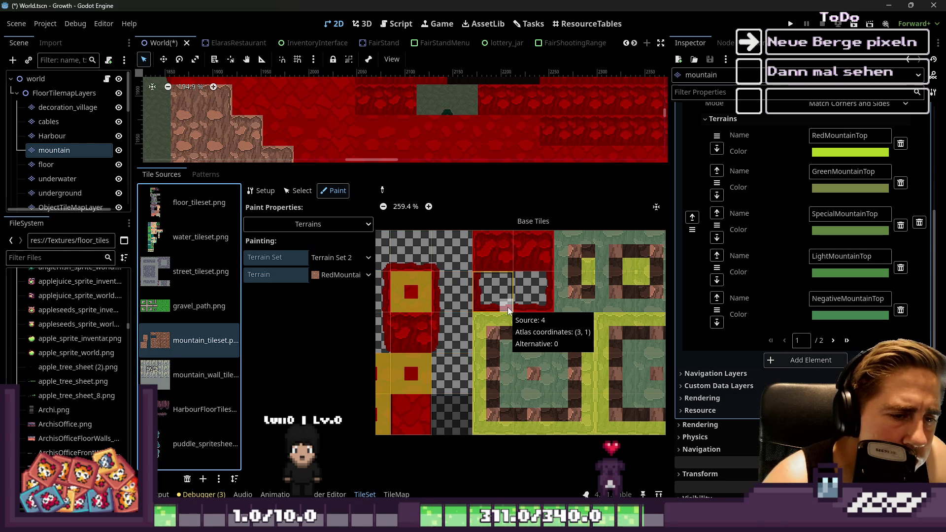
scroll(508, 307, down, 1)
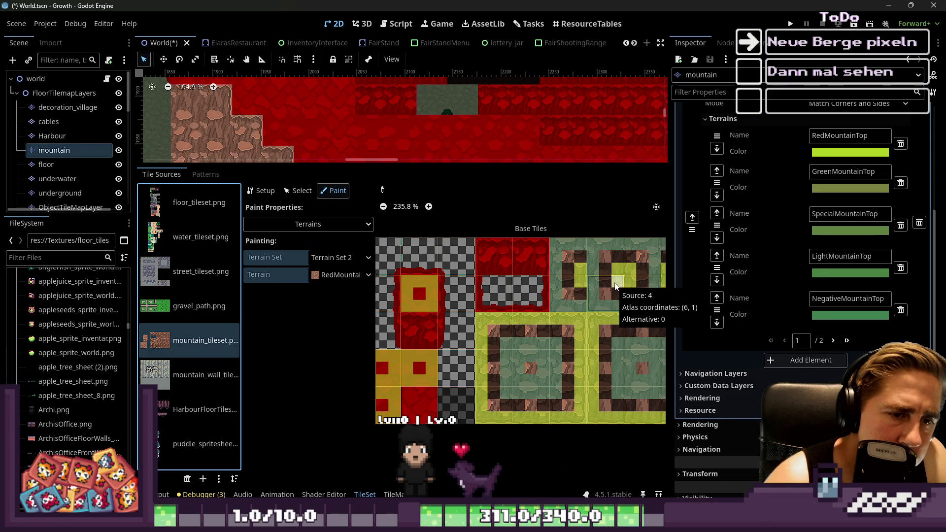
scroll(563, 335, up, 3)
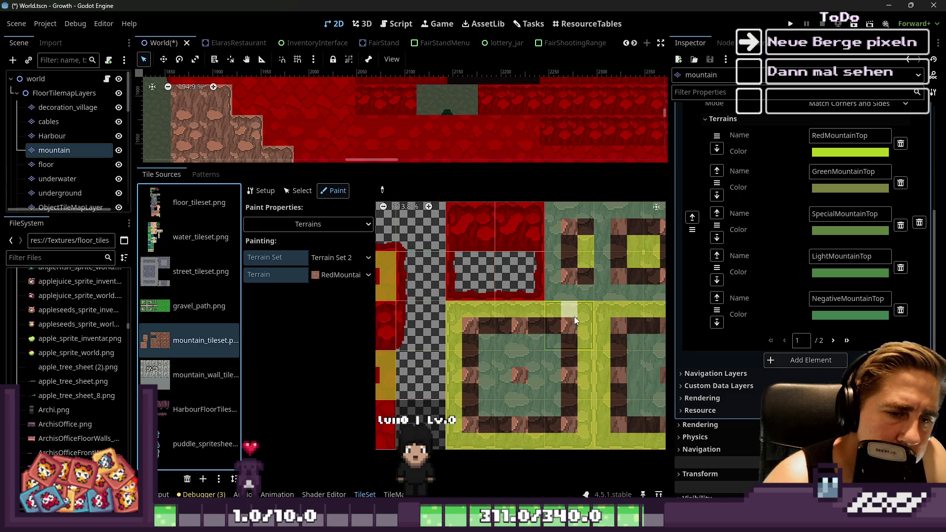
scroll(573, 321, up, 4)
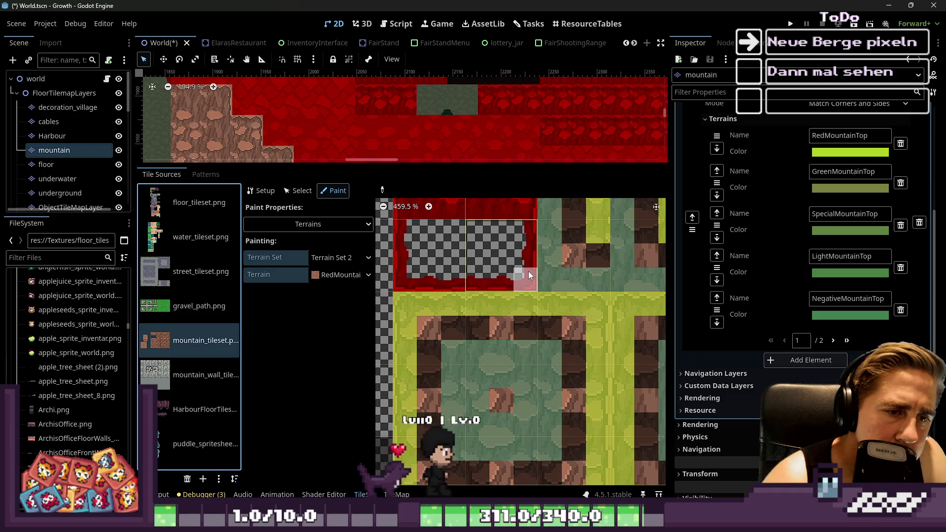
scroll(529, 271, down, 2)
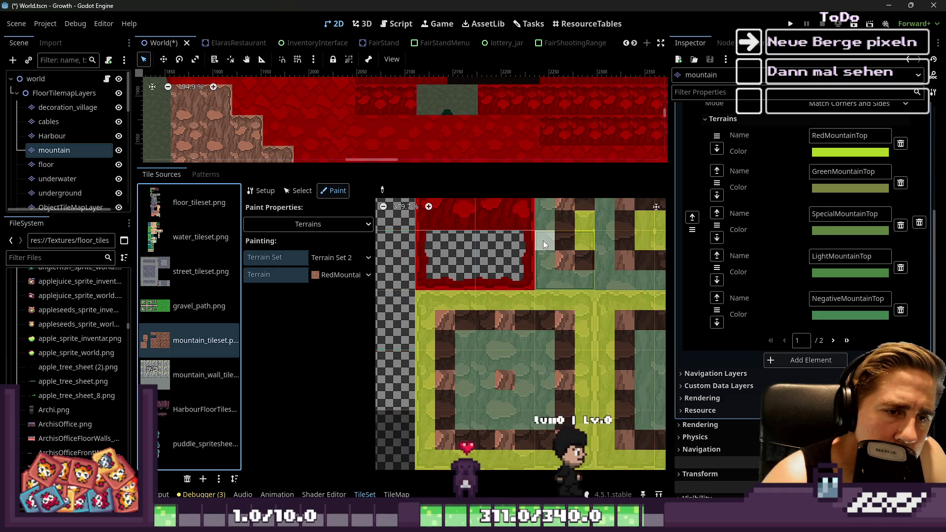
scroll(528, 274, down, 1)
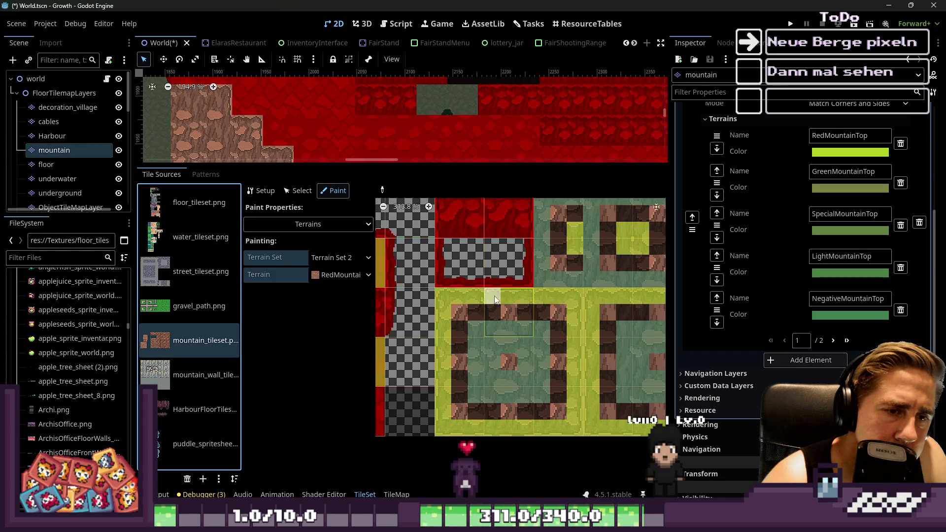
scroll(498, 296, up, 3)
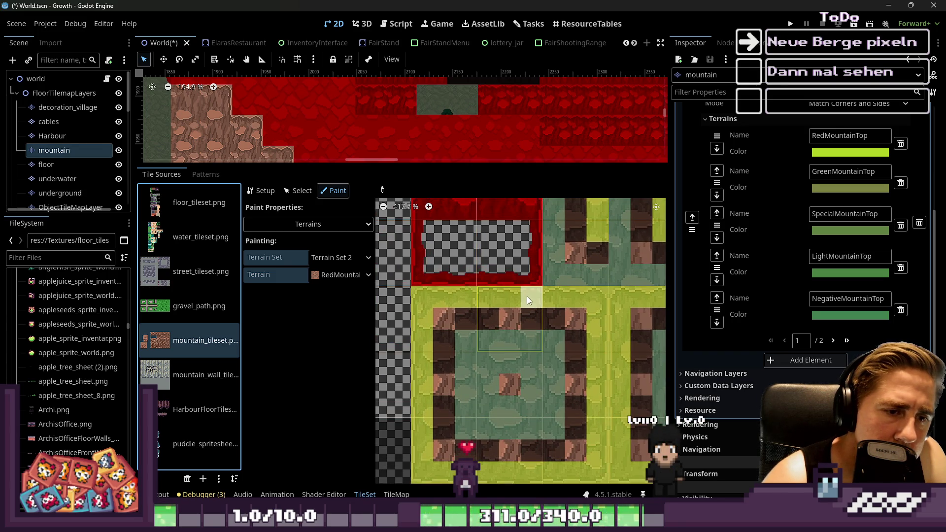
scroll(493, 327, down, 3)
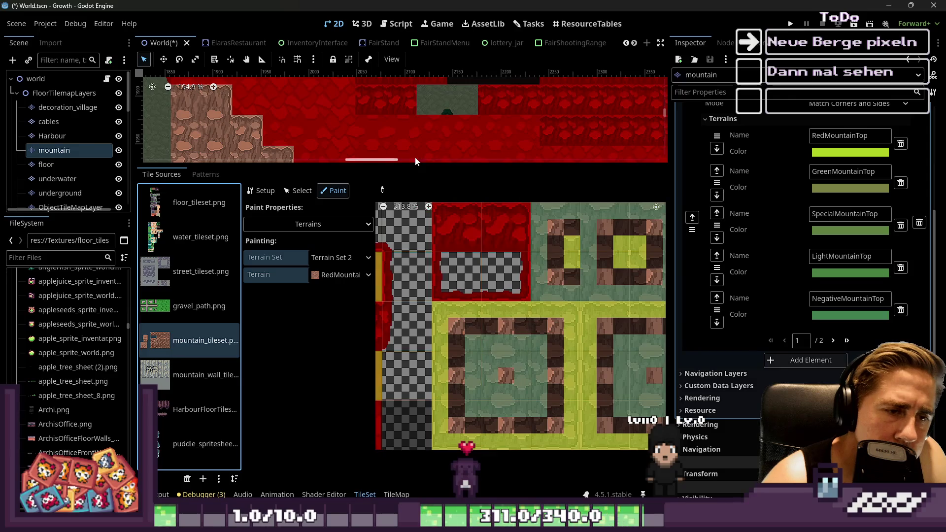
scroll(413, 160, right, 5)
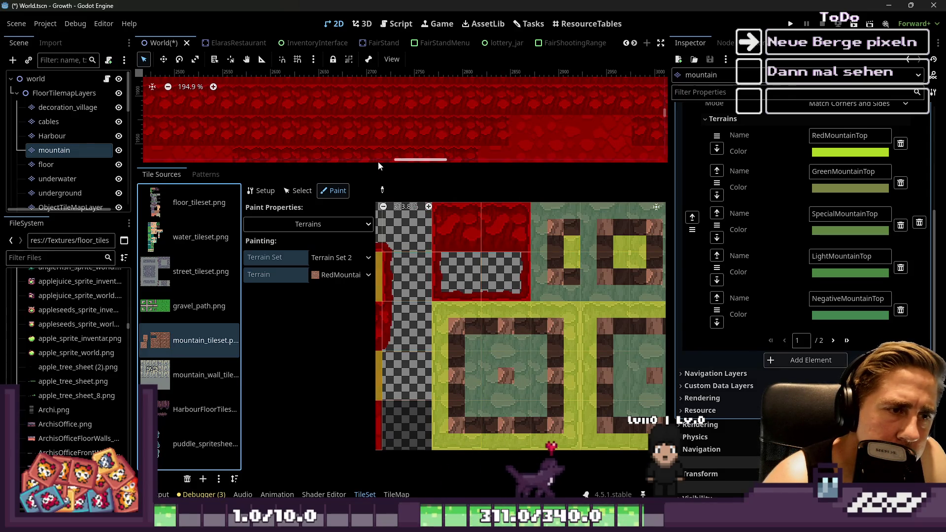
Enlarge the map view and switch to TileMap painting with the Rectangle tool.
drag(381, 167, 385, 335)
scroll(407, 170, down, 4)
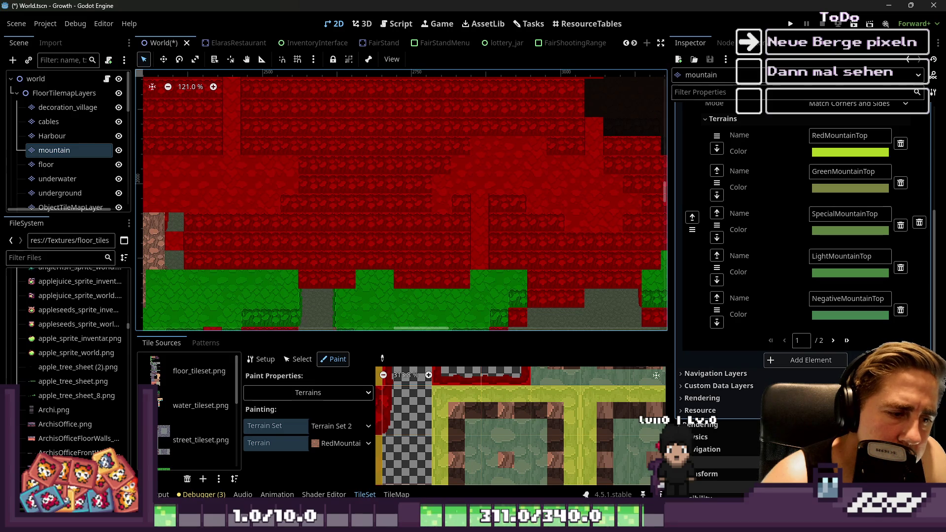
click(396, 494)
click(293, 344)
Select RedMountainTop from Terrain Set 2 as the painting terrain.
scroll(448, 237, up, 2)
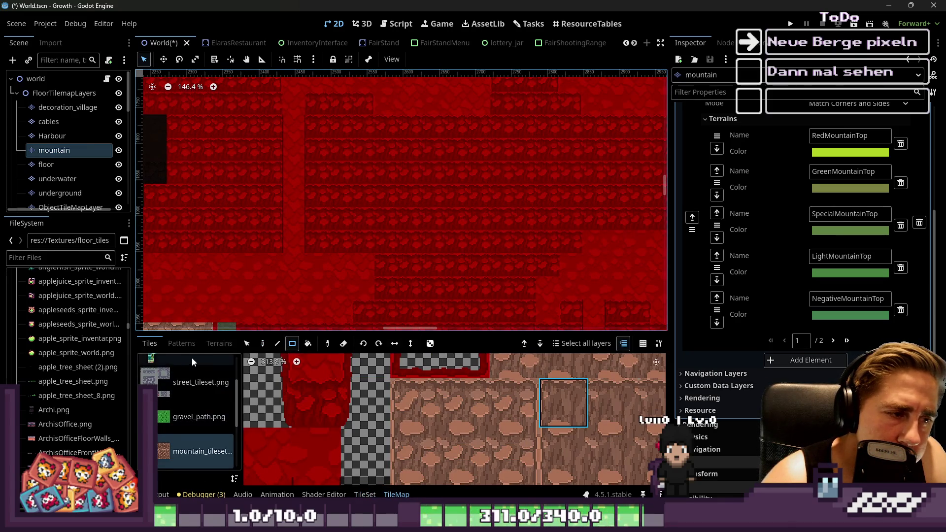
click(219, 344)
scroll(197, 414, down, 3)
scroll(197, 414, up, 3)
click(191, 443)
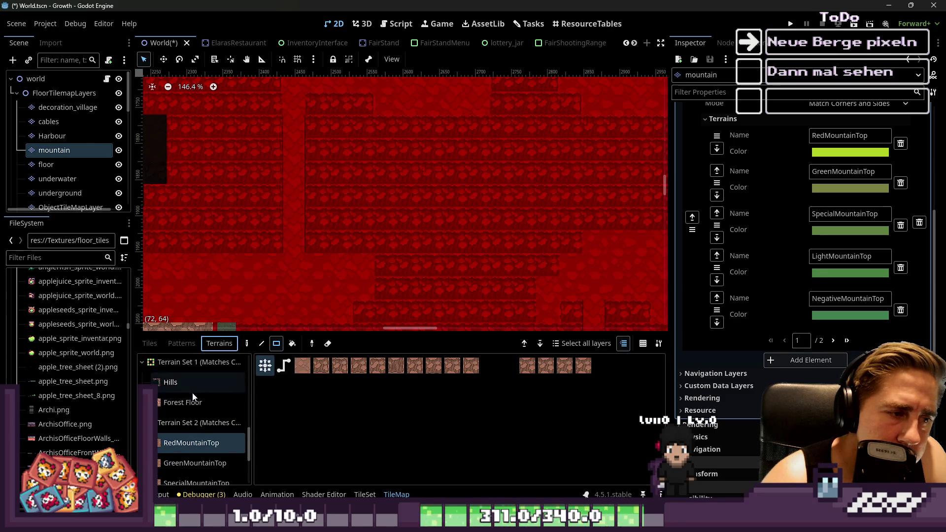
scroll(548, 202, down, 8)
scroll(552, 200, down, 2)
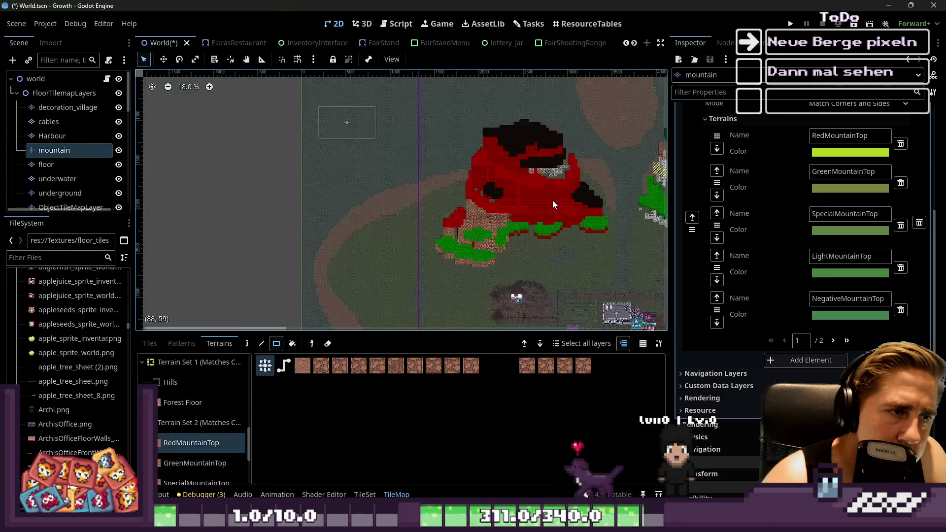
Paint a widening RedMountainTop rectangle block on the grass.
scroll(363, 228, up, 5)
scroll(375, 231, up, 2)
drag(375, 145, 502, 177)
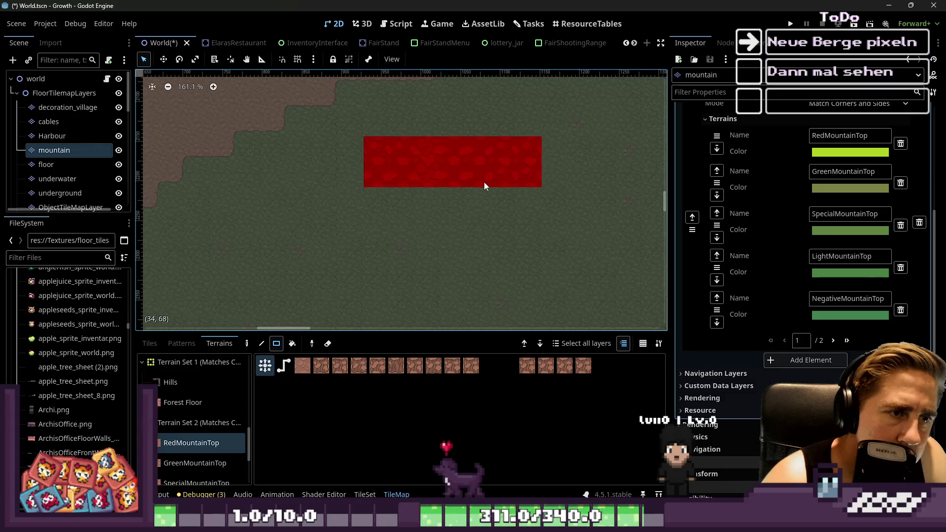
scroll(394, 187, up, 3)
mouse_move(352, 217)
mouse_down()
mouse_move(518, 123)
mouse_move(570, 127)
mouse_up()
mouse_move(314, 122)
mouse_down()
mouse_move(548, 187)
mouse_move(548, 224)
mouse_up()
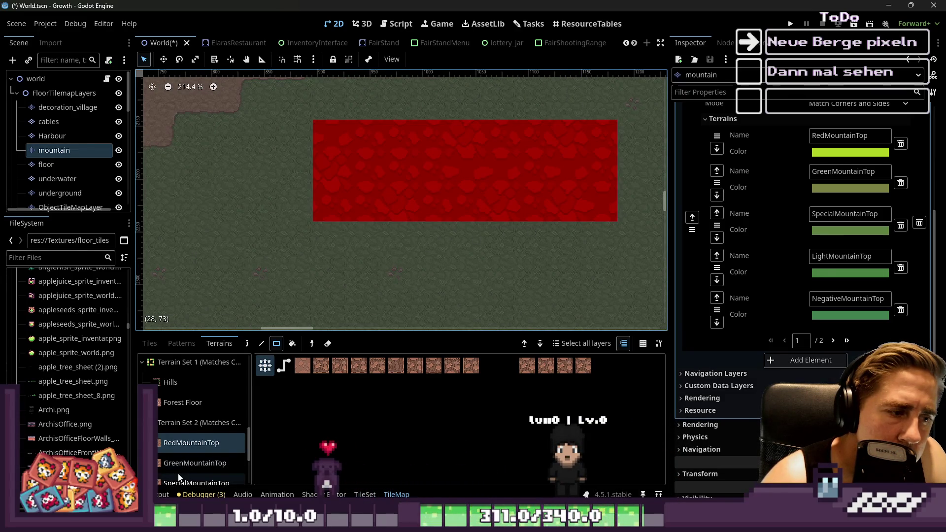
Cover the whole block with MountainBorderFilling rocky cliff tiles.
scroll(178, 477, down, 3)
click(197, 468)
drag(320, 231, 592, 235)
drag(331, 196, 541, 226)
mouse_move(595, 121)
mouse_down()
mouse_move(399, 232)
mouse_move(337, 220)
mouse_up()
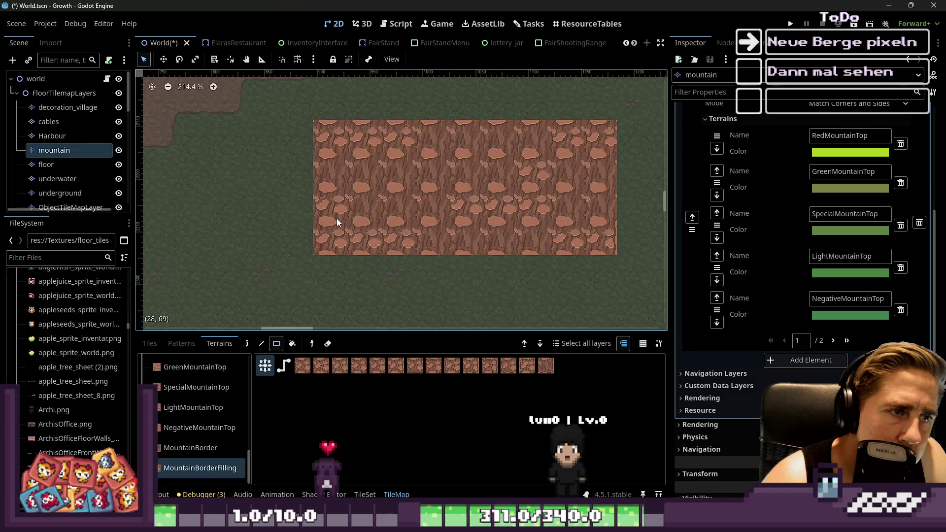
drag(401, 193, 463, 203)
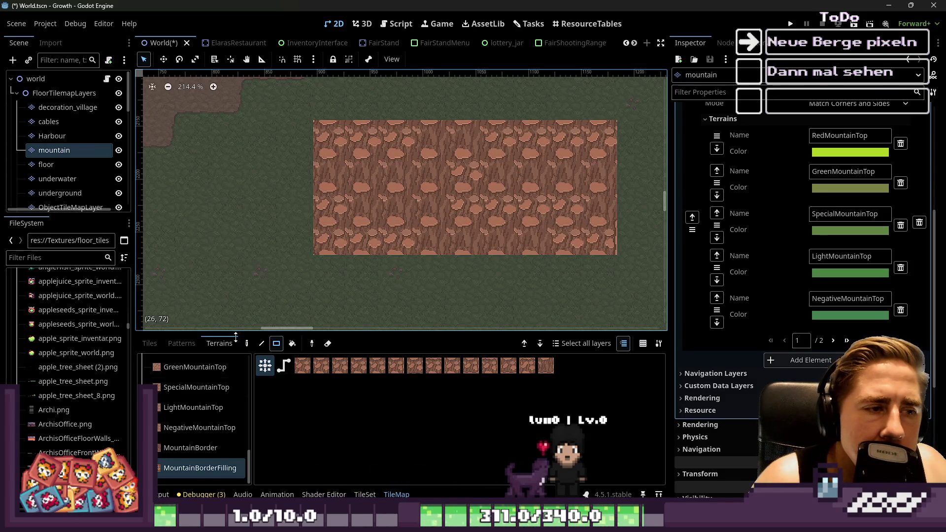
Try MountainBorder on the top two rows, undo it, and repaint the top row RedMountainTop.
click(176, 451)
drag(328, 141, 605, 159)
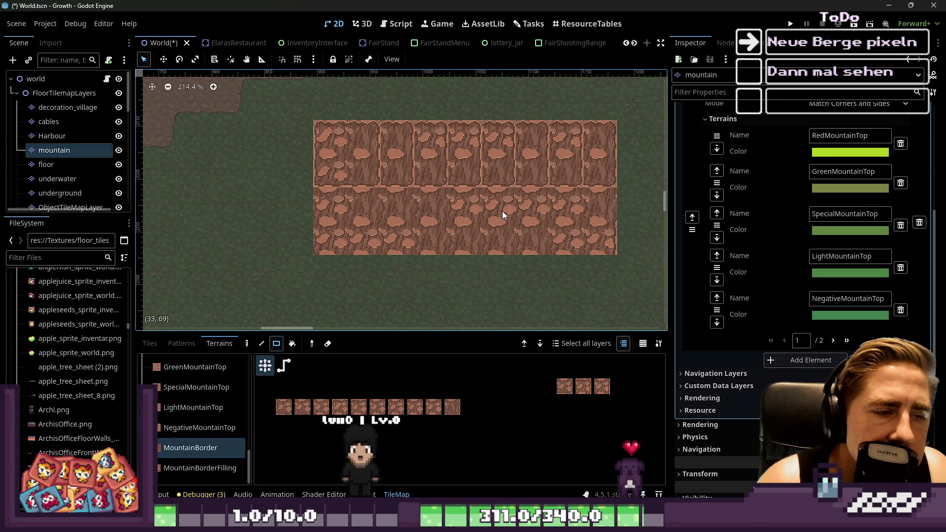
key(ctrl+z)
scroll(197, 409, up, 2)
click(182, 395)
drag(318, 147, 585, 136)
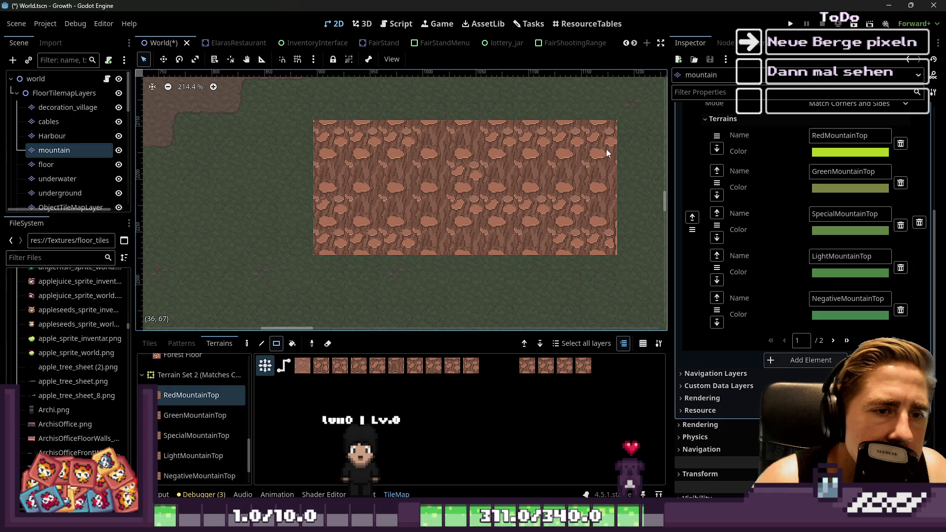
Paint the second row MountainBorder and the lower two rows MountainBorderFilling.
scroll(198, 419, down, 2)
click(191, 464)
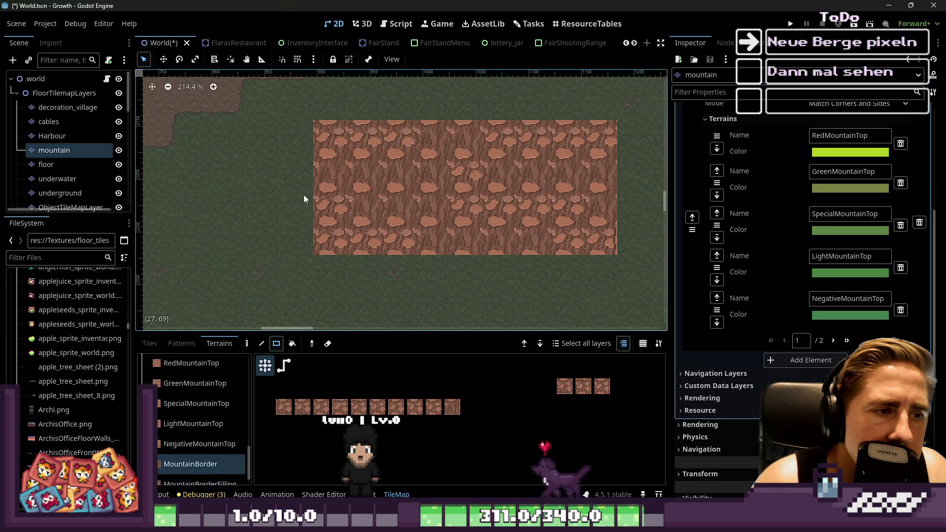
drag(319, 173, 602, 171)
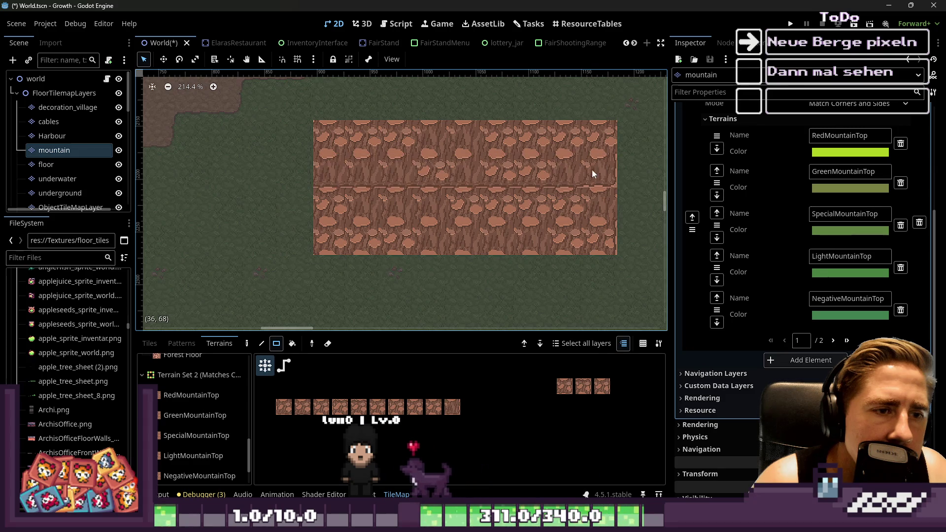
scroll(200, 419, down, 2)
click(200, 468)
drag(340, 217, 593, 247)
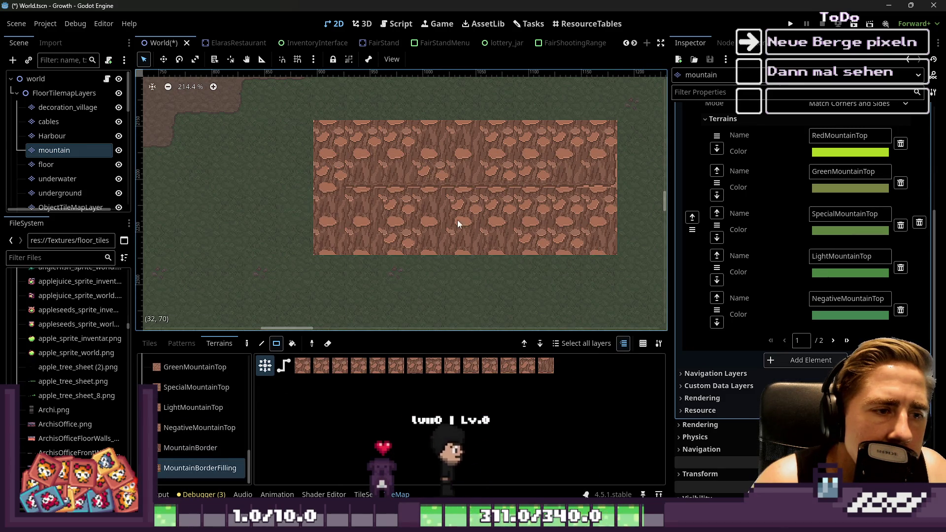
Repaint the block's upper rows RedMountainTop and swap the top-right tile for a rocky variant.
scroll(443, 212, up, 2)
scroll(196, 413, up, 4)
click(186, 444)
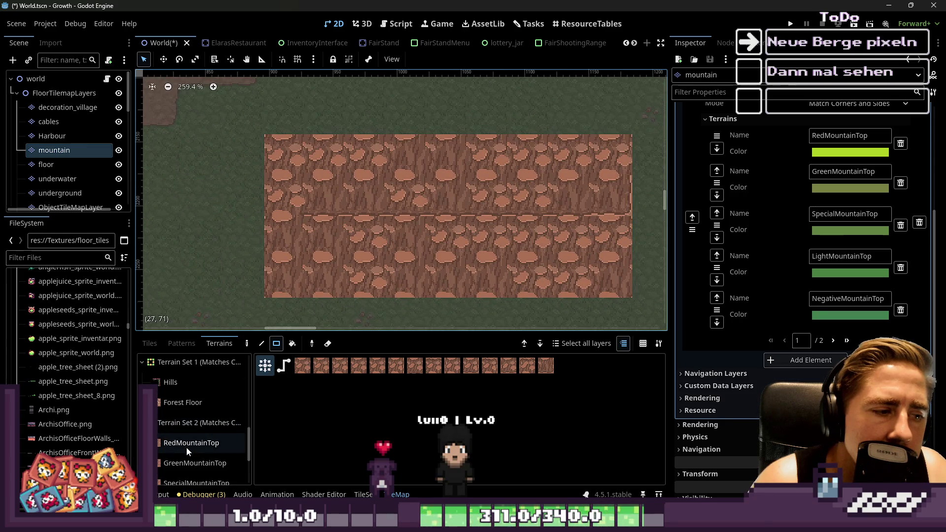
mouse_move(284, 150)
mouse_down()
mouse_move(398, 204)
mouse_move(614, 209)
mouse_move(389, 199)
mouse_move(301, 176)
mouse_up()
mouse_move(476, 249)
mouse_down()
mouse_move(582, 185)
mouse_move(623, 142)
mouse_move(557, 197)
mouse_move(609, 219)
mouse_up()
drag(612, 148, 594, 165)
click(607, 163)
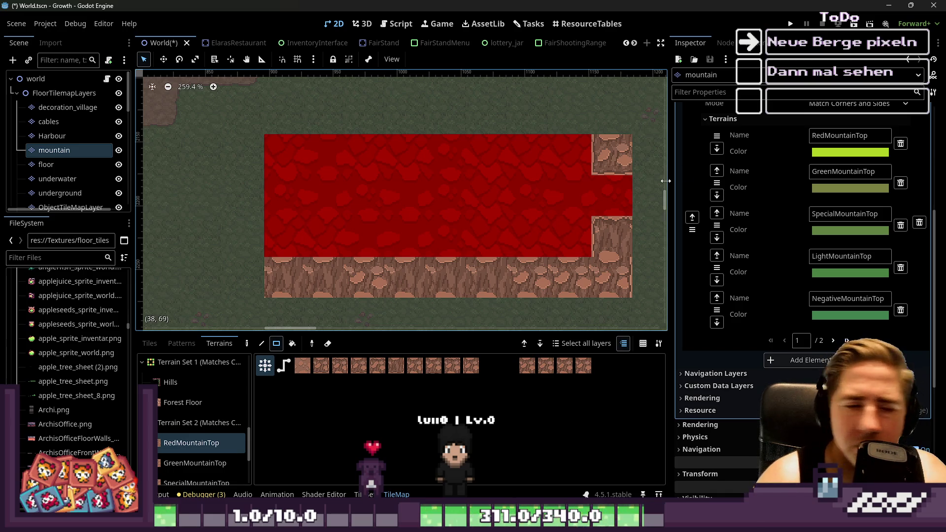
click(181, 344)
click(149, 344)
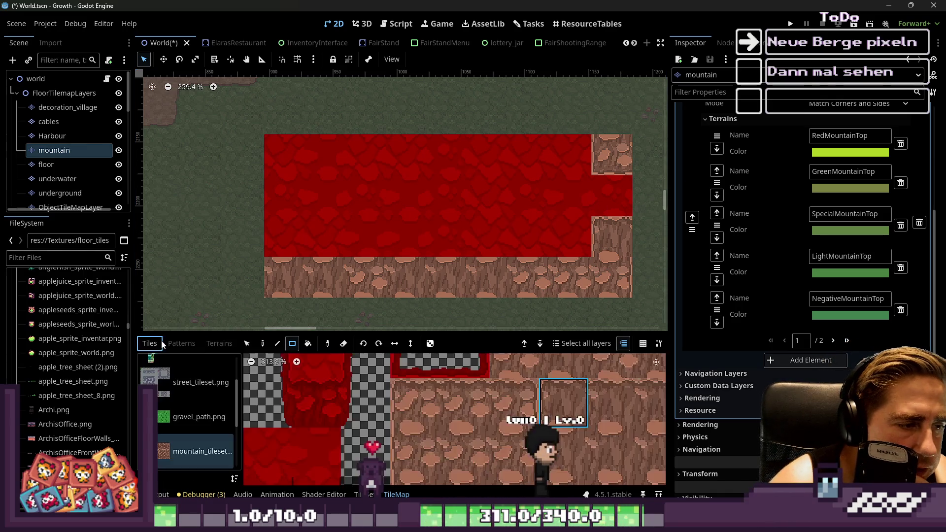
In the enlarged TileSet editor, mark the red tile's centre bit as RedMountainTop.
click(364, 495)
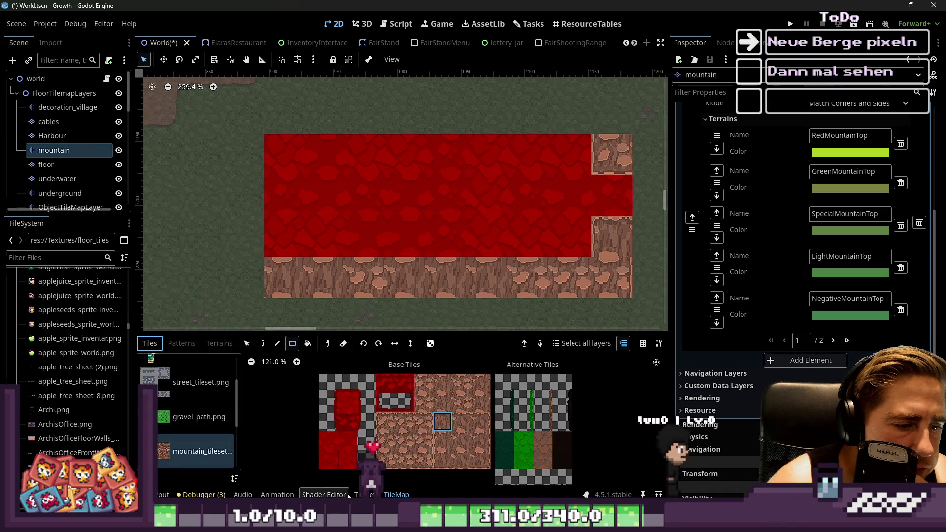
click(333, 359)
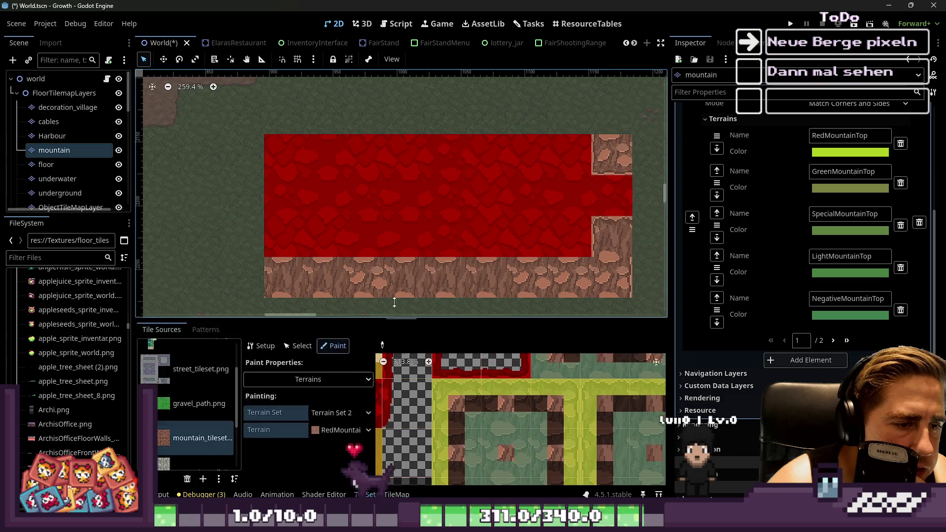
key(shift+F12)
scroll(442, 294, up, 5)
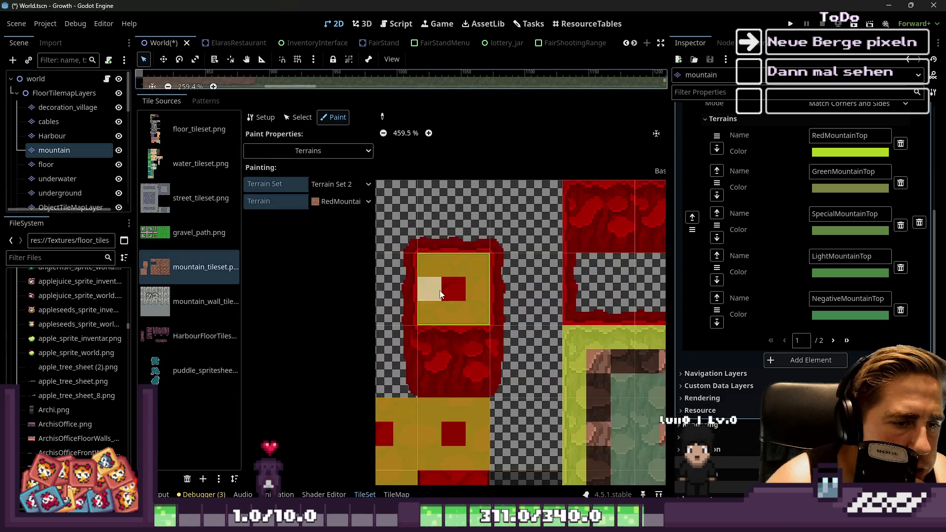
click(345, 201)
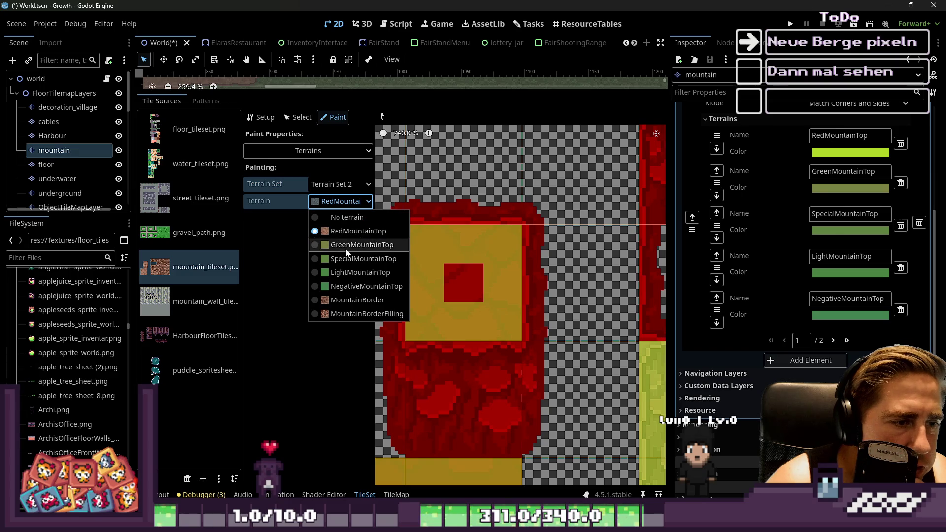
click(348, 235)
click(462, 301)
Assign MountainBorder to a border tile's terrain bit, then undo the change.
scroll(463, 300, down, 3)
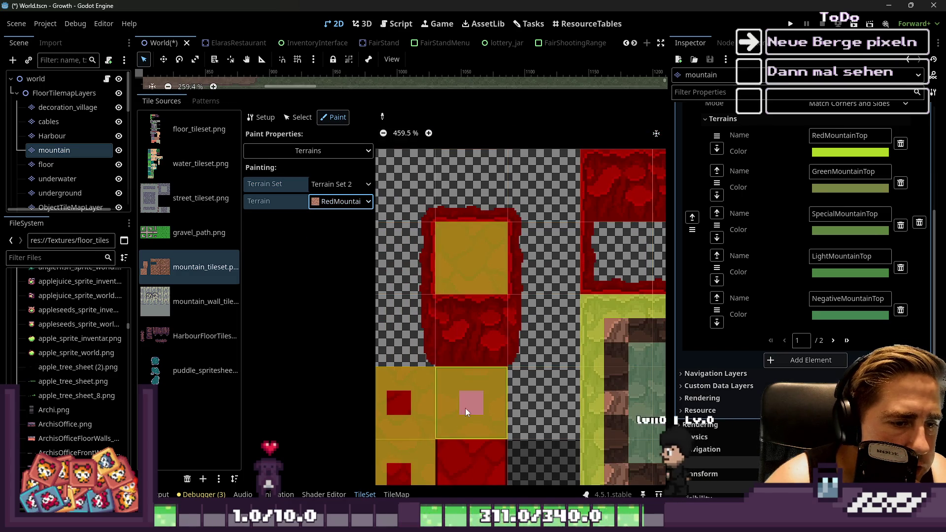
scroll(414, 370, down, 6)
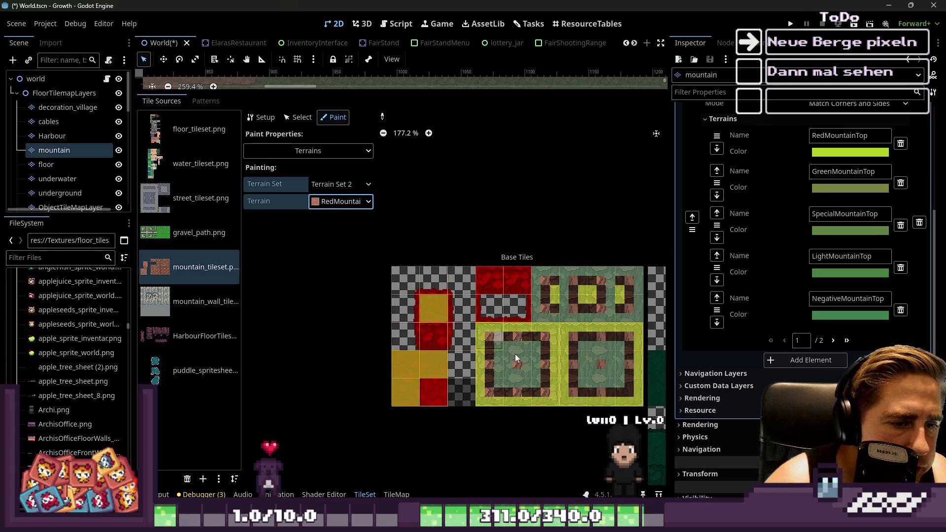
scroll(496, 333, up, 10)
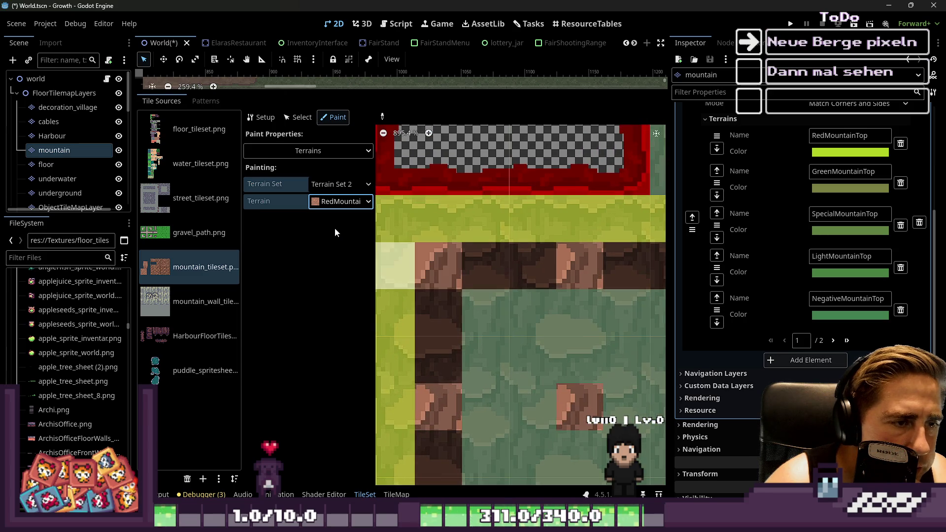
click(341, 201)
click(345, 310)
scroll(419, 270, down, 2)
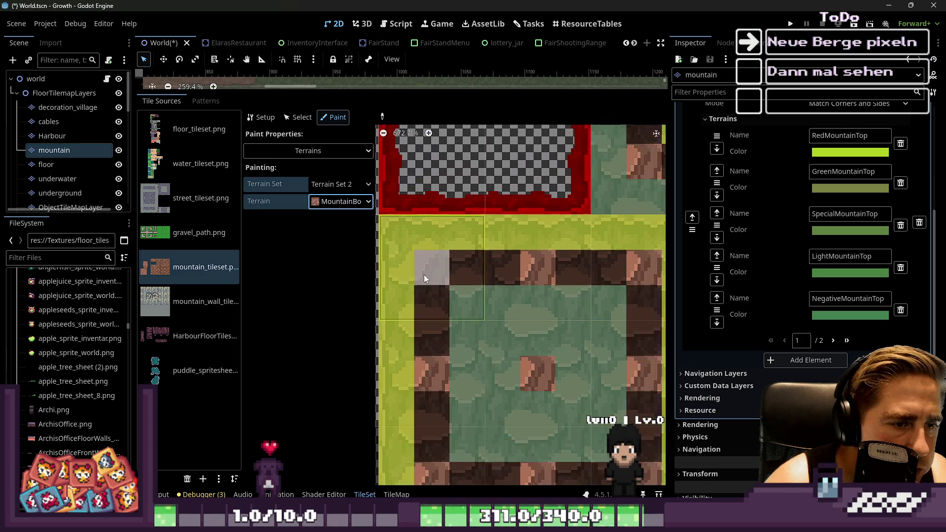
scroll(440, 366, down, 3)
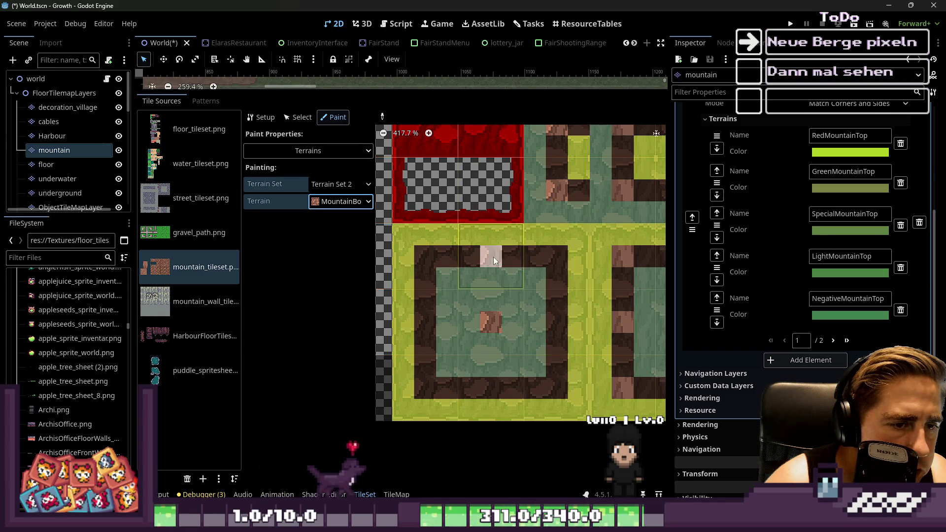
scroll(517, 266, down, 2)
scroll(540, 277, down, 1)
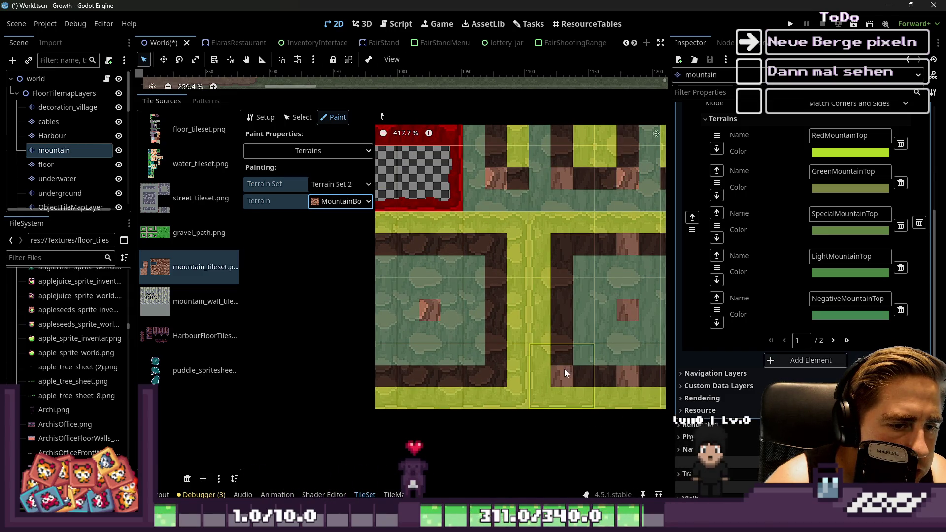
scroll(467, 310, up, 3)
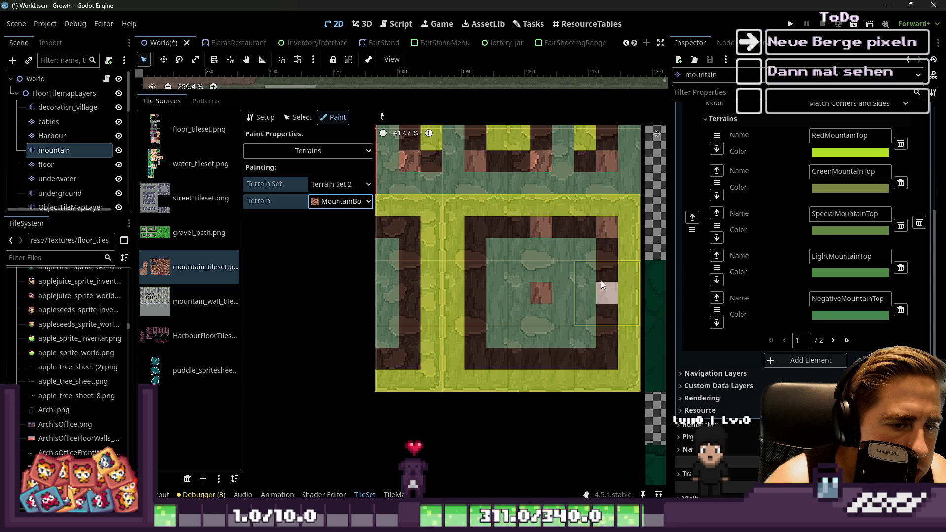
scroll(533, 234, down, 3)
scroll(556, 209, up, 2)
click(514, 186)
scroll(457, 241, up, 2)
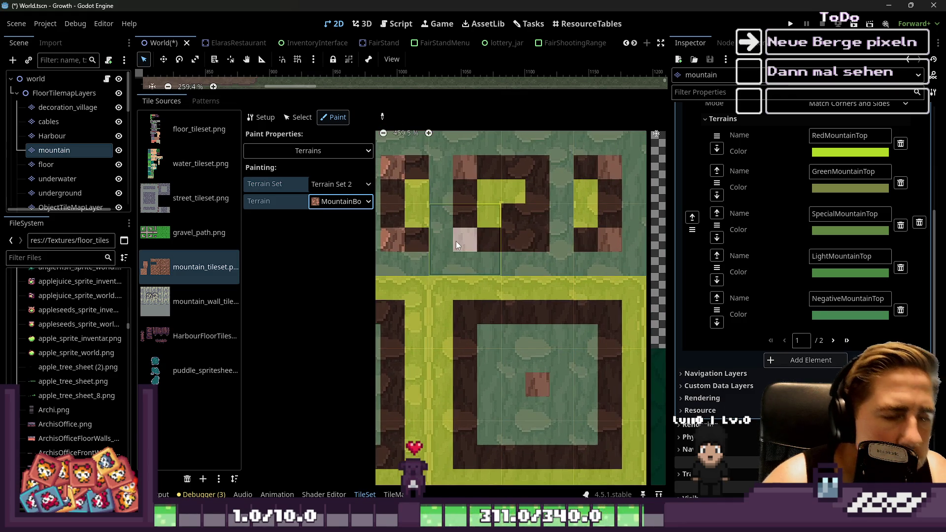
key(ctrl+z)
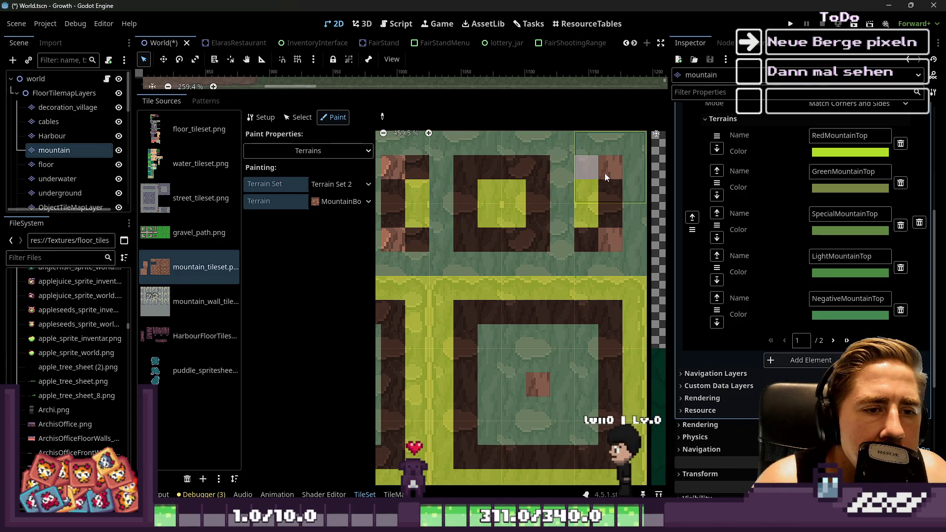
Select MountainBorderFilling as the terrain to assign and give the world view more room.
scroll(626, 239, down, 4)
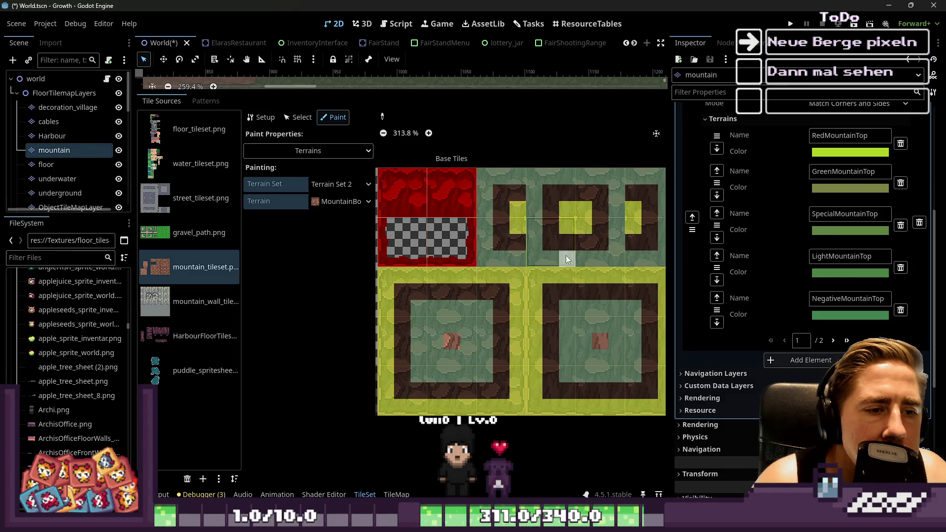
scroll(560, 250, up, 3)
click(341, 201)
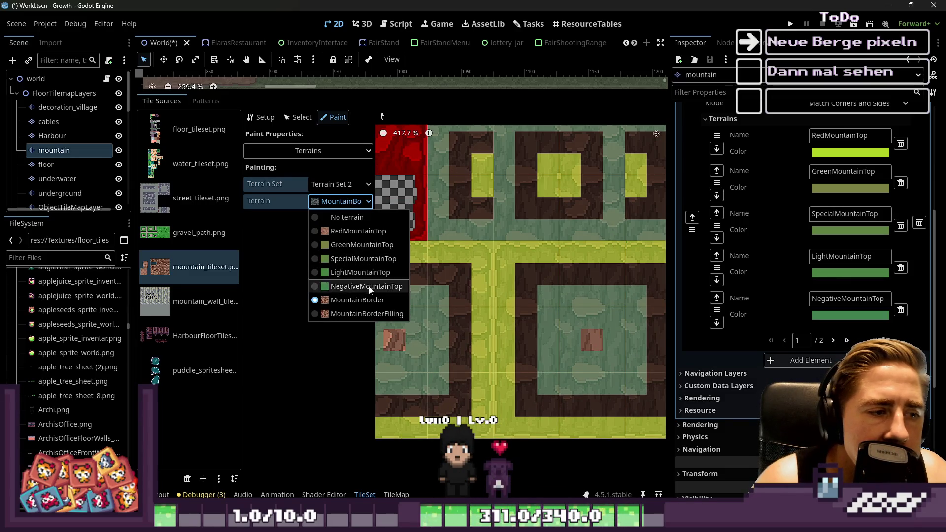
click(365, 314)
scroll(612, 298, down, 10)
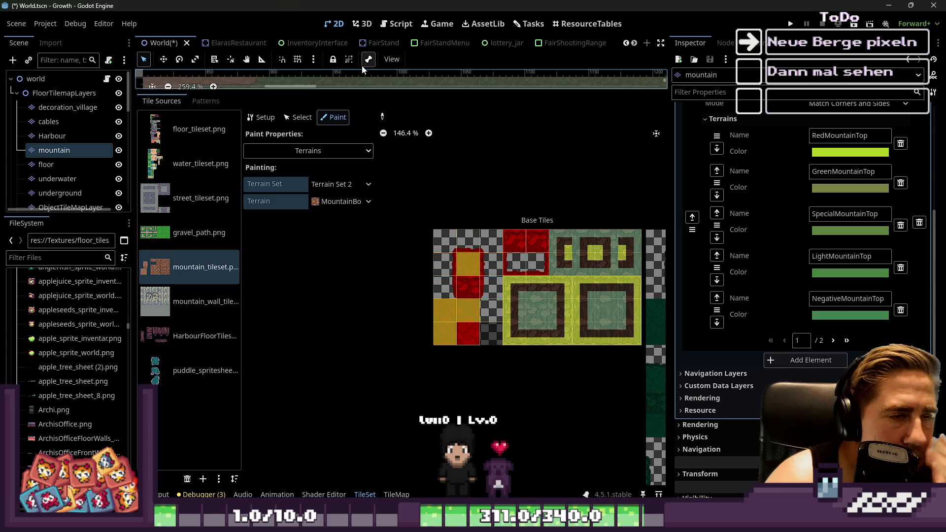
mouse_move(363, 90)
mouse_down()
mouse_move(364, 384)
mouse_move(363, 327)
mouse_up()
click(300, 352)
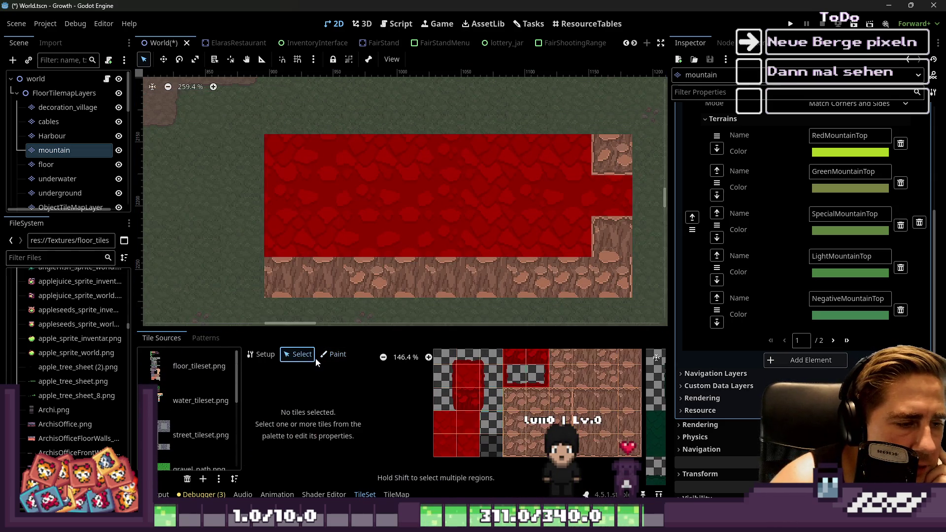
Return to the mountain TileMap's Terrains painting and save World.tscn.
click(334, 353)
click(391, 494)
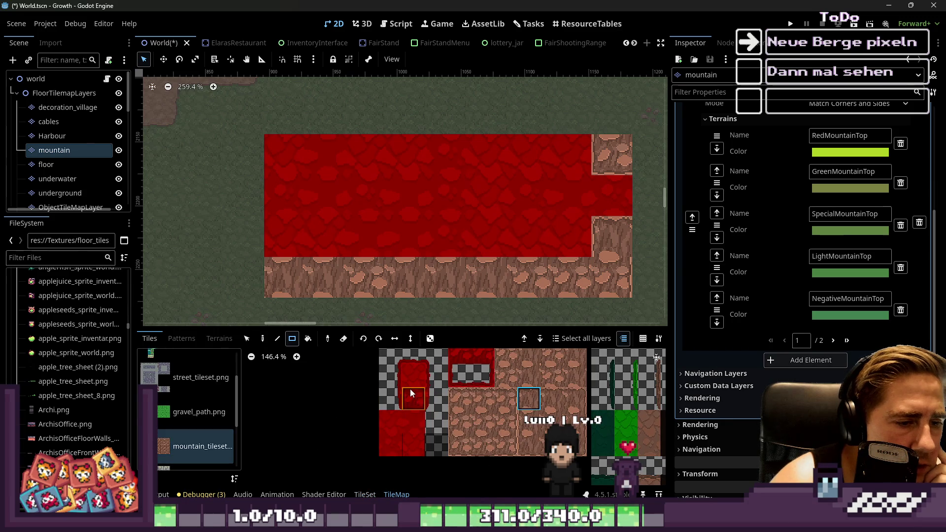
scroll(433, 423, down, 1)
scroll(230, 416, up, 2)
click(219, 339)
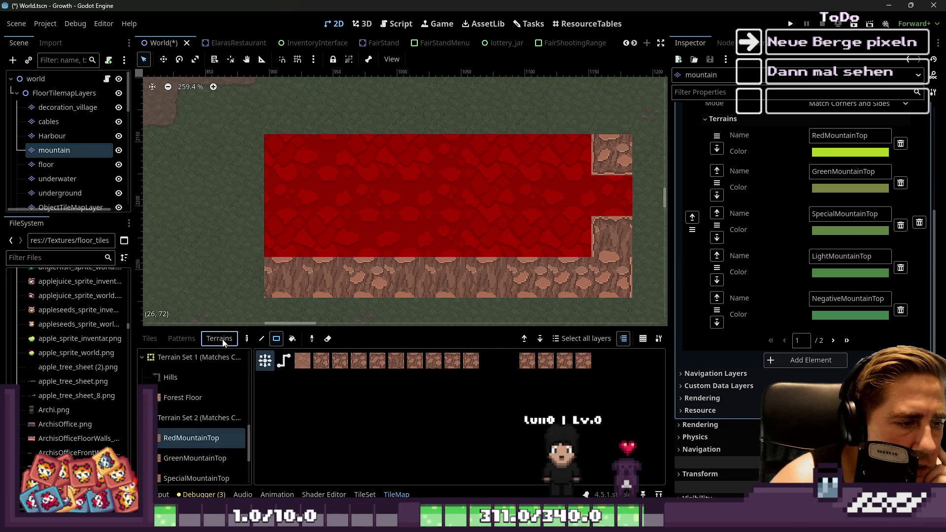
click(197, 438)
scroll(370, 84, up, 1)
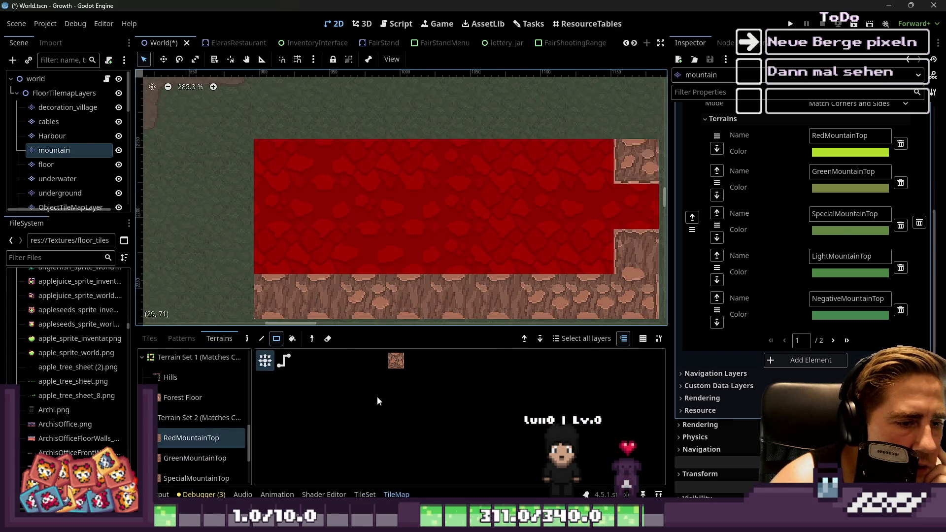
key(ctrl+s)
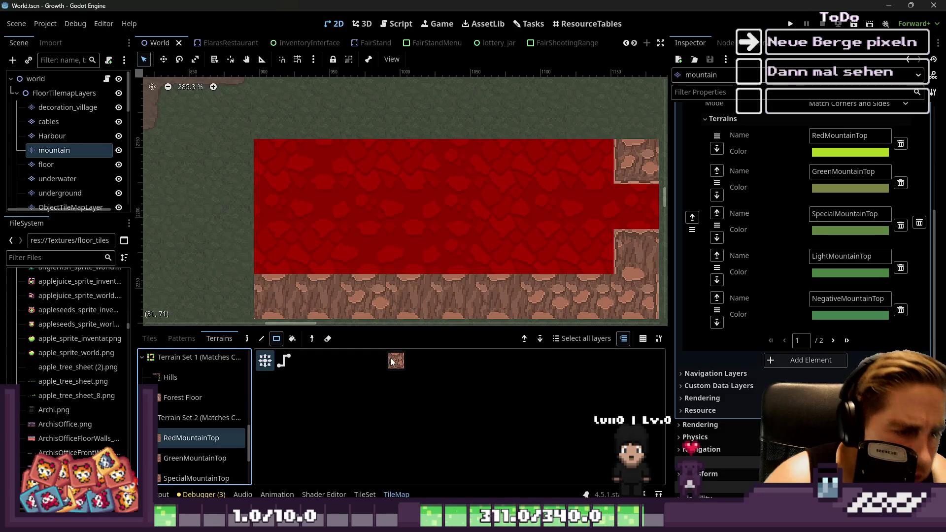
Test-paint terrain rectangles over the red mountain area in path mode, then return to connected mode.
drag(263, 148, 508, 241)
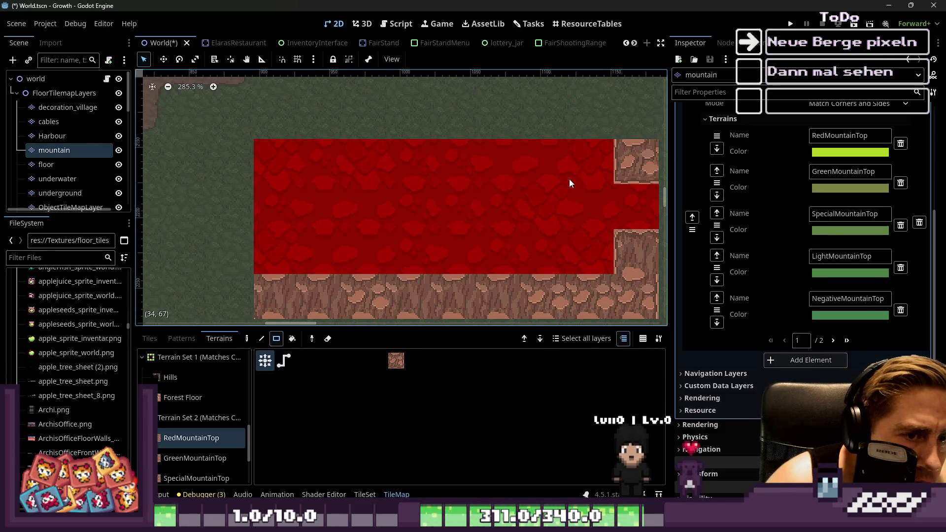
click(285, 362)
click(303, 362)
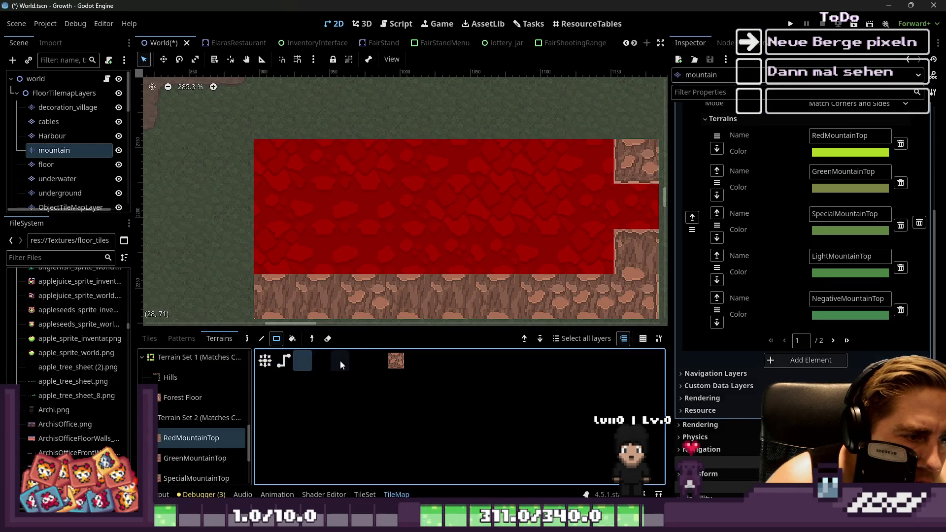
mouse_move(327, 225)
mouse_down()
mouse_move(418, 190)
mouse_move(409, 197)
mouse_up()
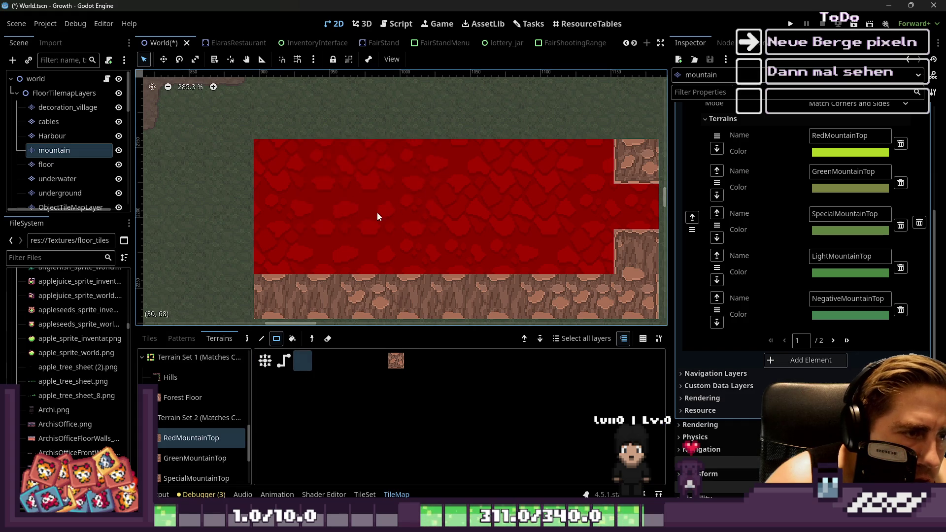
mouse_move(337, 212)
mouse_down()
mouse_move(334, 283)
mouse_move(283, 243)
mouse_move(292, 243)
mouse_up()
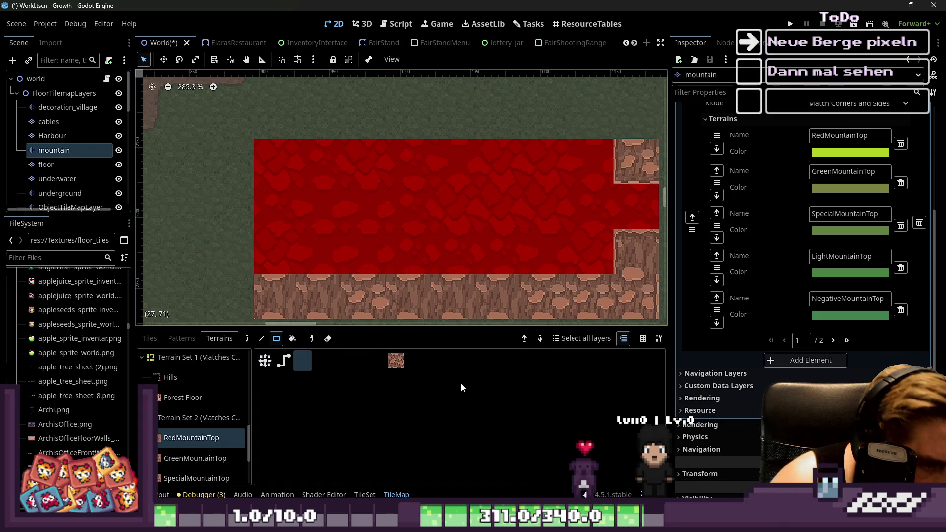
click(223, 445)
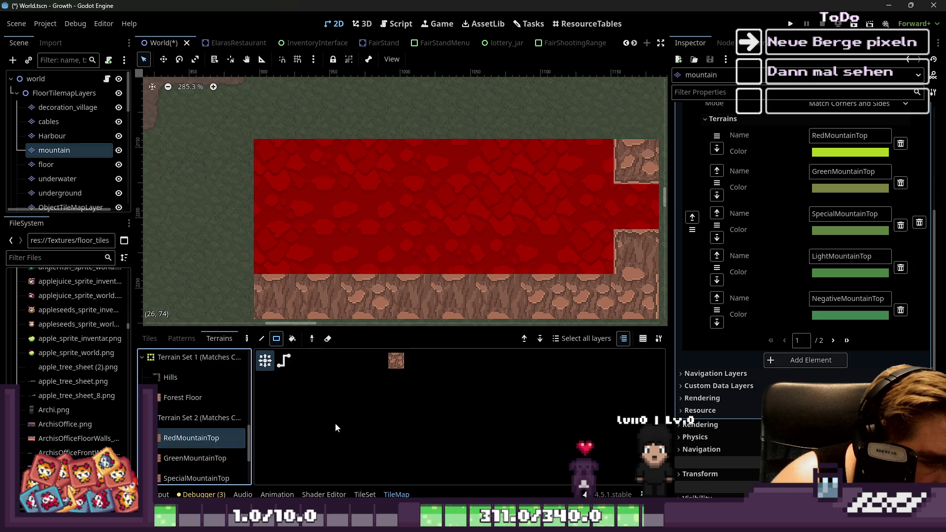
Select NegativeMountainTop as the painting terrain and save the World scene.
click(365, 494)
key(ctrl+s)
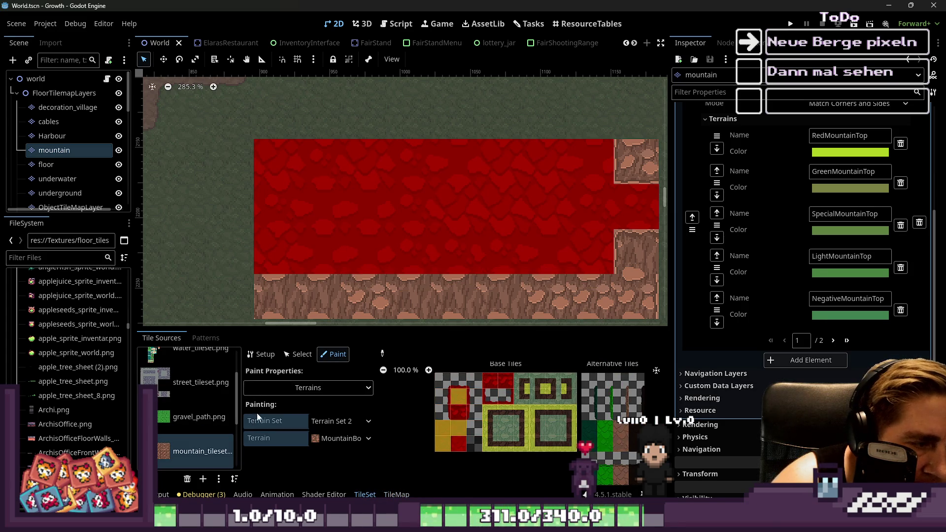
scroll(207, 366, down, 2)
click(397, 494)
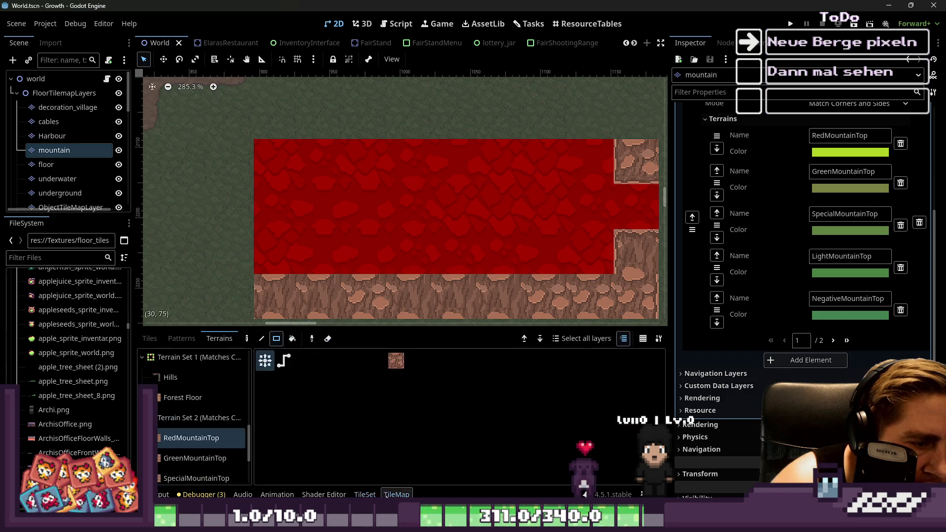
scroll(203, 434, down, 3)
click(207, 467)
click(206, 453)
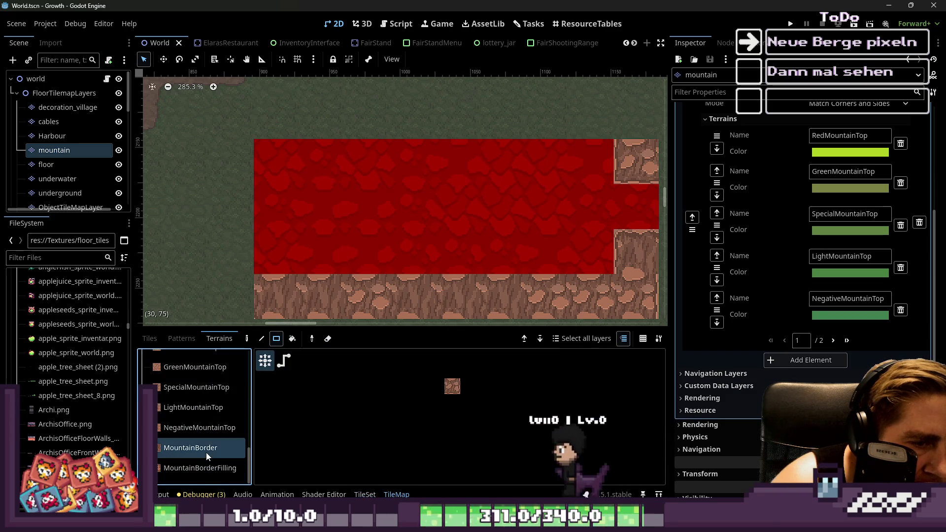
click(203, 428)
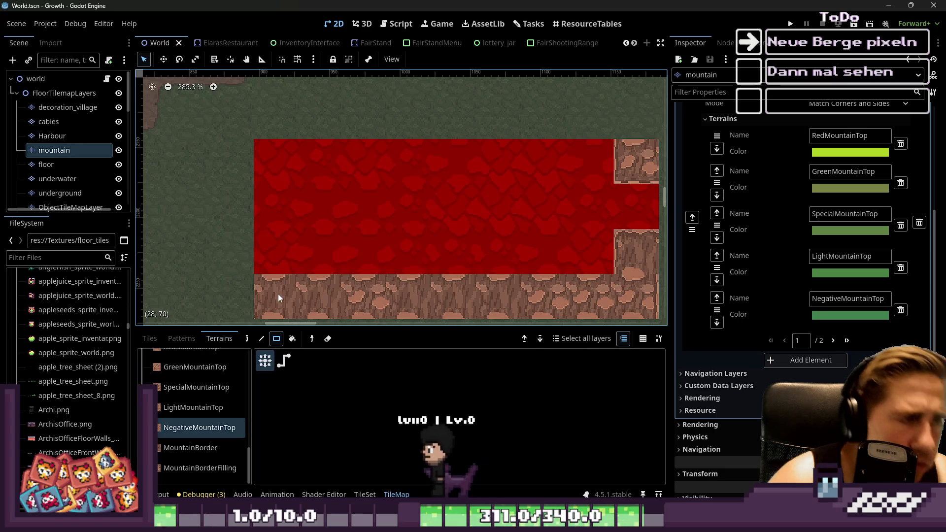
key(ctrl+s)
click(76, 24)
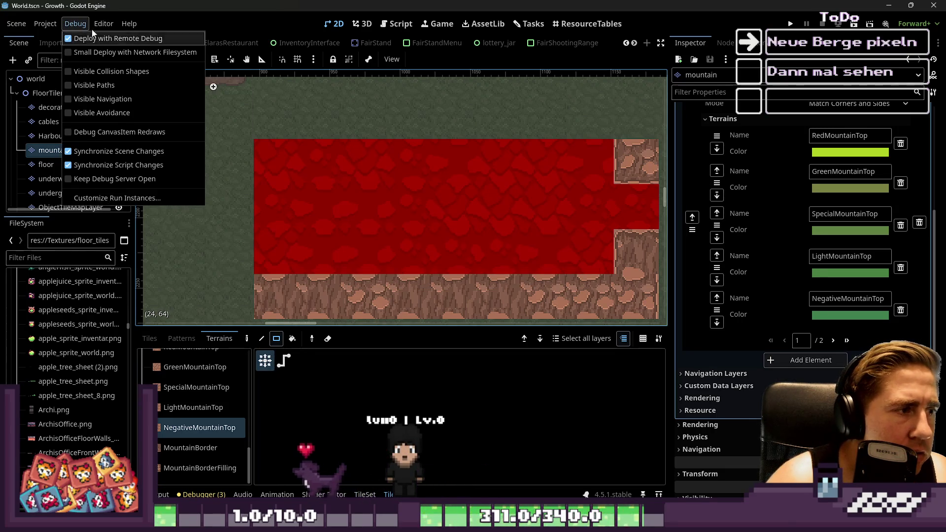
Reload the current project and select the mountain TileMapLayer.
mouse_move(57, 20)
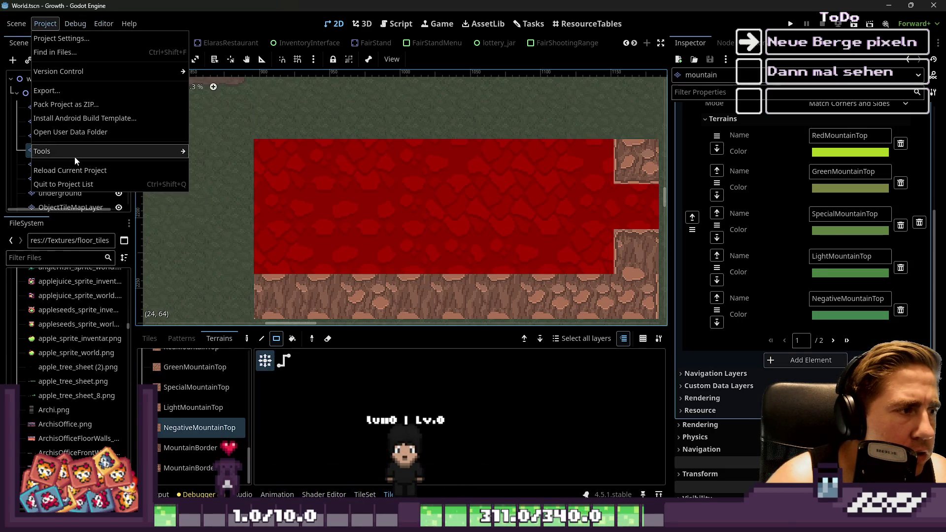
click(75, 175)
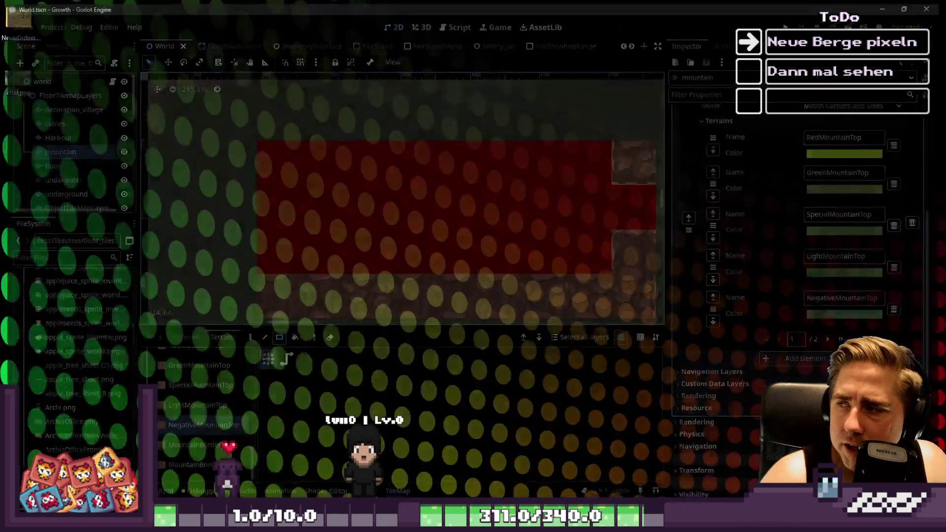
key(alt+Tab)
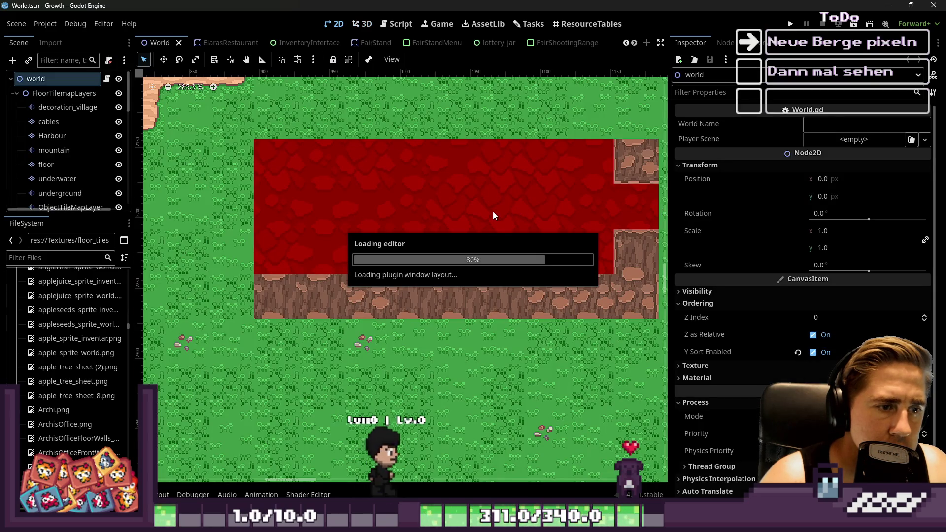
scroll(415, 226, down, 2)
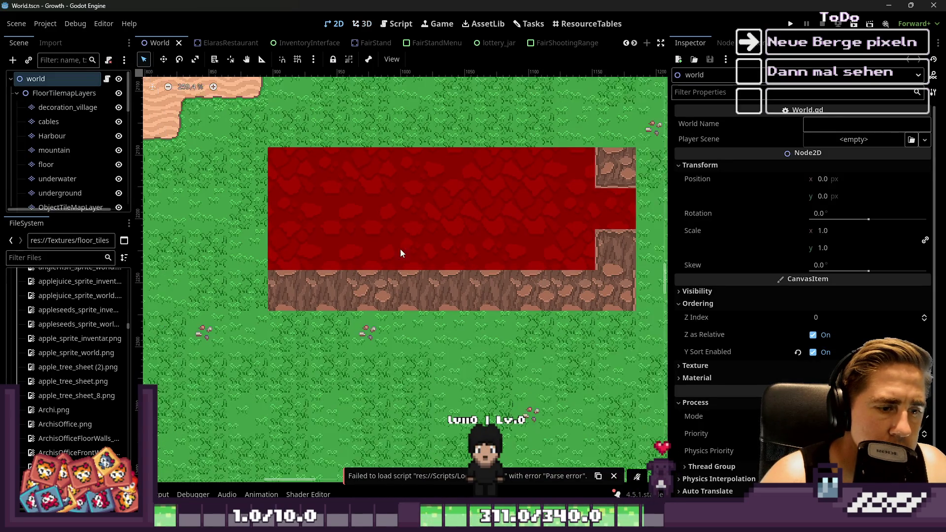
click(59, 151)
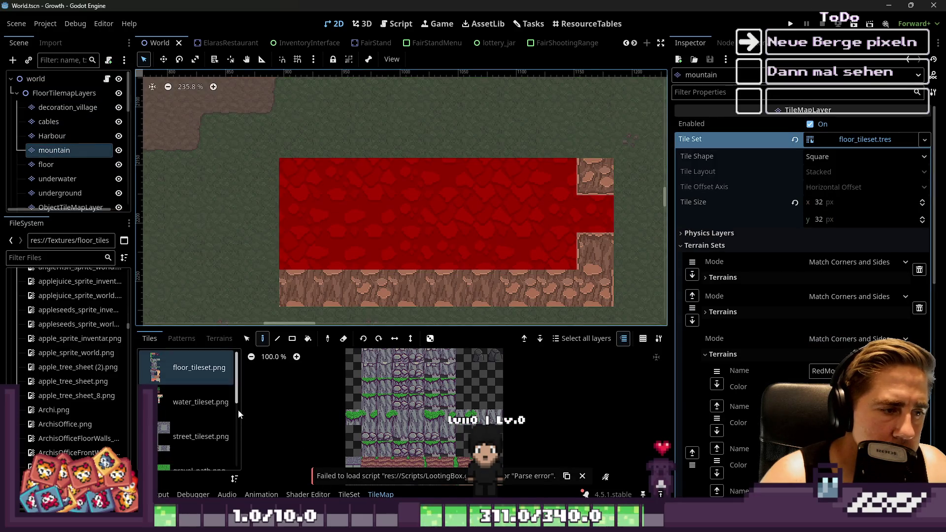
Rectangle-paint RedMountainTop over the whole area, starting with an 8x3 block.
click(220, 339)
scroll(200, 398, down, 3)
scroll(171, 457, up, 1)
click(190, 413)
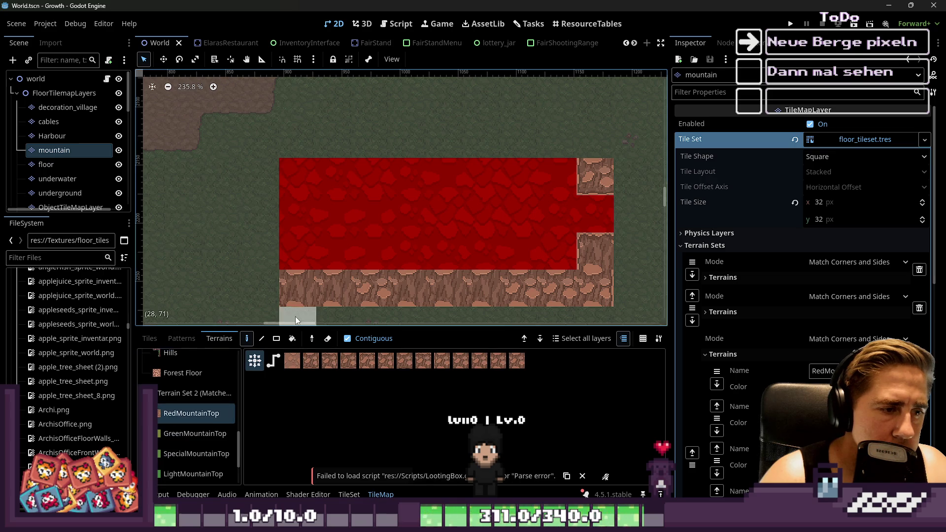
click(276, 339)
drag(295, 194, 542, 246)
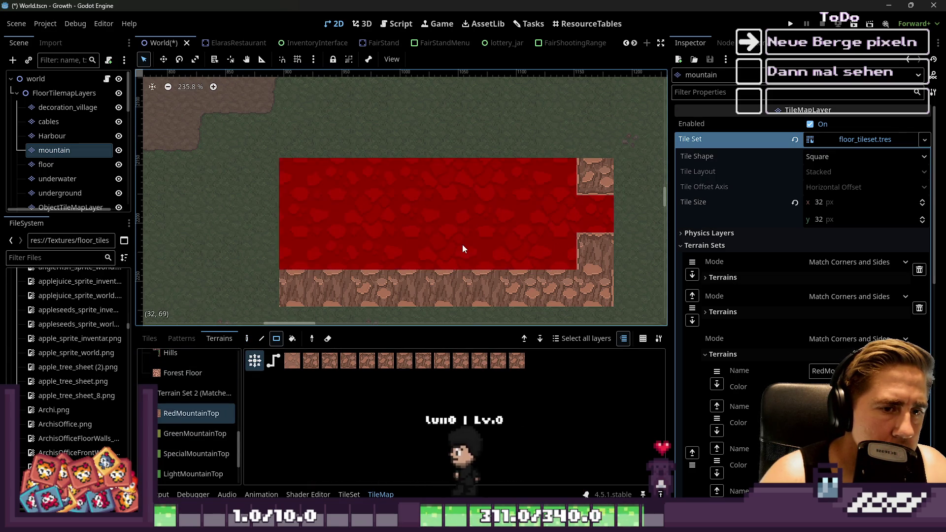
mouse_move(602, 287)
mouse_down()
mouse_move(325, 193)
mouse_move(298, 165)
mouse_up()
scroll(305, 146, down, 4)
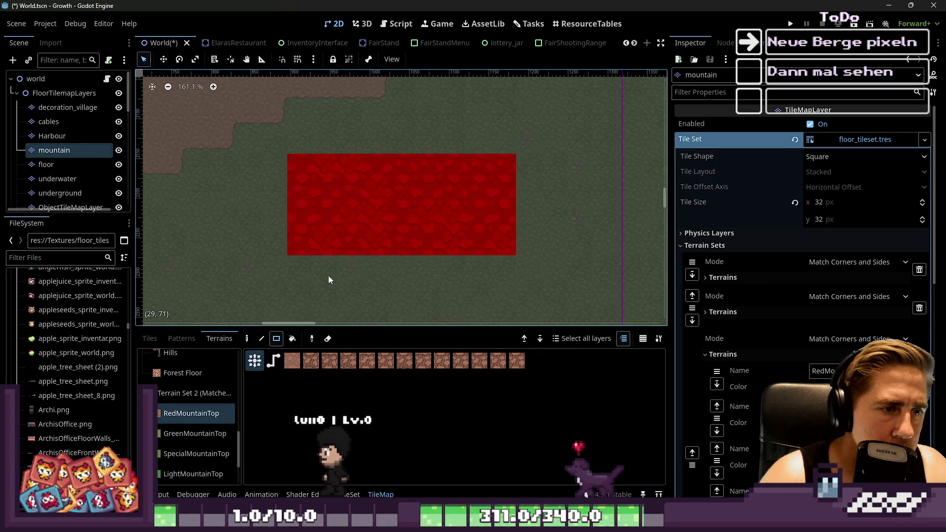
Paint MountainBorder along the red area's bottom and MountainBorderFill over the rows below.
scroll(209, 432, down, 2)
click(192, 447)
scroll(310, 250, up, 2)
mouse_move(310, 250)
mouse_down()
mouse_move(532, 225)
mouse_move(542, 238)
mouse_up()
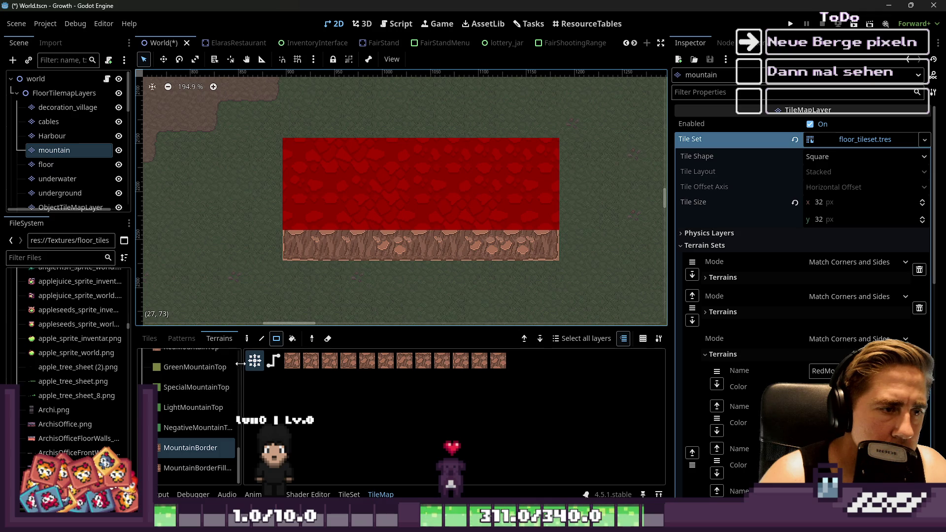
click(197, 468)
drag(300, 262, 518, 224)
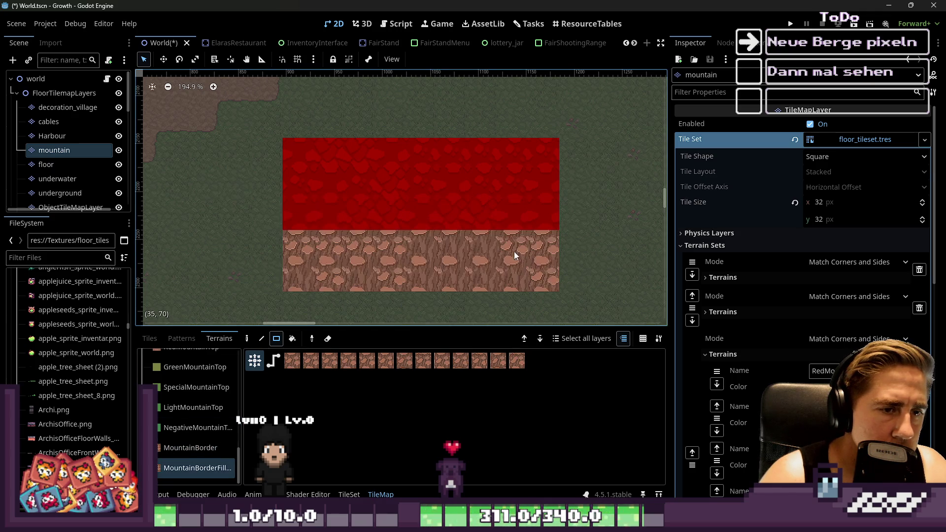
scroll(271, 226, up, 1)
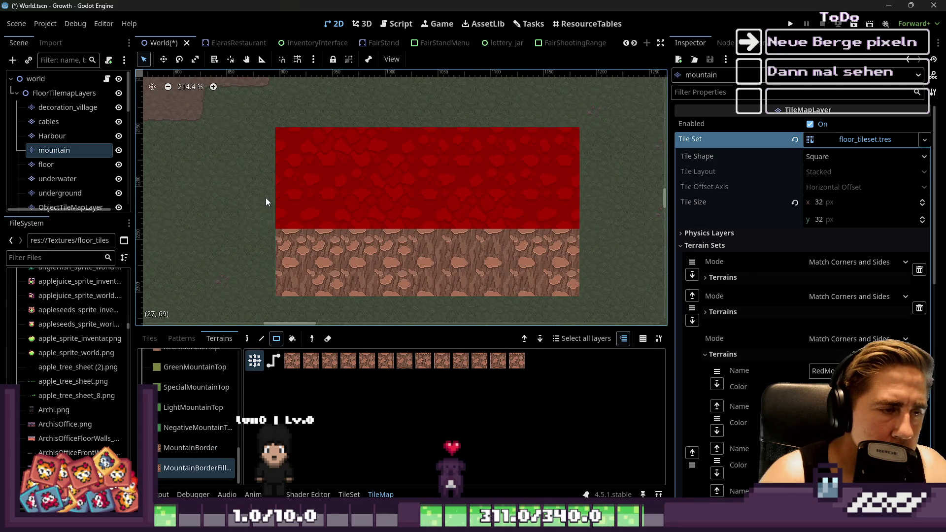
scroll(265, 197, down, 3)
mouse_move(288, 226)
mouse_down()
mouse_move(296, 237)
mouse_move(520, 274)
mouse_move(498, 262)
mouse_up()
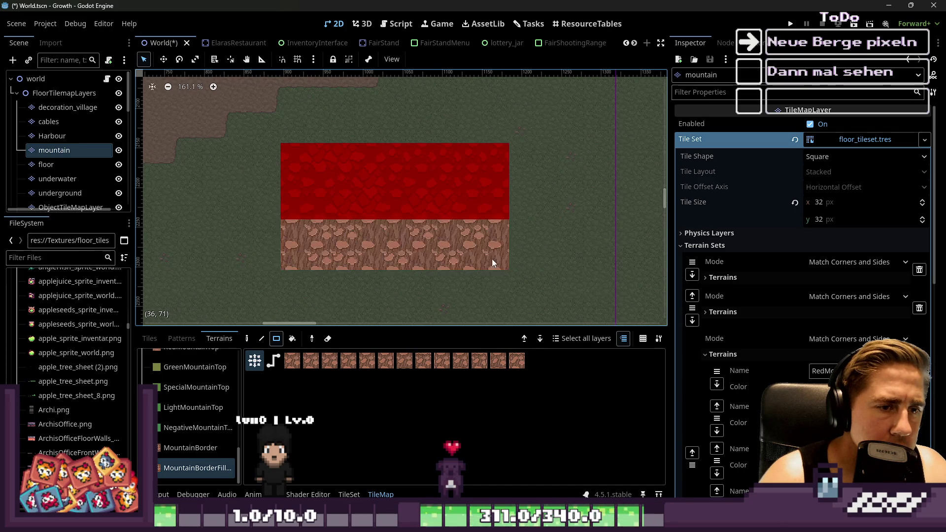
Add MountainBorder on the top rocky row and side cells, and a MountainBorderFill left column.
scroll(404, 224, up, 2)
click(185, 456)
drag(261, 225, 522, 227)
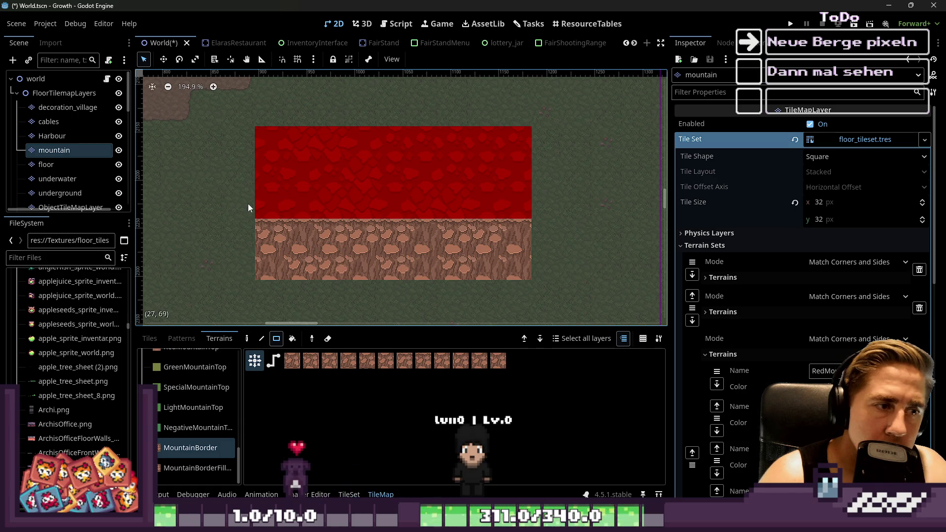
drag(267, 206, 272, 233)
scroll(259, 200, up, 3)
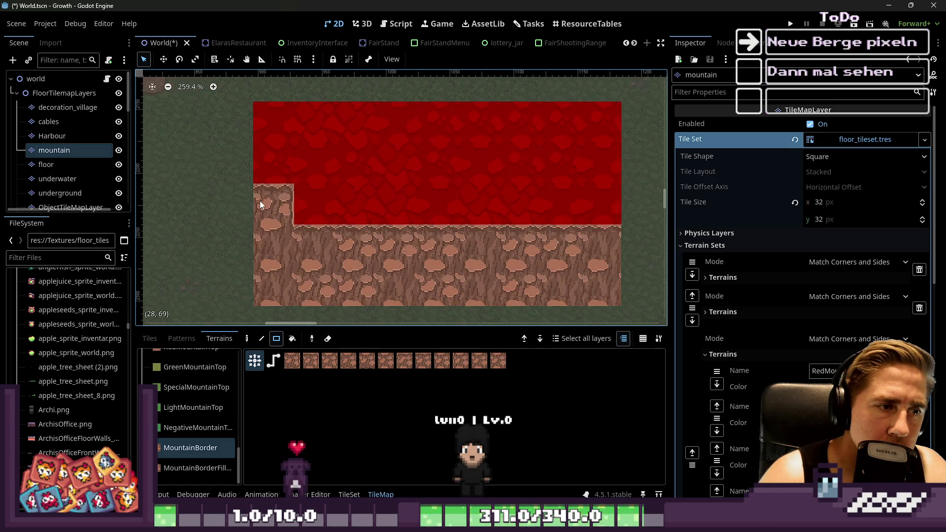
click(599, 212)
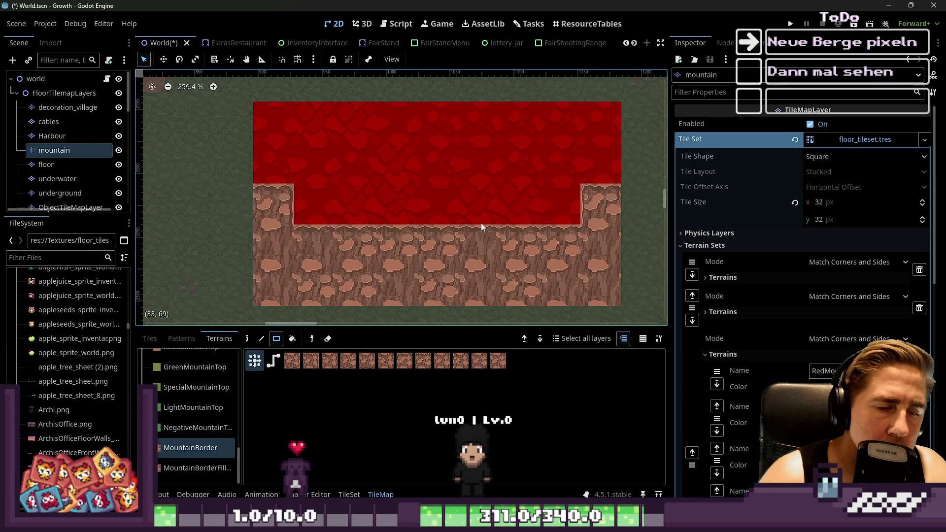
click(195, 468)
drag(273, 202, 277, 270)
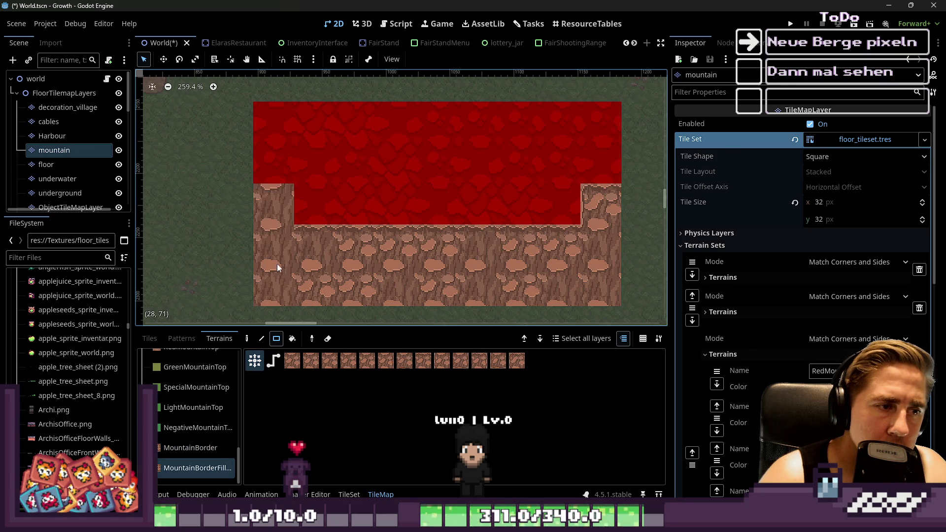
click(190, 448)
click(271, 220)
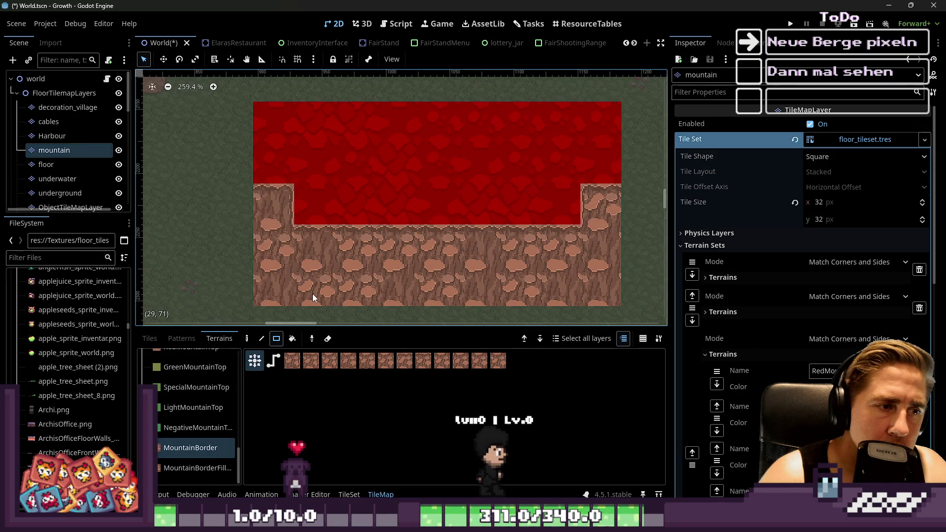
Clear the trial mountain tiles with a large rectangle drag.
scroll(344, 274, up, 2)
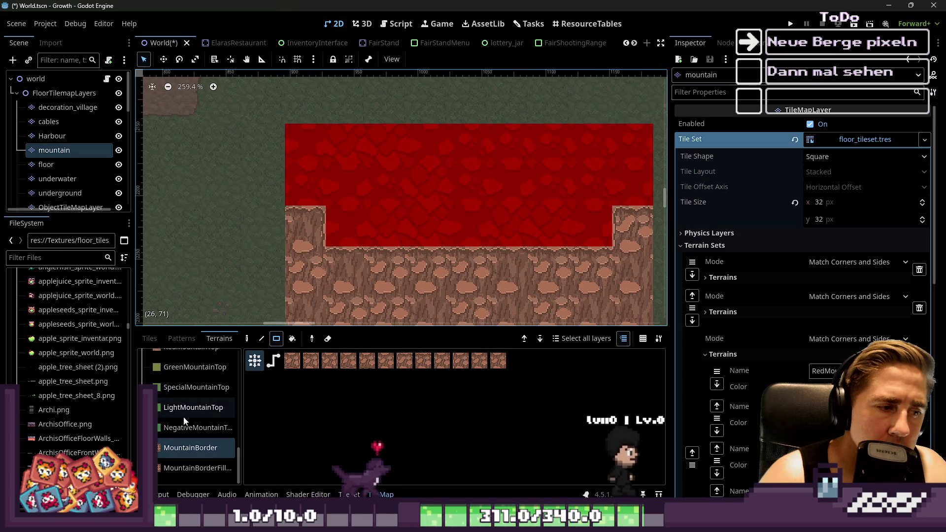
click(175, 469)
scroll(311, 234, down, 1)
drag(334, 168, 616, 280)
scroll(188, 457, up, 3)
Draw five overlapping RedMountainTop rectangles, including a 2x2 block on the left.
click(178, 414)
drag(276, 172, 434, 222)
drag(381, 132, 617, 182)
scroll(296, 183, down, 4)
mouse_move(354, 195)
mouse_down()
mouse_move(394, 213)
mouse_move(523, 237)
mouse_up()
drag(504, 171, 593, 210)
mouse_move(537, 125)
mouse_down()
mouse_move(455, 150)
mouse_move(409, 147)
mouse_move(356, 126)
mouse_move(281, 153)
mouse_move(232, 202)
mouse_up()
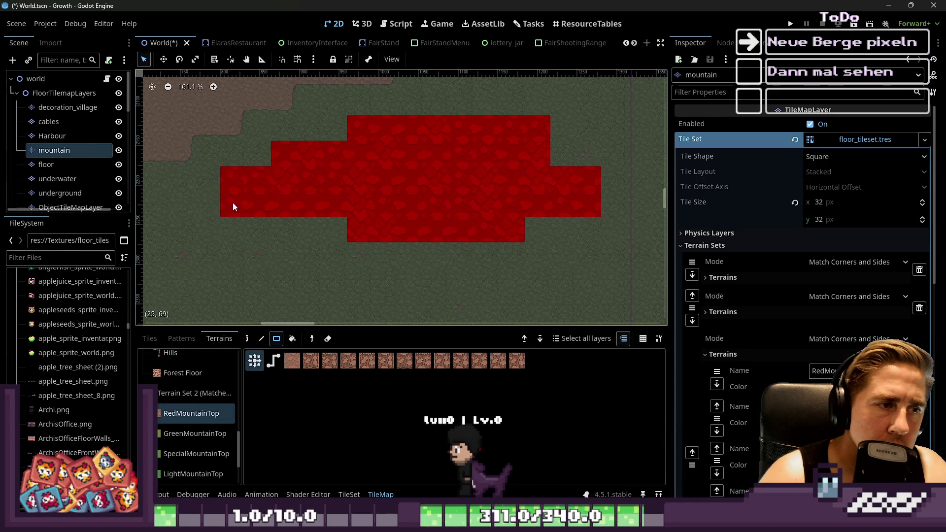
Paint MountainBorderFill rocky tiles under the lower-left, middle and right red areas.
scroll(186, 467, down, 3)
scroll(291, 238, up, 1)
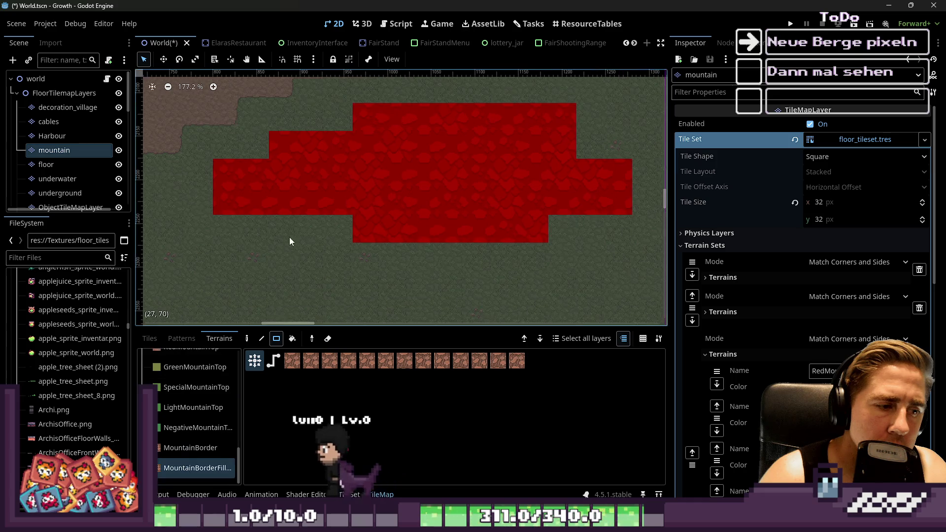
click(209, 469)
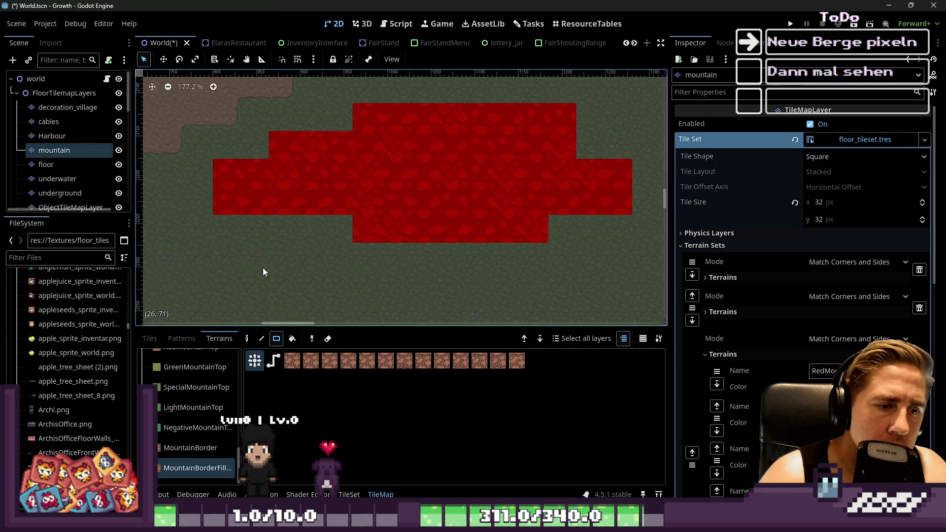
mouse_move(230, 227)
mouse_down()
mouse_move(347, 262)
mouse_move(538, 266)
mouse_up()
drag(554, 232, 613, 251)
mouse_move(539, 282)
mouse_down()
mouse_move(345, 259)
mouse_move(357, 276)
mouse_up()
Paint MountainBorder tile rows along the tops of the rocky cliff fill.
scroll(400, 234, down, 2)
scroll(401, 233, up, 1)
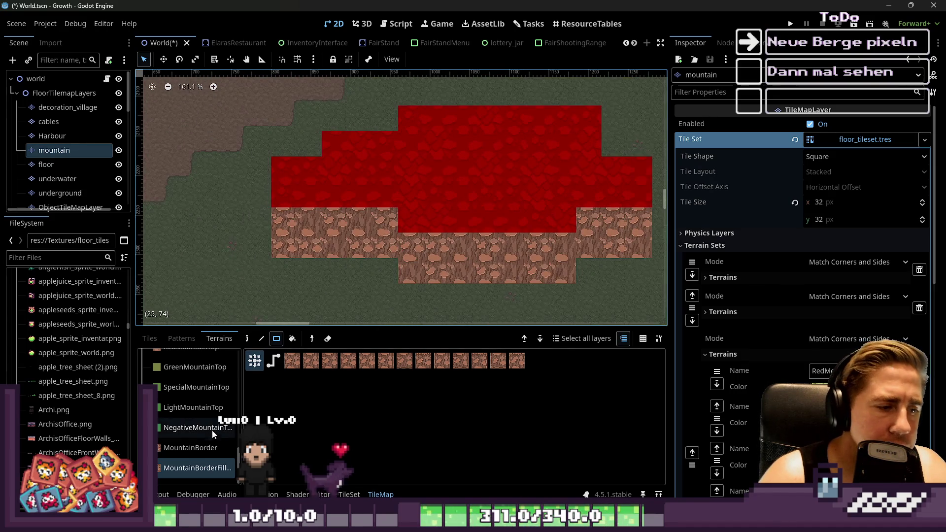
scroll(413, 261, up, 3)
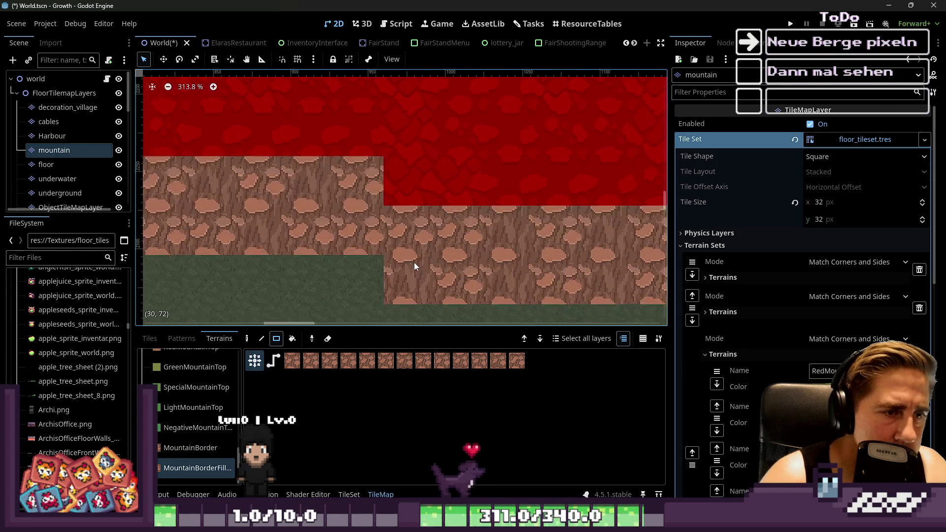
scroll(351, 277, down, 2)
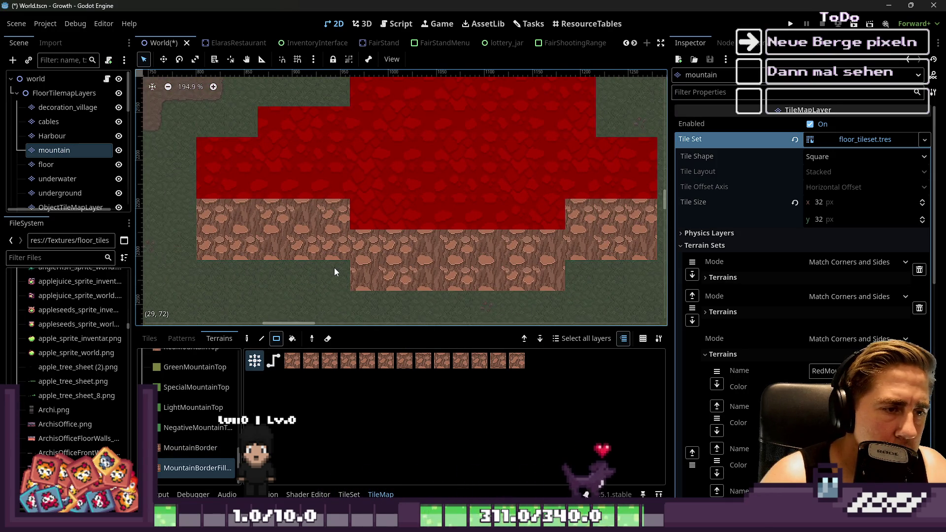
click(190, 449)
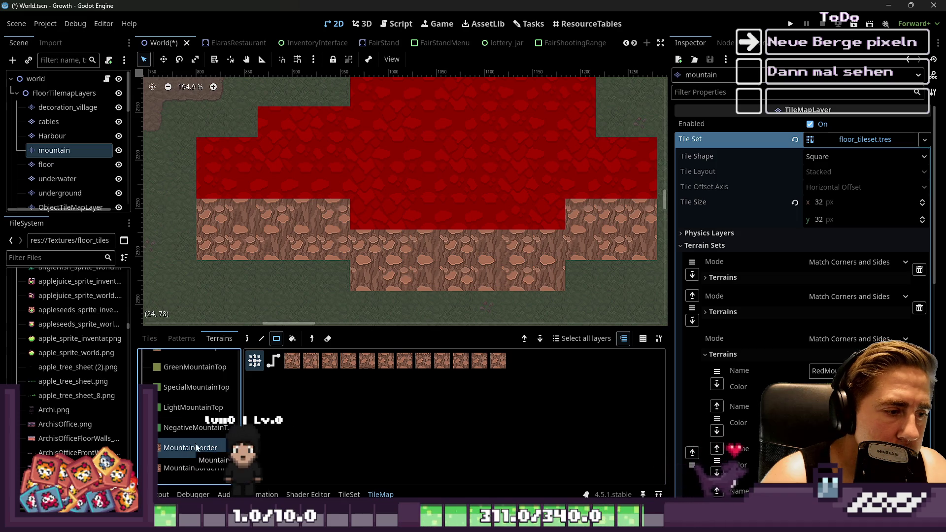
drag(207, 218, 331, 209)
mouse_move(379, 246)
mouse_down()
mouse_move(391, 238)
mouse_move(552, 239)
mouse_up()
mouse_move(608, 219)
mouse_down()
mouse_move(621, 209)
mouse_move(567, 265)
mouse_move(572, 253)
mouse_up()
scroll(584, 202, up, 2)
right_click(573, 254)
mouse_move(570, 217)
mouse_down()
mouse_move(528, 244)
mouse_move(560, 241)
mouse_up()
Switch to tile-by-tile terrain painting with the RedMountainTop terrain selected.
click(247, 339)
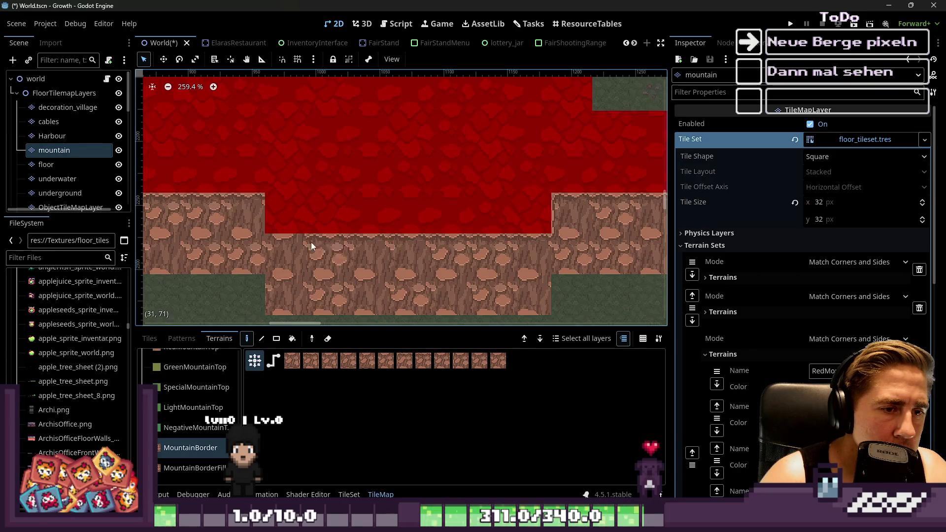
scroll(480, 211, down, 3)
scroll(364, 229, down, 1)
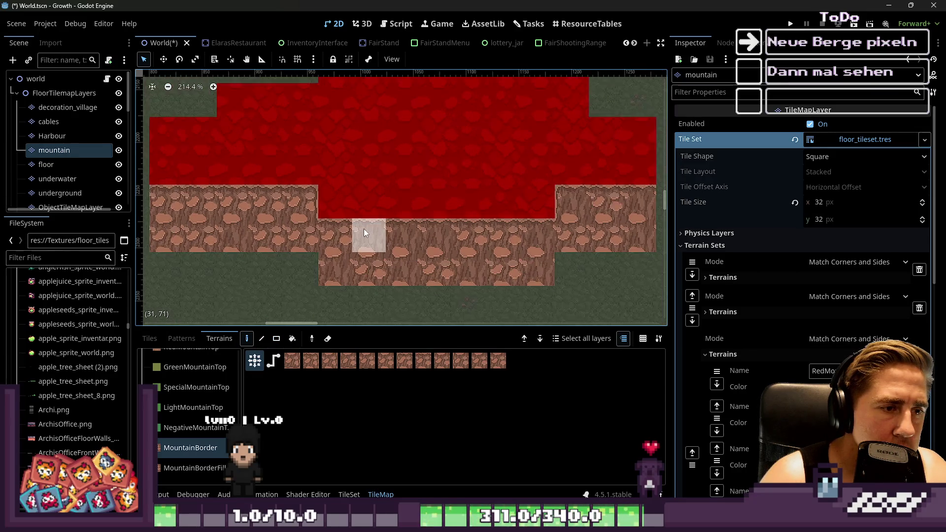
scroll(345, 227, down, 5)
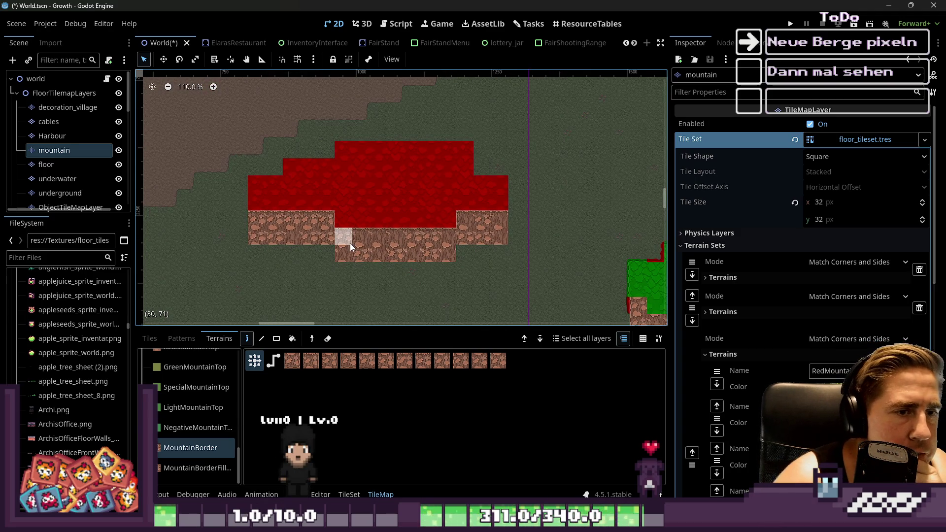
scroll(495, 210, up, 9)
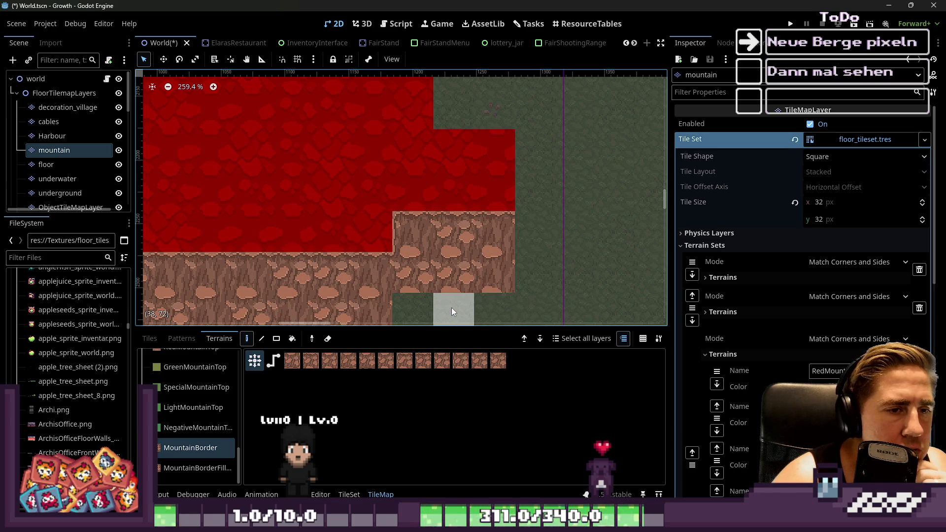
scroll(188, 409, up, 3)
click(171, 398)
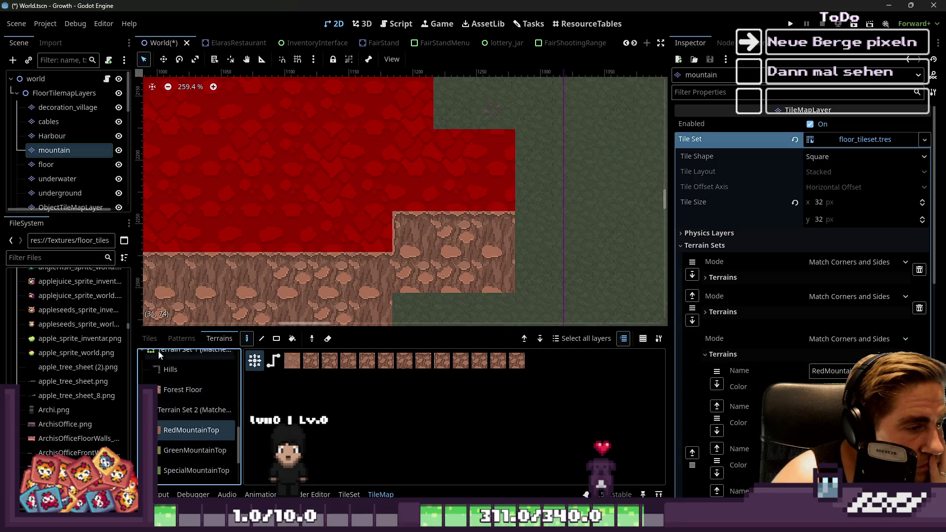
Browse the individual tiles and return to the mountain_tileset atlas.
click(149, 339)
scroll(185, 410, down, 3)
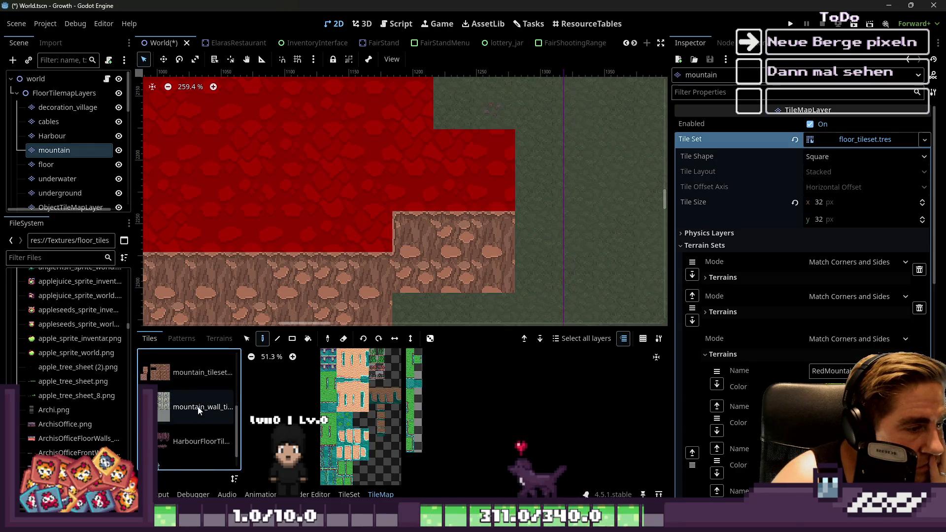
click(197, 383)
scroll(189, 388, up, 1)
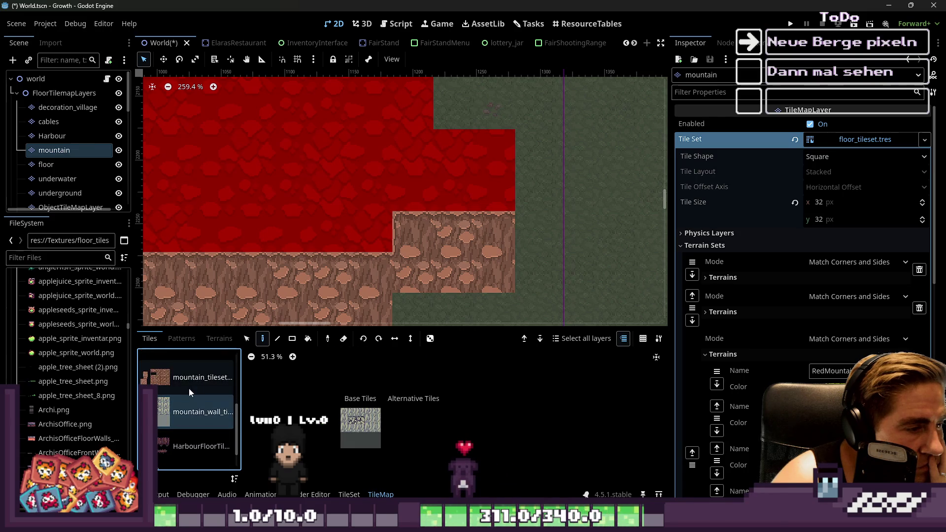
click(188, 384)
scroll(368, 404, up, 8)
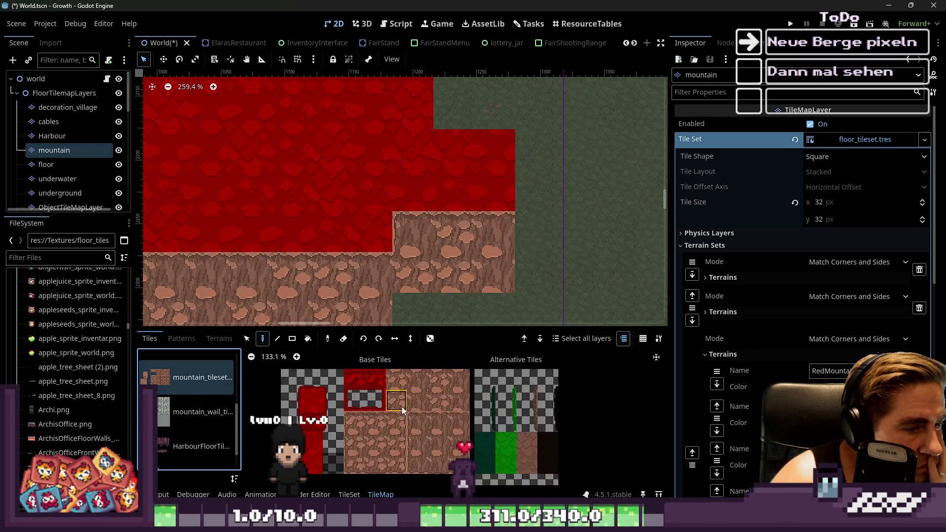
Paint a red edge column down the mountain's right side, topped with a corner and a top-edge tile.
click(375, 436)
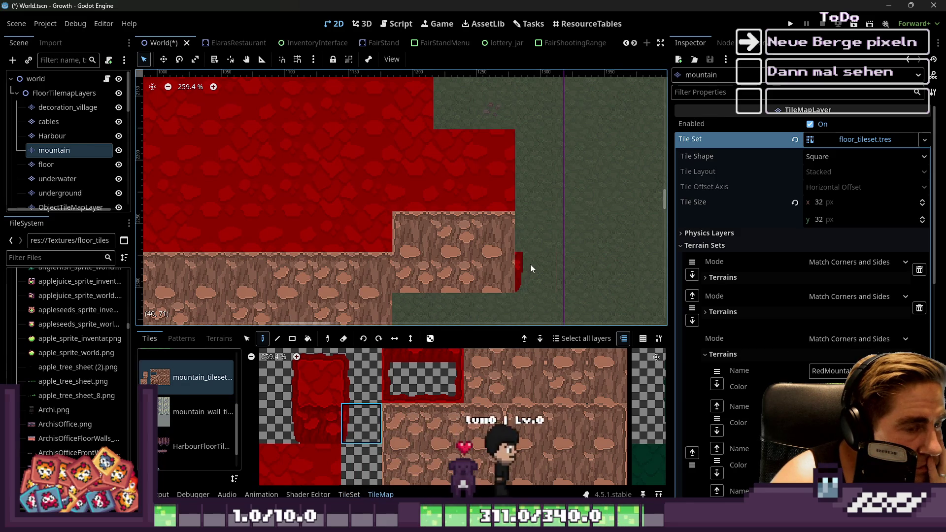
click(365, 377)
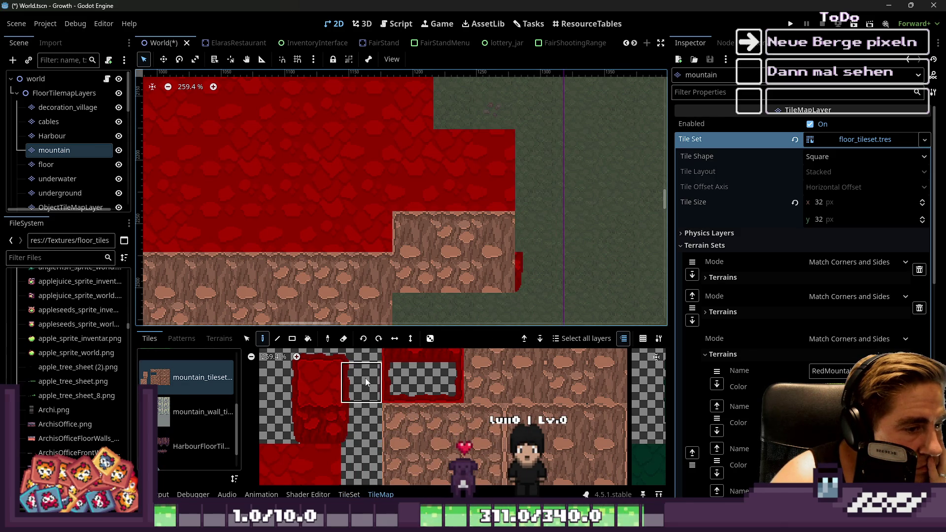
drag(524, 220, 533, 159)
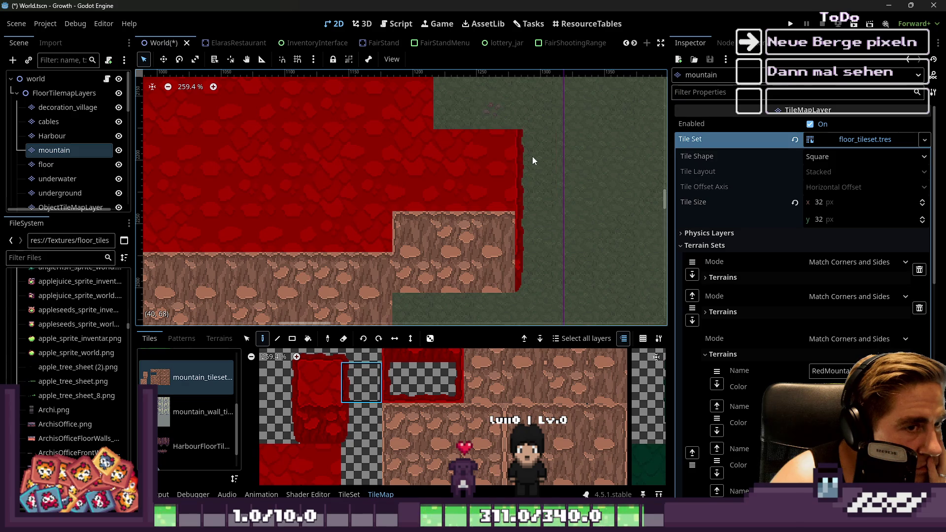
click(361, 354)
click(528, 121)
click(321, 354)
click(471, 114)
Add red edge and corner tiles at the mountain's step, along its top and at its left edge.
click(427, 397)
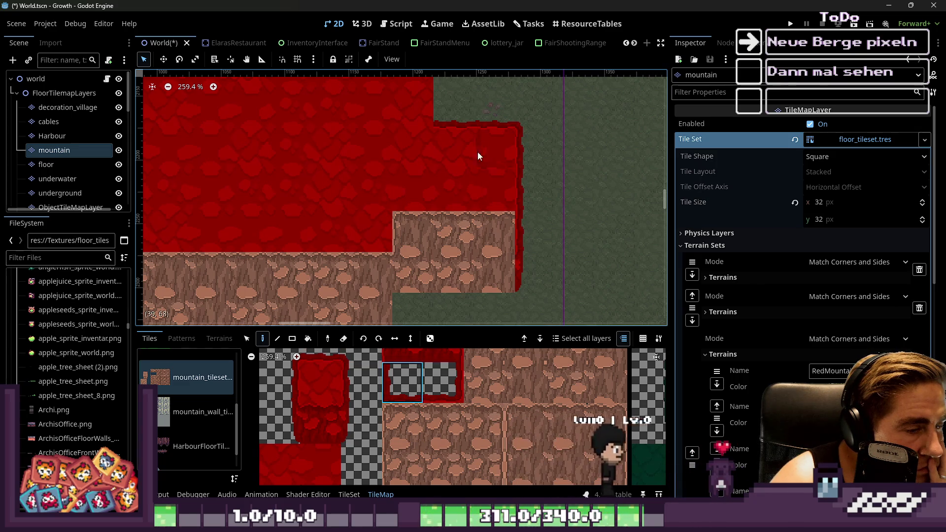
scroll(451, 106, down, 1)
scroll(441, 143, up, 2)
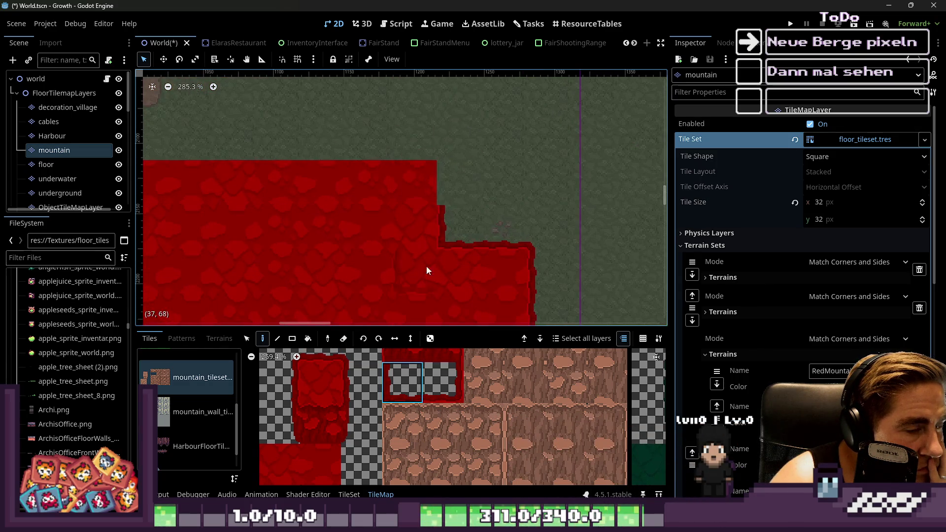
click(352, 389)
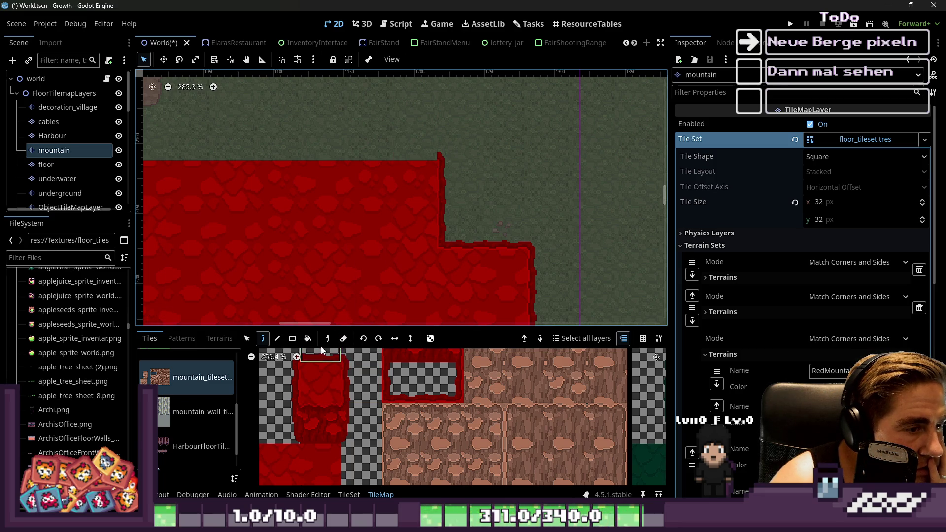
scroll(204, 142, left, 5)
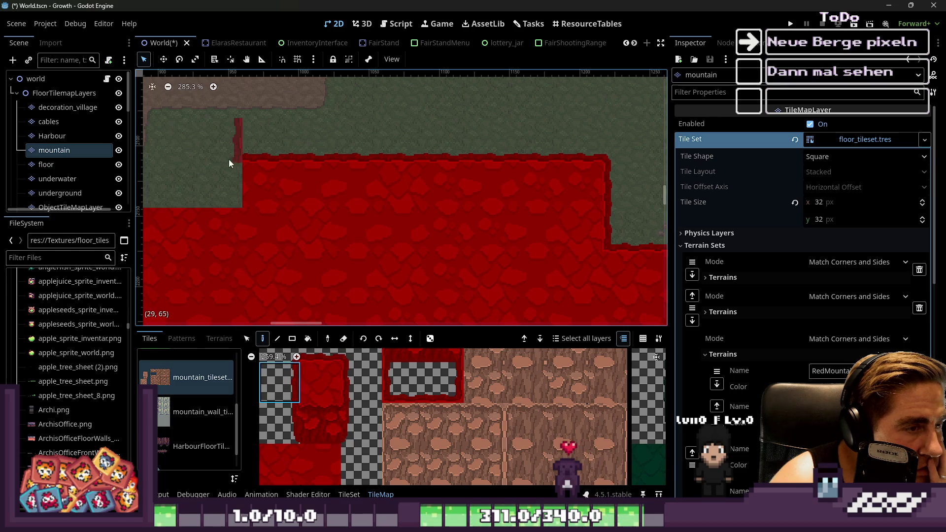
scroll(288, 365, down, 2)
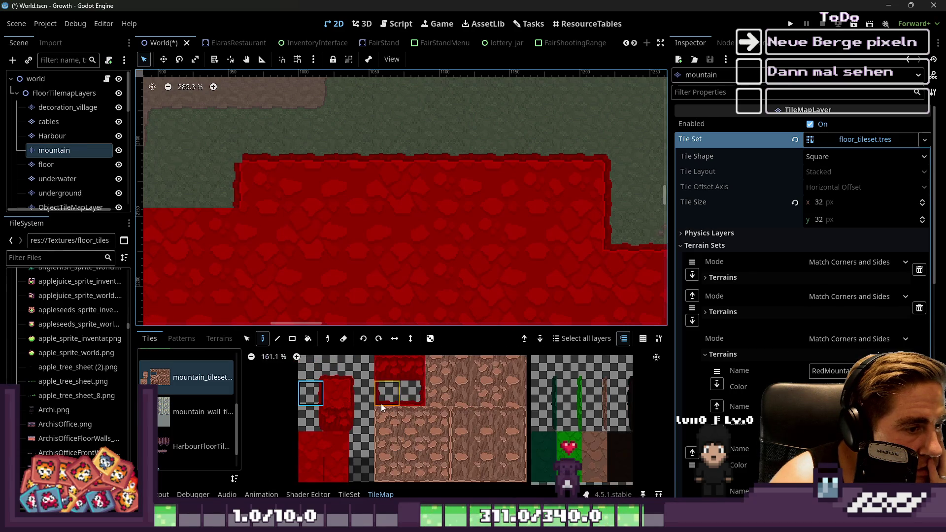
scroll(492, 176, down, 2)
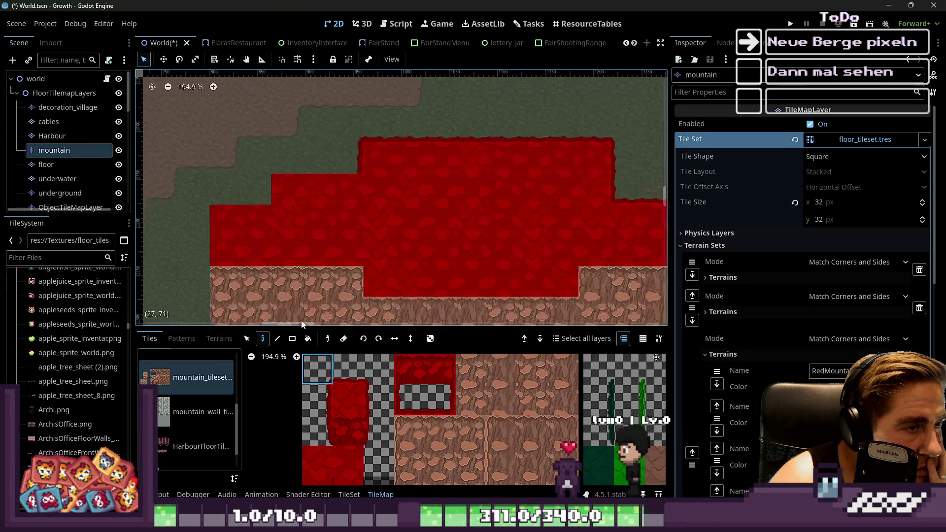
click(428, 400)
click(252, 184)
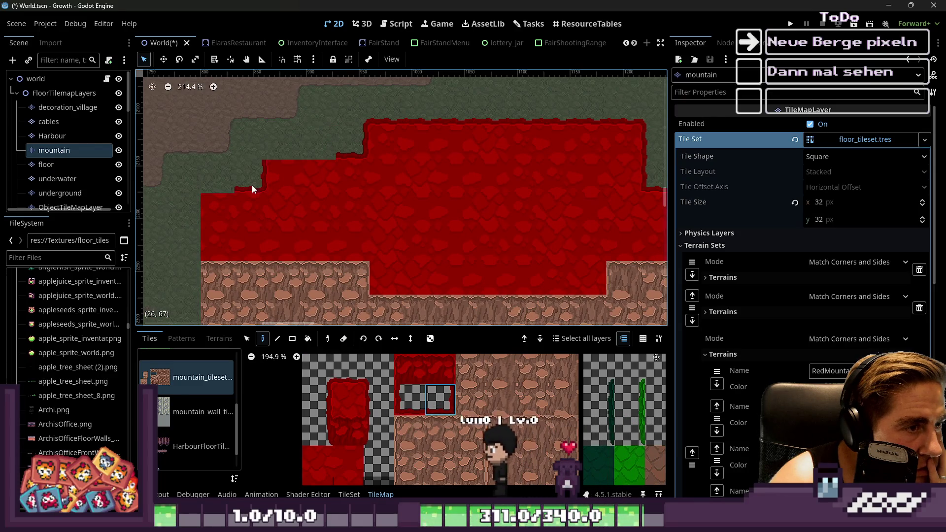
click(349, 370)
drag(276, 143, 350, 143)
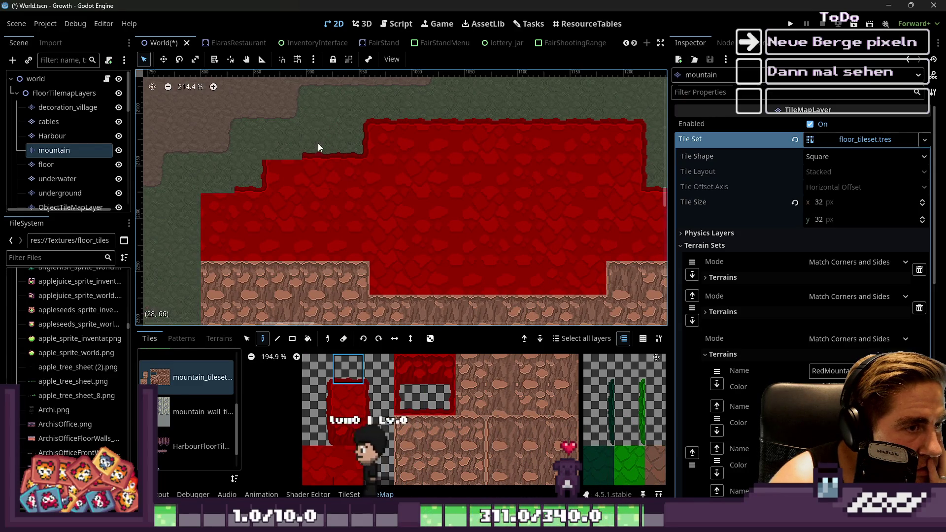
click(320, 375)
click(194, 201)
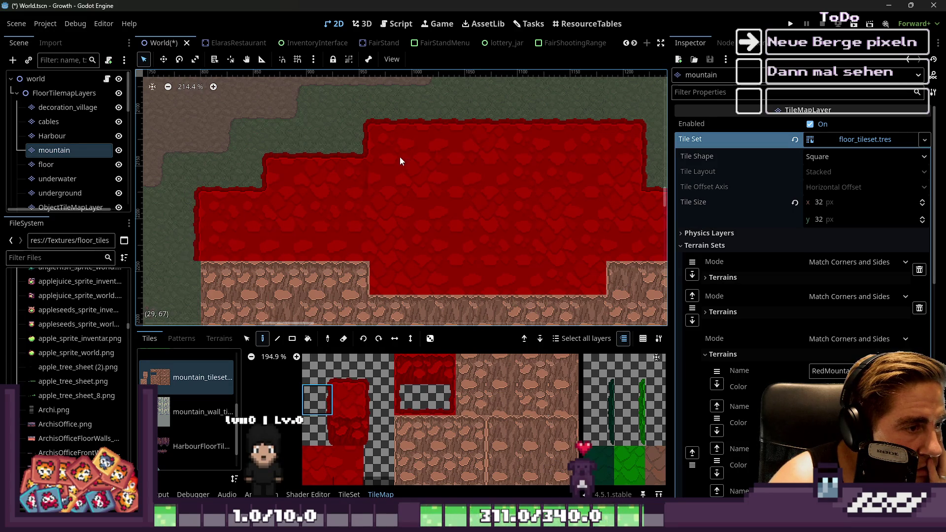
Paint a row of brown rocky tiles above the red mountain top.
scroll(366, 179, down, 4)
scroll(345, 419, up, 3)
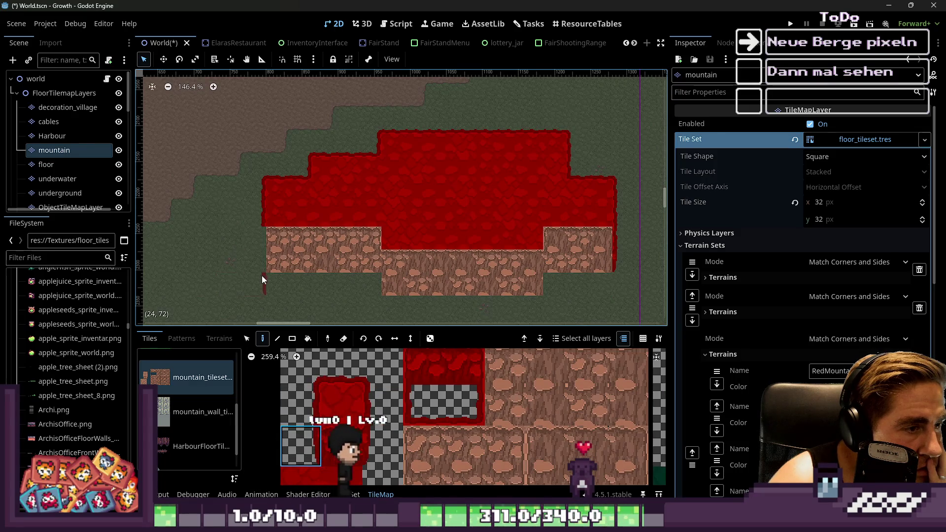
scroll(378, 405, up, 2)
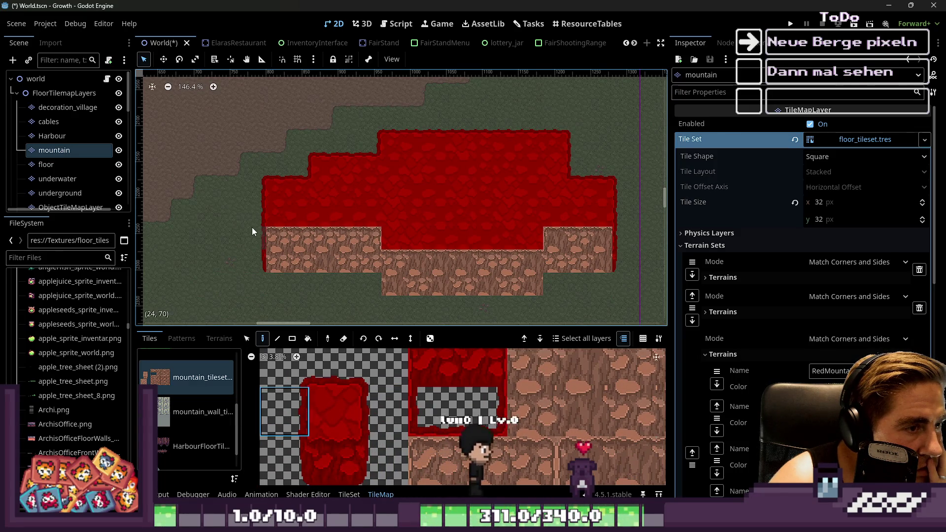
scroll(348, 167, up, 3)
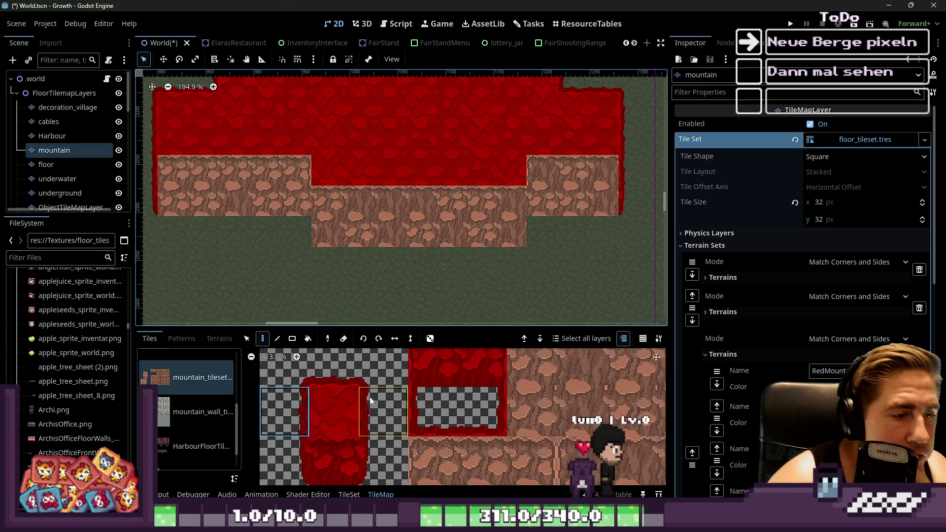
scroll(376, 392, down, 8)
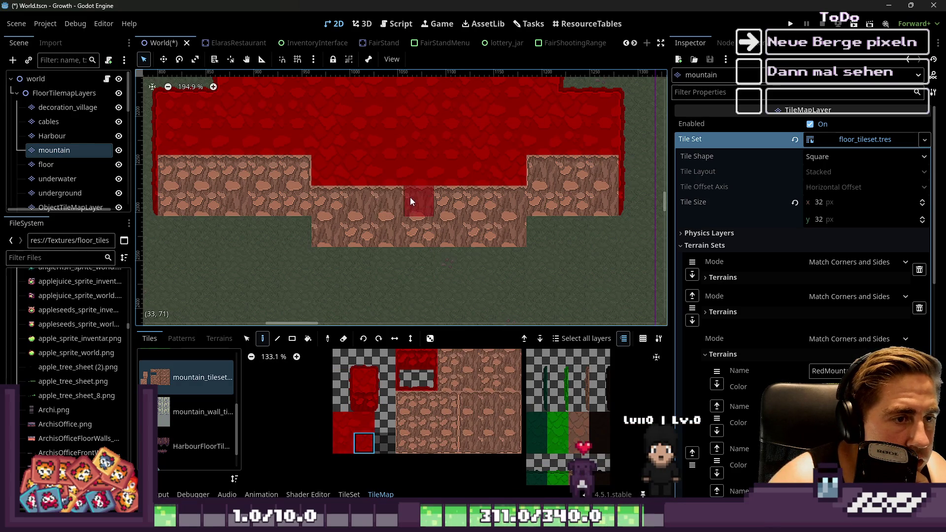
scroll(338, 241, down, 6)
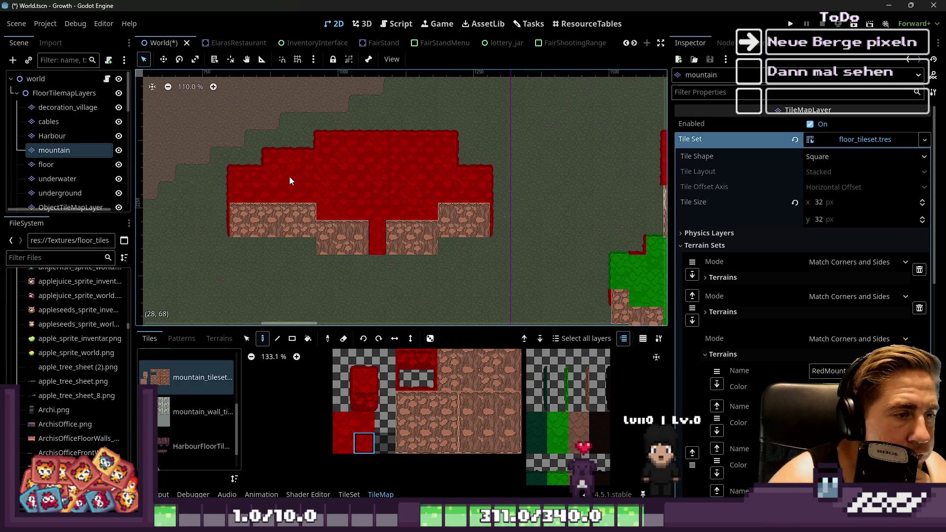
scroll(289, 177, up, 4)
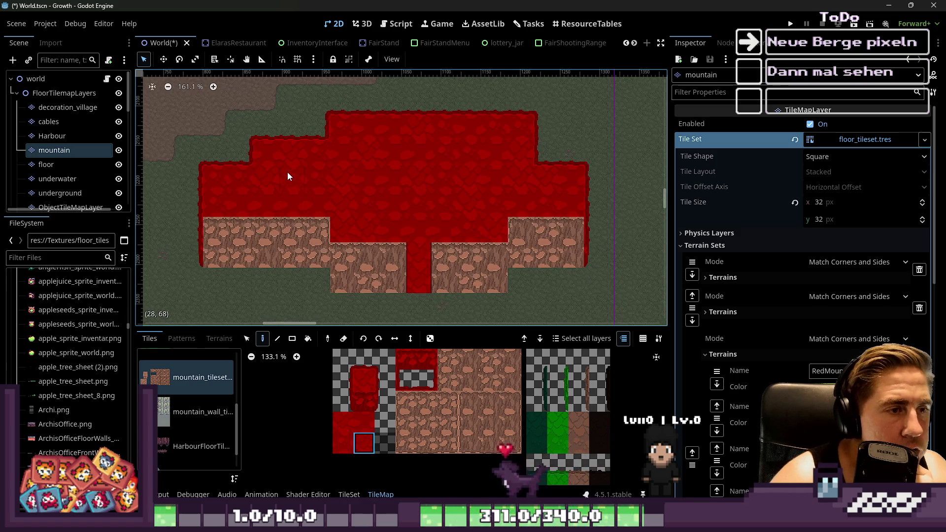
scroll(347, 231, down, 2)
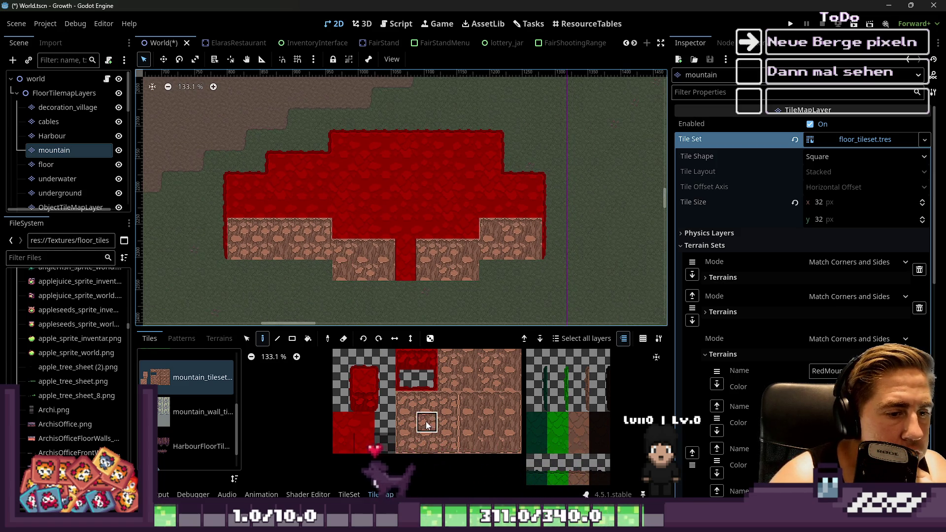
scroll(409, 168, up, 4)
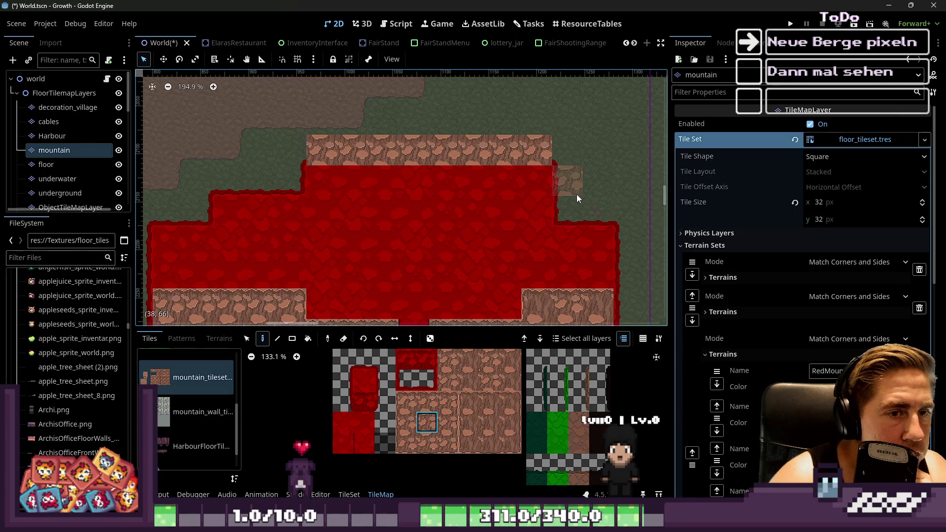
scroll(590, 120, down, 2)
mouse_move(520, 193)
mouse_down()
mouse_move(433, 137)
mouse_move(419, 153)
mouse_up()
scroll(400, 184, down, 3)
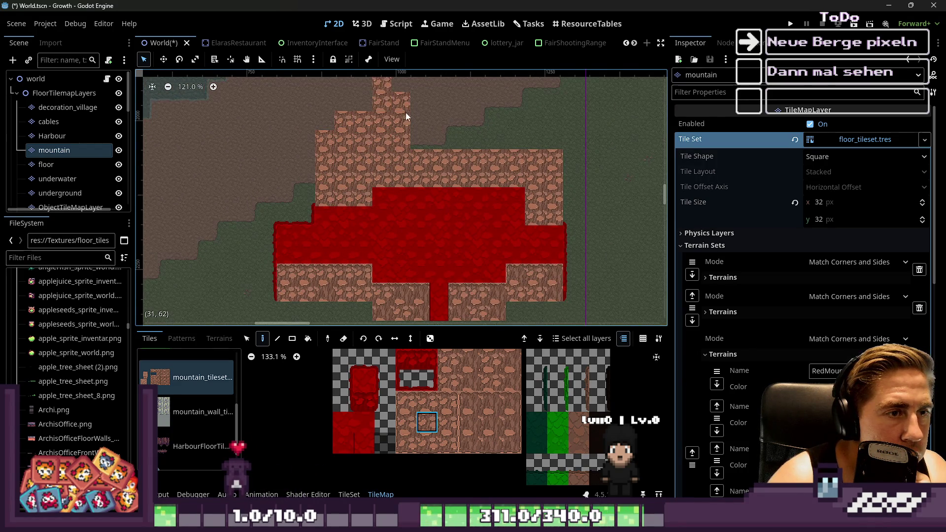
scroll(468, 158, down, 1)
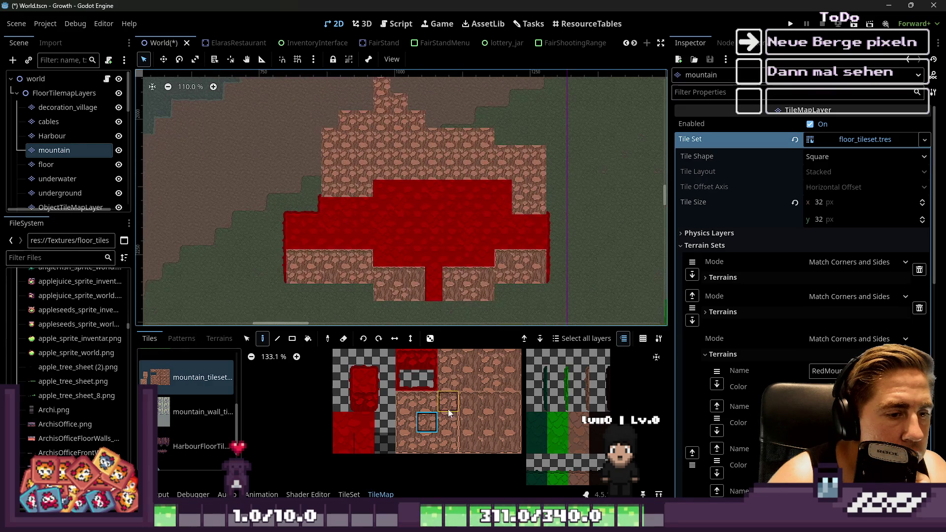
click(220, 339)
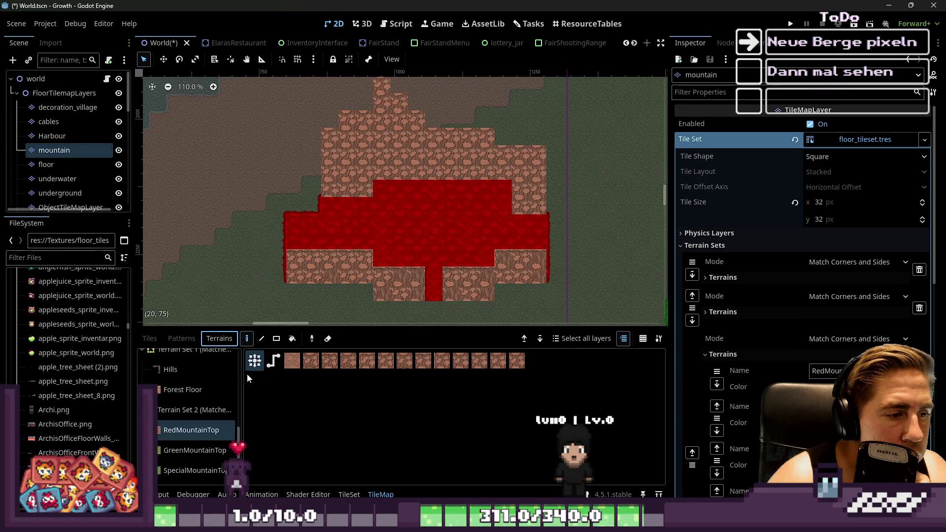
Rect-paint MountainBorderFill blocks over the mountain: a 3x3, a second block, a single tile and a 4x2.
scroll(196, 440, down, 3)
click(193, 468)
scroll(334, 140, up, 2)
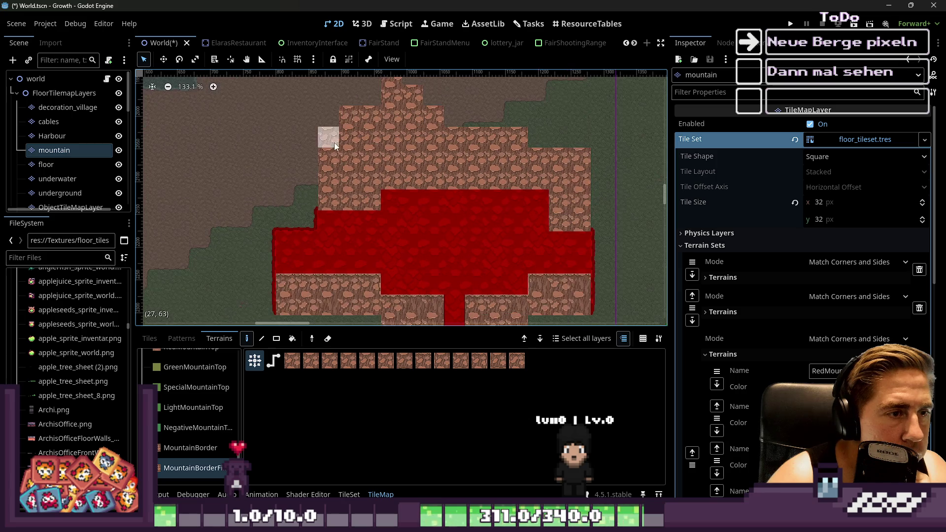
click(277, 338)
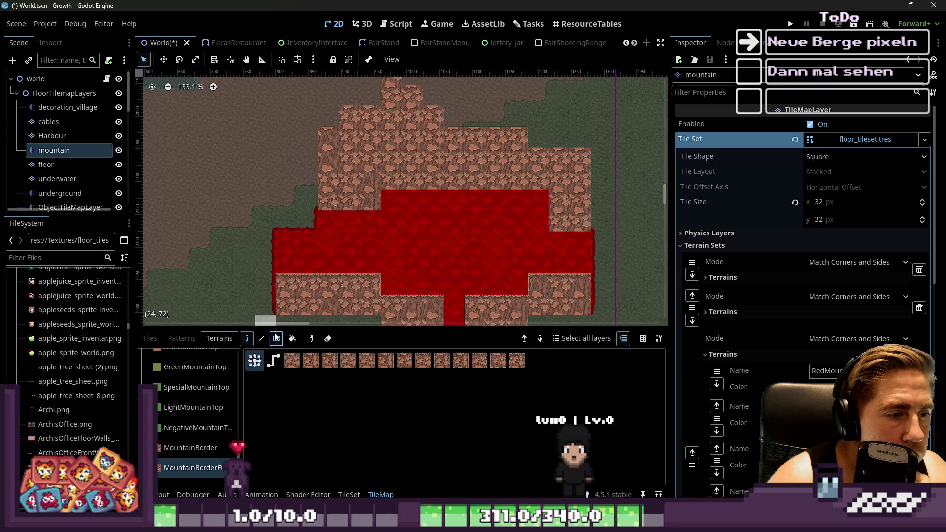
drag(362, 192, 363, 192)
scroll(381, 107, up, 2)
mouse_move(344, 116)
mouse_down()
mouse_move(442, 178)
mouse_move(451, 204)
mouse_up()
drag(555, 194, 555, 194)
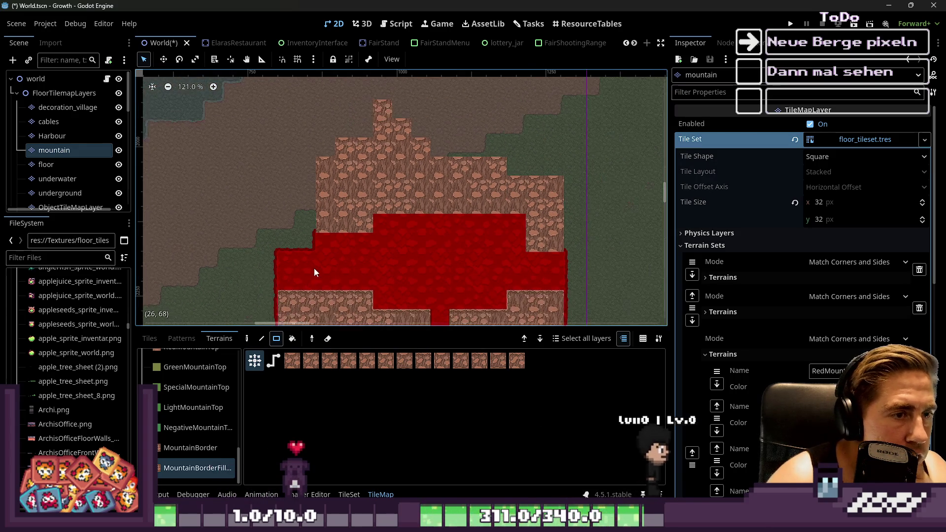
scroll(369, 207, up, 1)
mouse_move(404, 163)
mouse_down()
mouse_move(534, 206)
mouse_move(589, 202)
mouse_up()
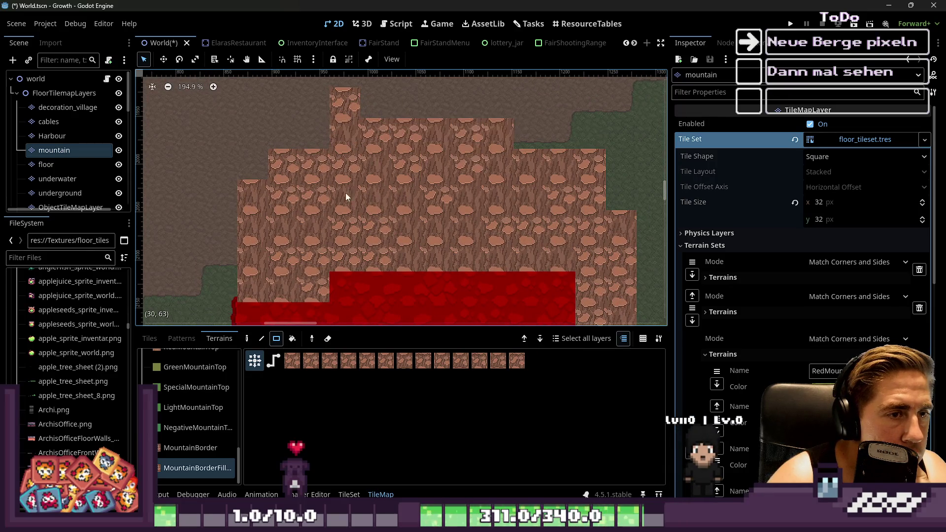
Paint two GreenMountainTop rectangles on the small mountain, then undo them with Ctrl+Z.
scroll(338, 185, down, 17)
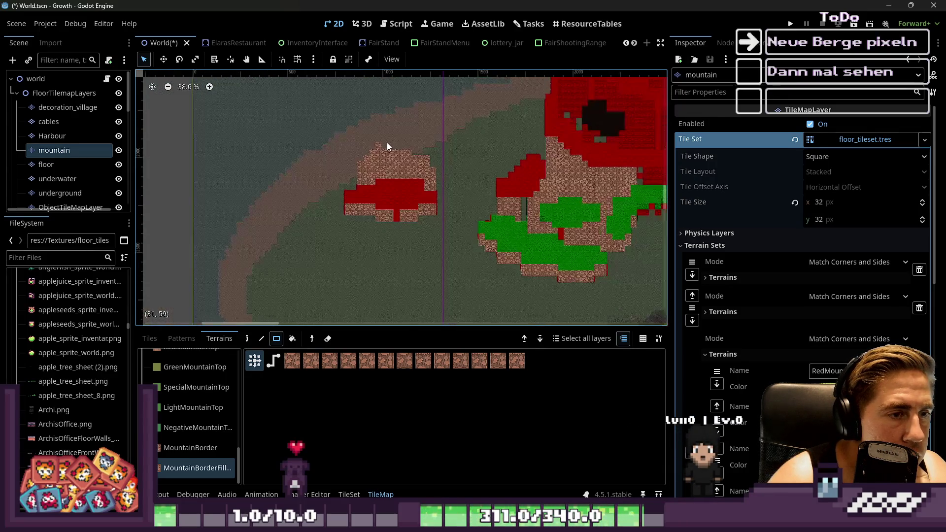
scroll(381, 154, down, 1)
scroll(373, 161, up, 2)
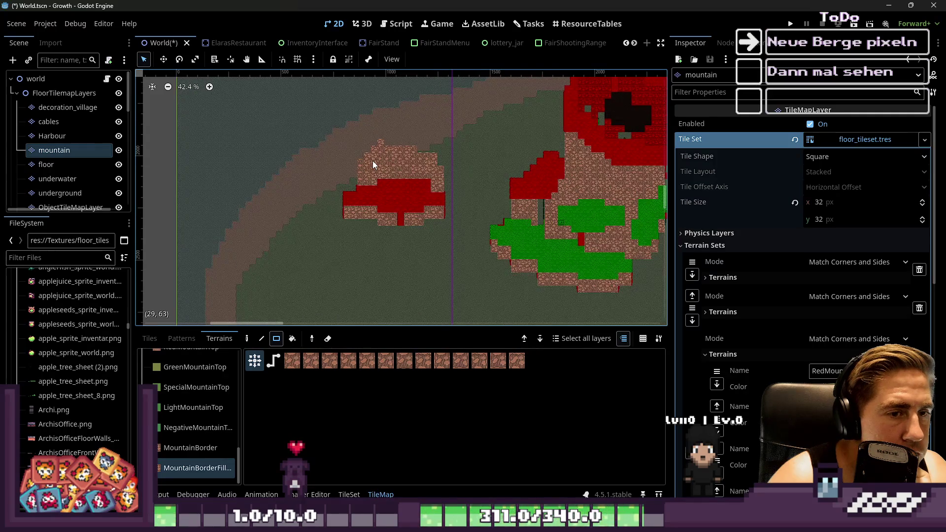
scroll(373, 161, up, 1)
scroll(372, 161, up, 2)
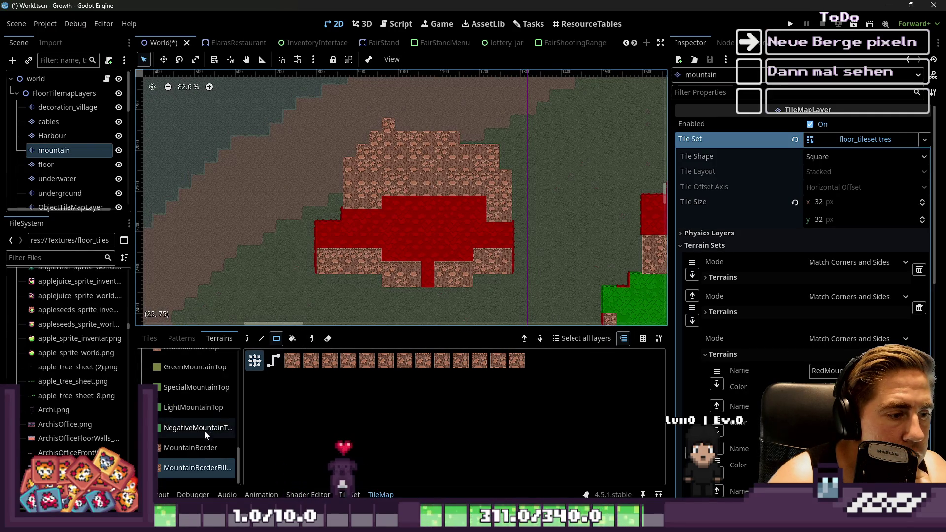
scroll(179, 397, up, 2)
click(178, 400)
scroll(367, 161, up, 2)
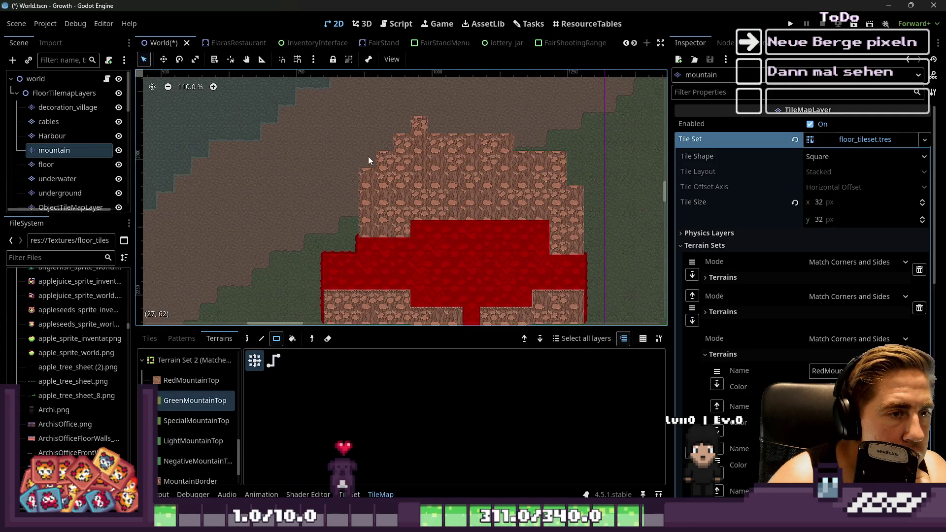
drag(514, 168, 419, 174)
drag(454, 142, 530, 135)
key(ctrl+z)
key(ctrl+z)
key(ctrl+z)
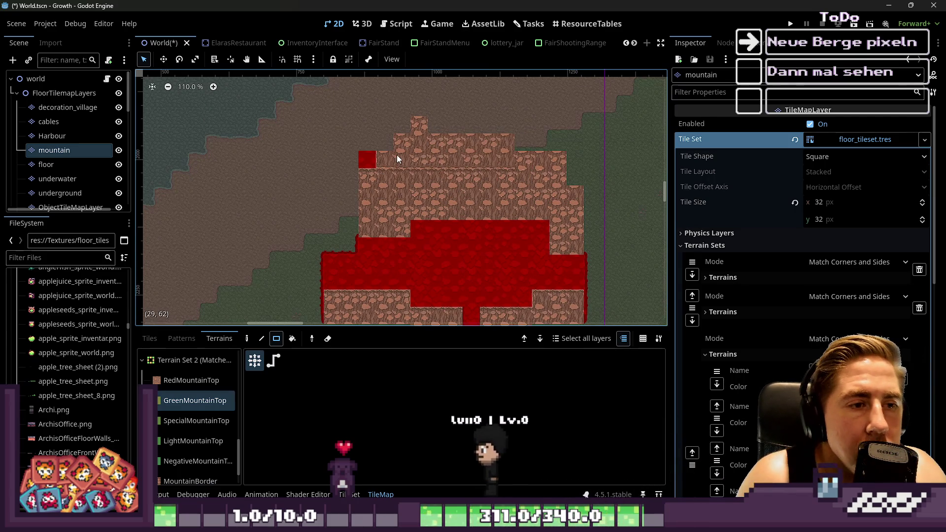
scroll(207, 405, up, 3)
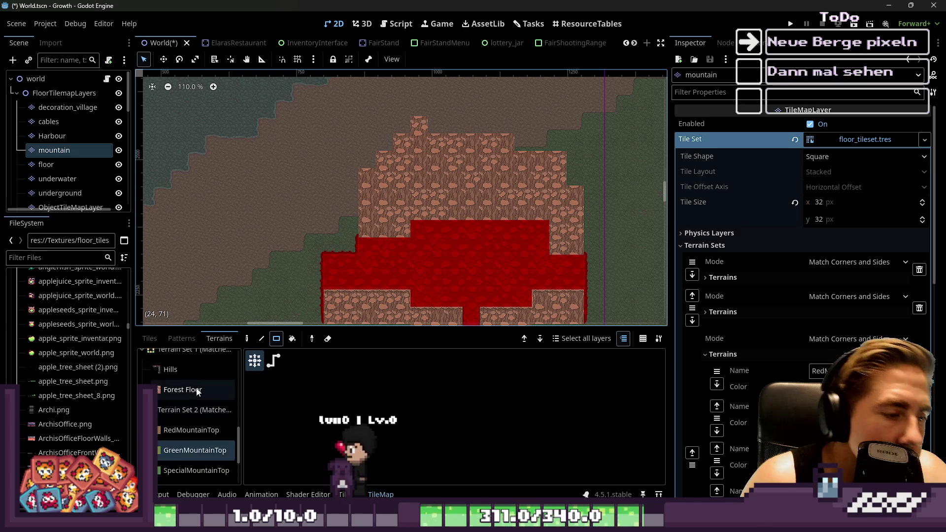
click(150, 339)
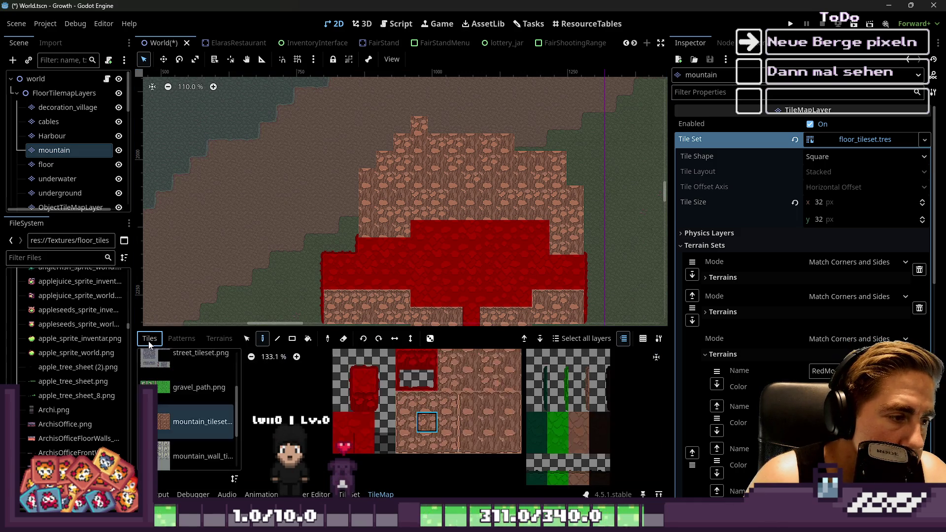
Paint the green grass tile across the small mountain's top and upper rows.
scroll(388, 430, up, 1)
click(502, 420)
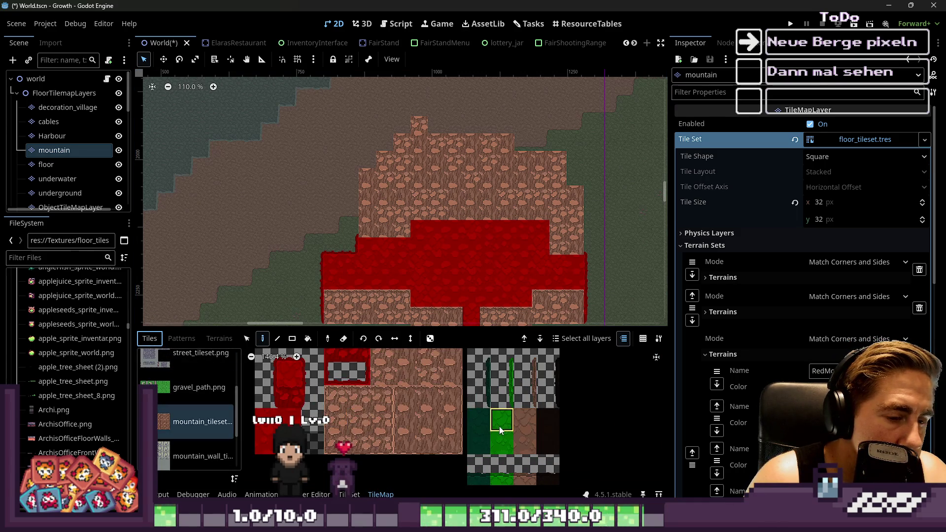
scroll(440, 192, up, 1)
mouse_move(364, 164)
mouse_down()
mouse_move(581, 157)
mouse_move(448, 158)
mouse_move(328, 186)
mouse_up()
mouse_move(424, 143)
mouse_down()
mouse_move(477, 117)
mouse_move(428, 116)
mouse_move(485, 109)
mouse_move(392, 128)
mouse_up()
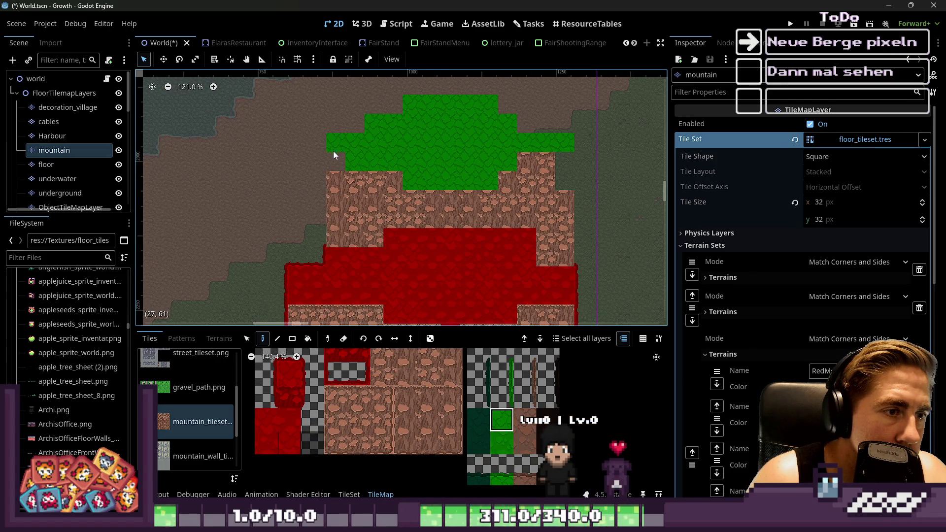
scroll(316, 155, down, 10)
scroll(295, 191, down, 2)
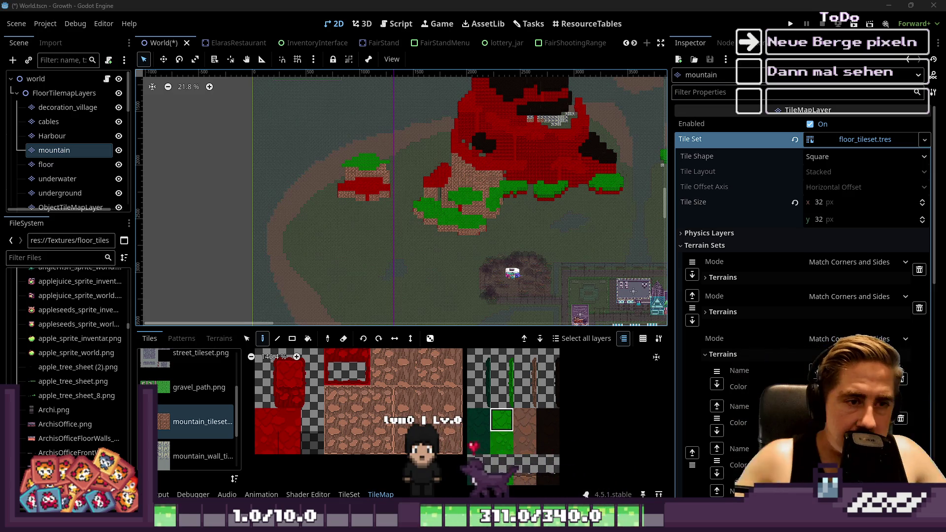
scroll(348, 186, up, 4)
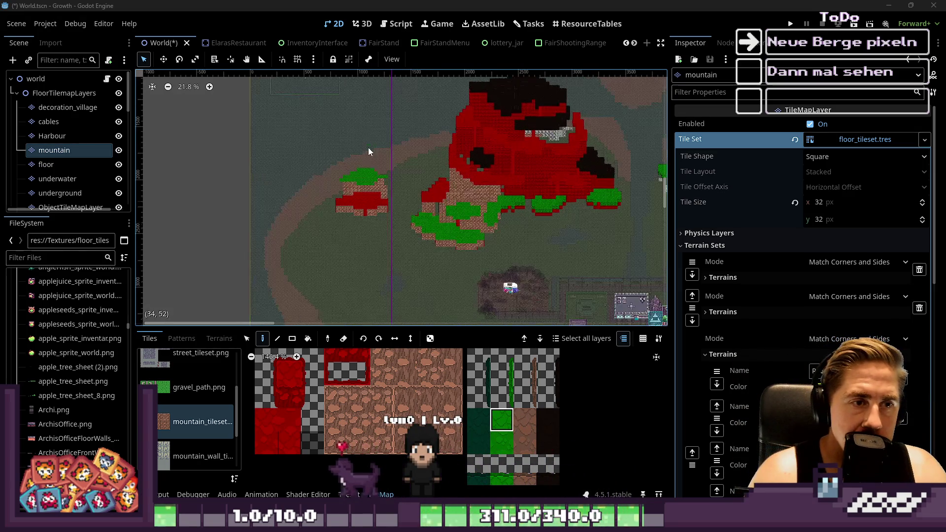
scroll(364, 172, up, 5)
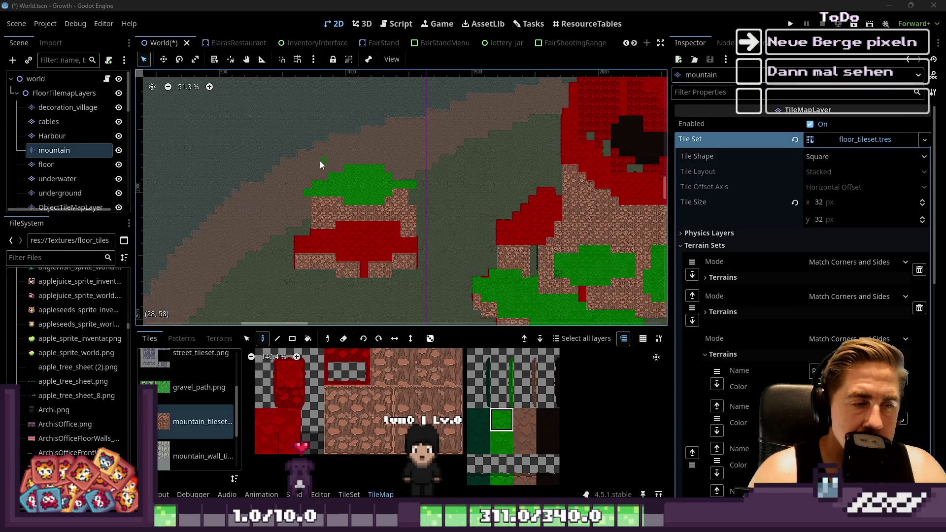
Switch tile painting to the Rect tool.
click(292, 338)
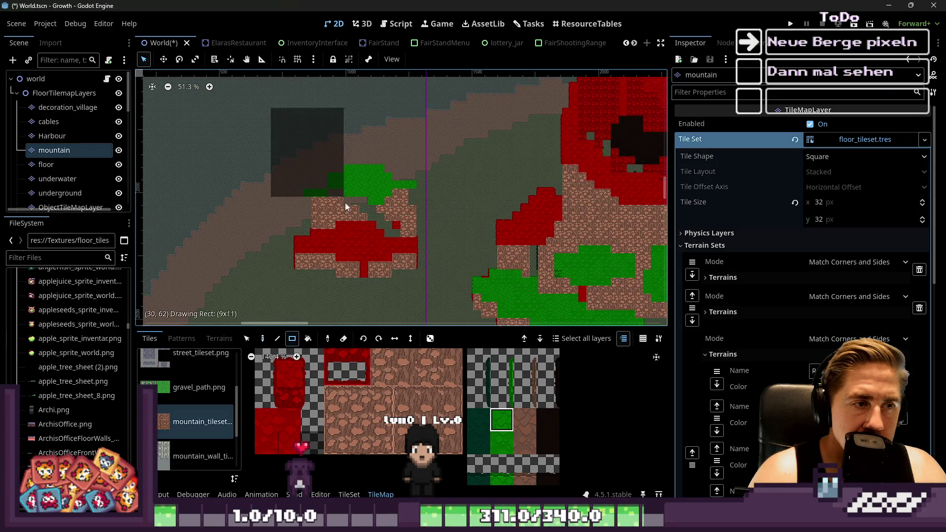
scroll(352, 207, down, 5)
scroll(352, 206, up, 11)
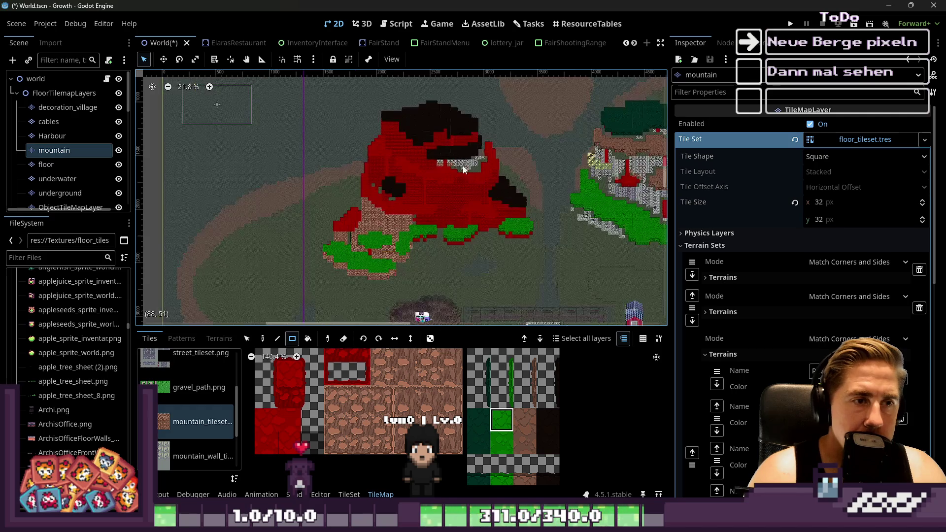
scroll(354, 129, down, 11)
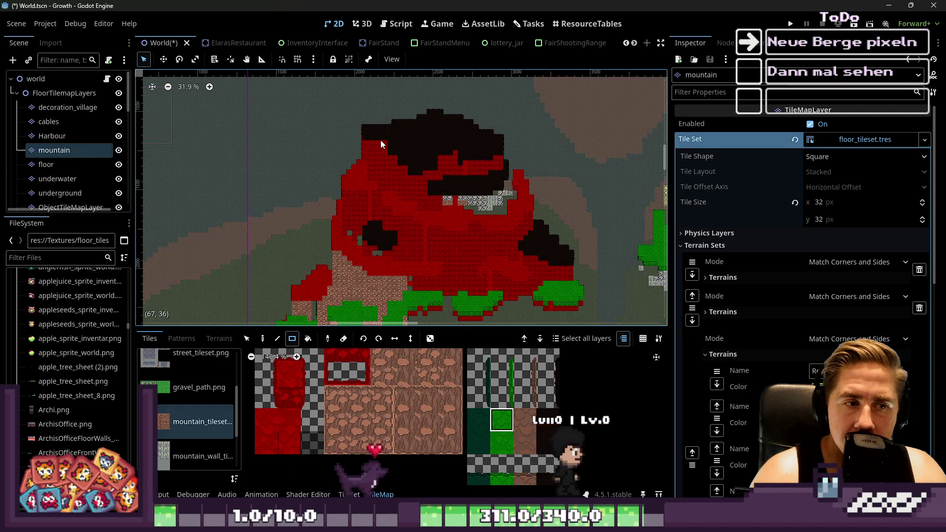
scroll(381, 140, down, 3)
scroll(403, 306, up, 8)
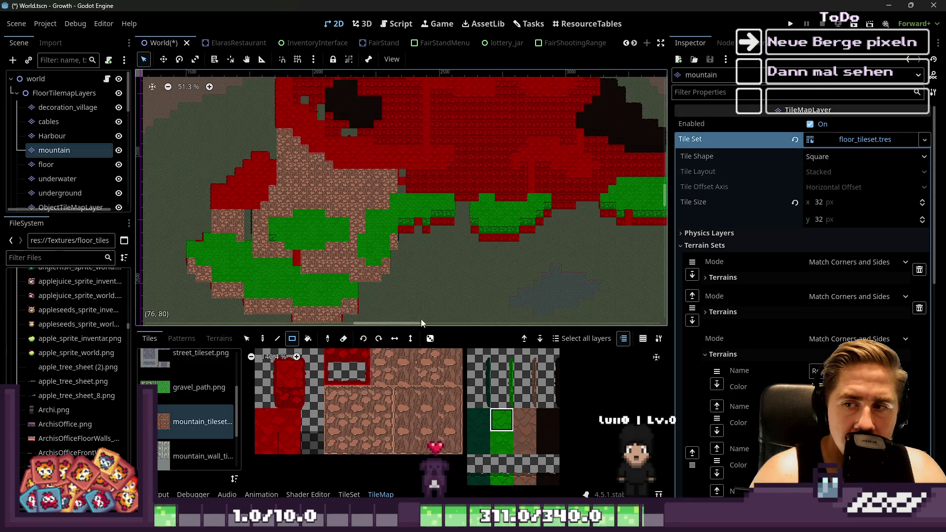
scroll(445, 205, up, 15)
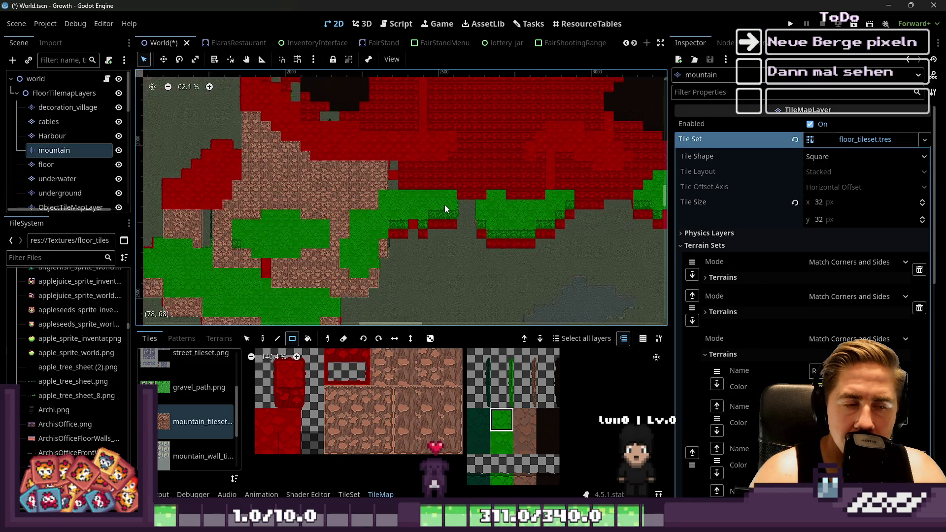
Paint rock over two red tiles, then revert them to the red mountain-top tile.
click(423, 444)
scroll(488, 182, up, 2)
drag(453, 182, 489, 184)
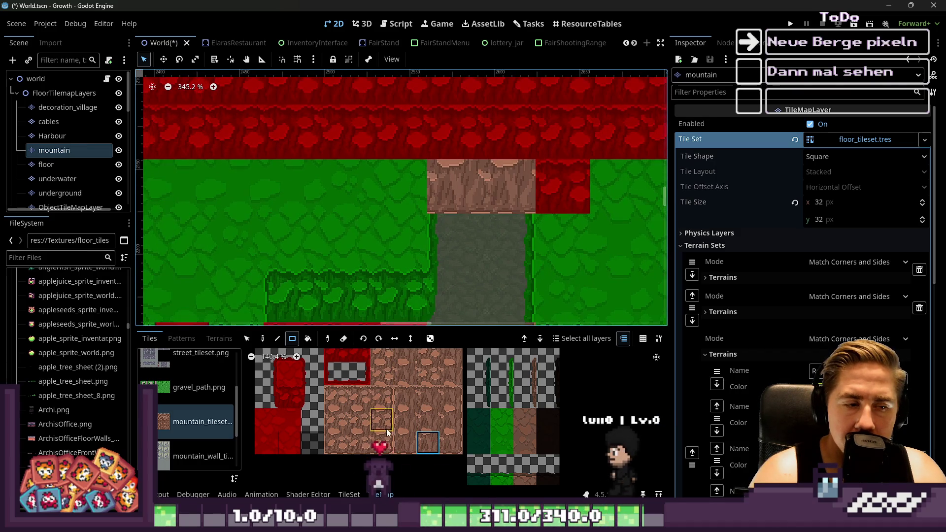
scroll(387, 433, up, 3)
drag(392, 402, 488, 403)
click(434, 395)
scroll(374, 409, down, 1)
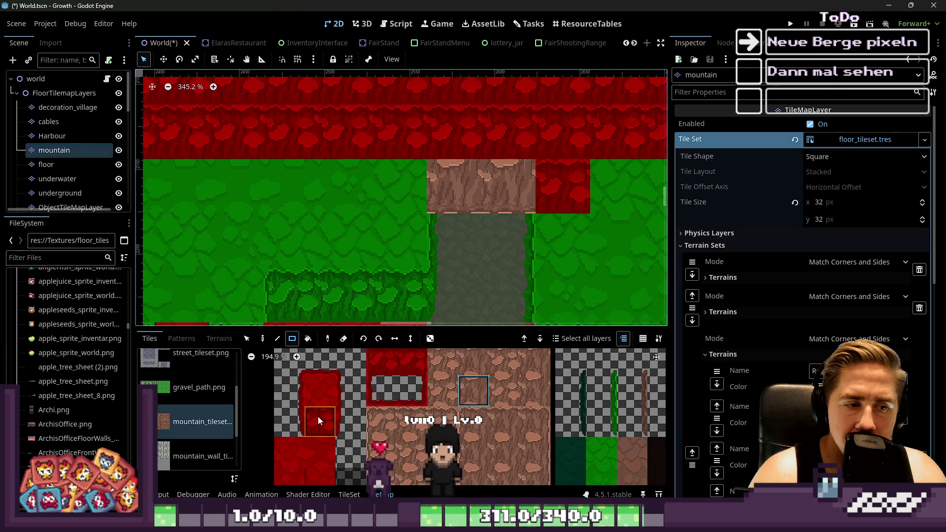
click(317, 419)
drag(428, 197, 580, 185)
scroll(481, 199, down, 4)
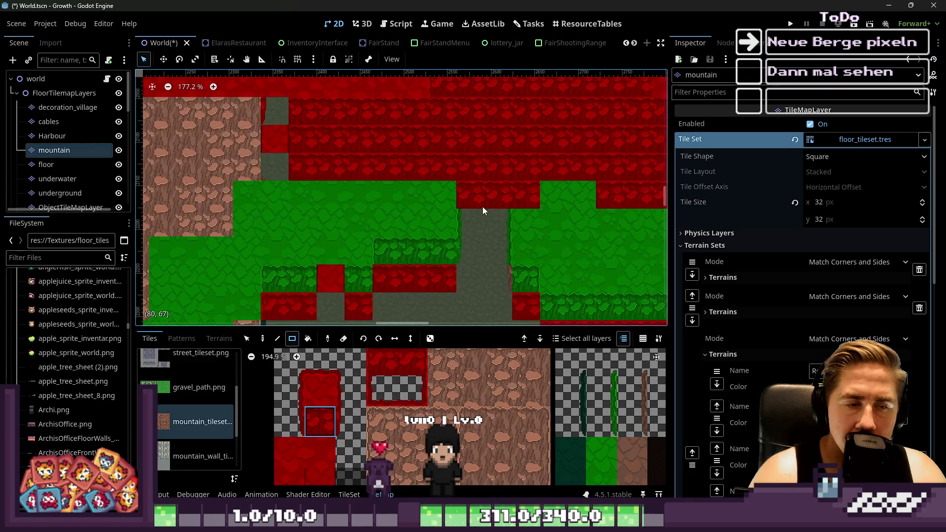
scroll(402, 425, up, 1)
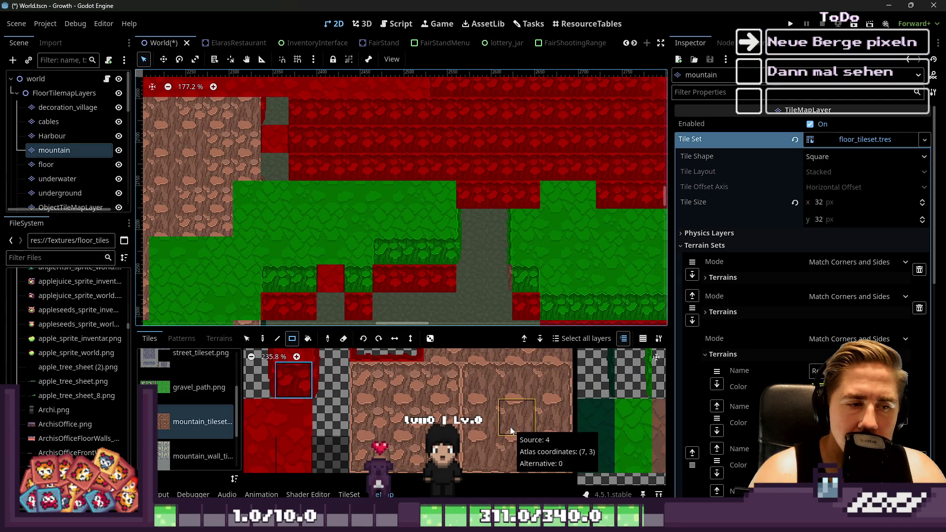
Rect-paint a three-tile brown rock strip above the grey path.
click(417, 433)
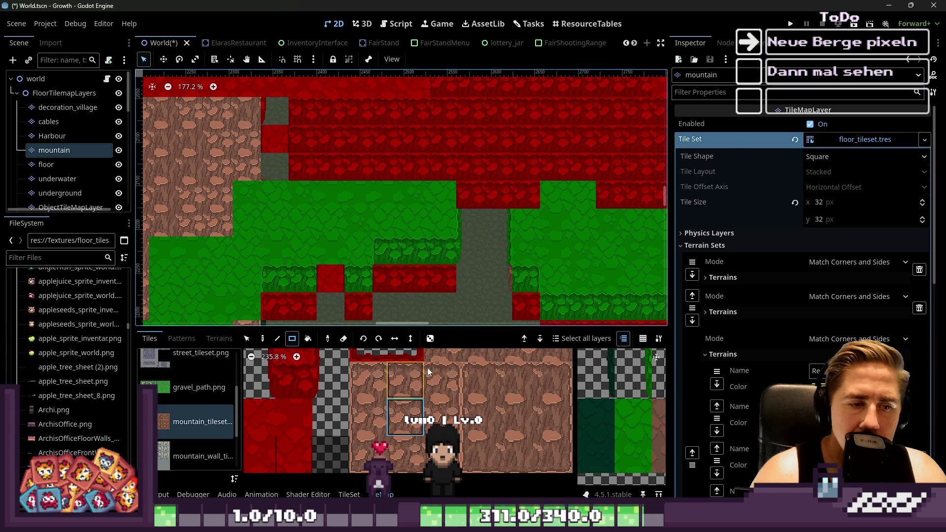
scroll(480, 188, up, 1)
drag(534, 204, 533, 204)
scroll(455, 241, up, 5)
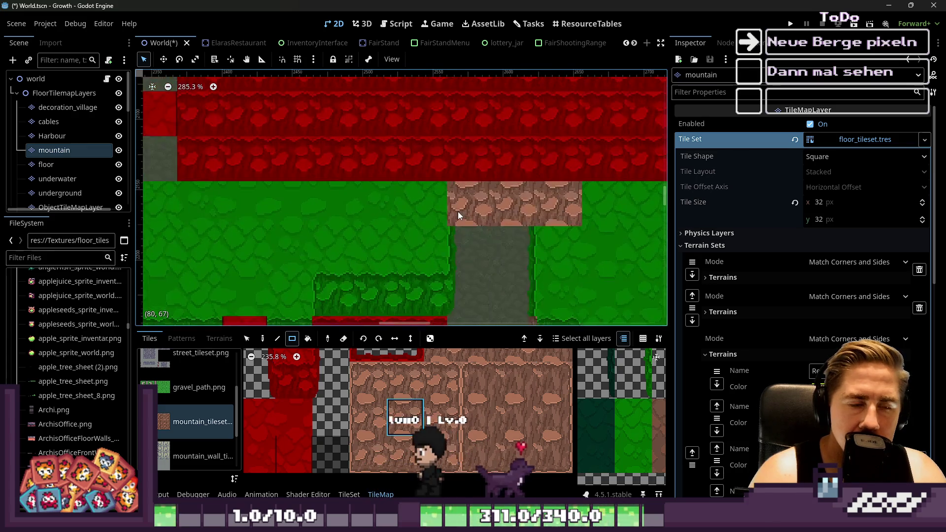
scroll(317, 392, up, 1)
scroll(320, 383, up, 2)
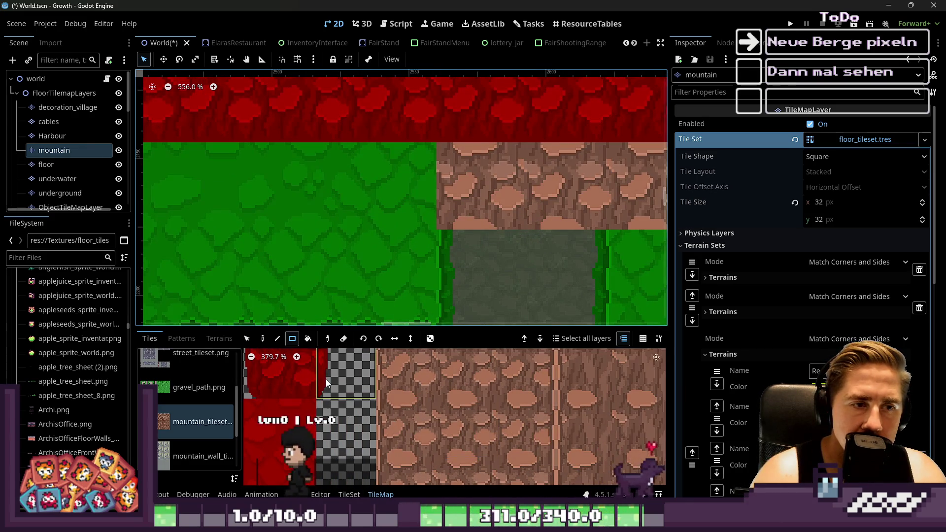
scroll(548, 158, down, 3)
scroll(492, 216, up, 1)
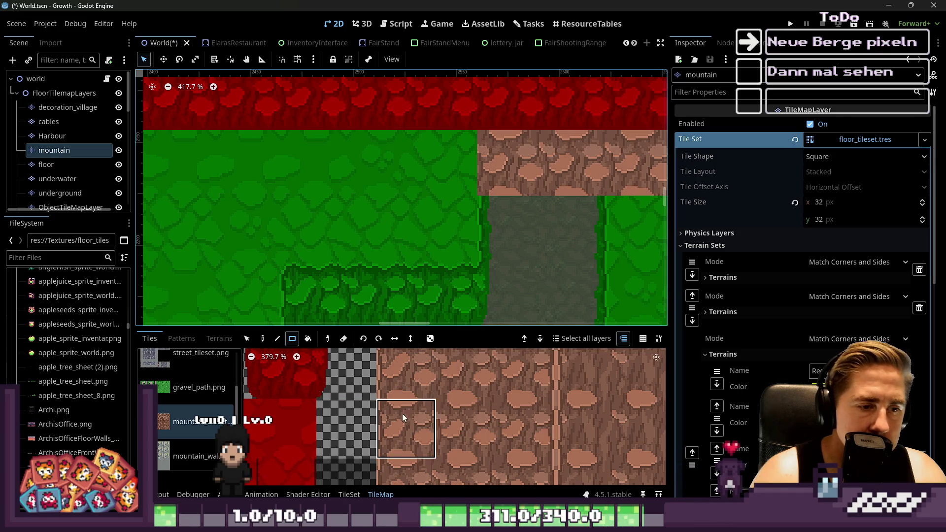
Save the World.tscn scene with Ctrl+S.
scroll(502, 202, down, 3)
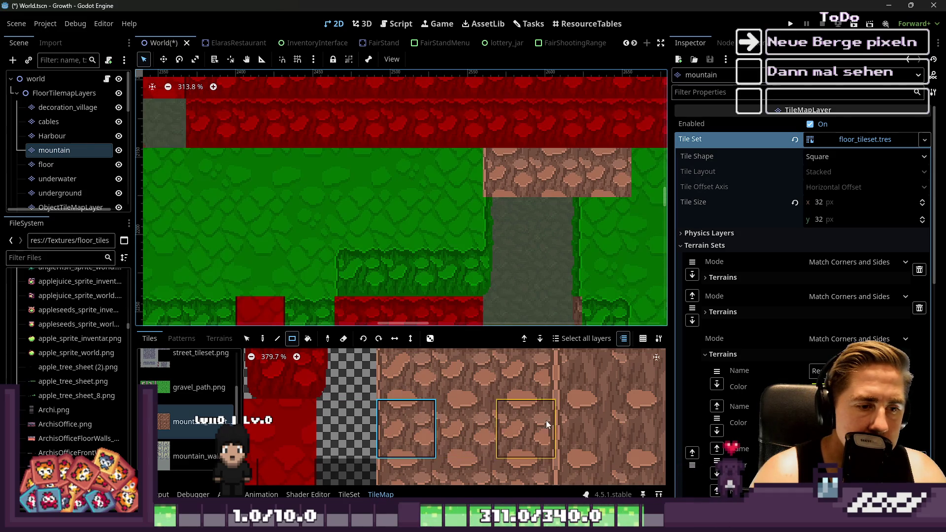
scroll(428, 209, down, 6)
scroll(457, 225, up, 7)
scroll(497, 295, down, 4)
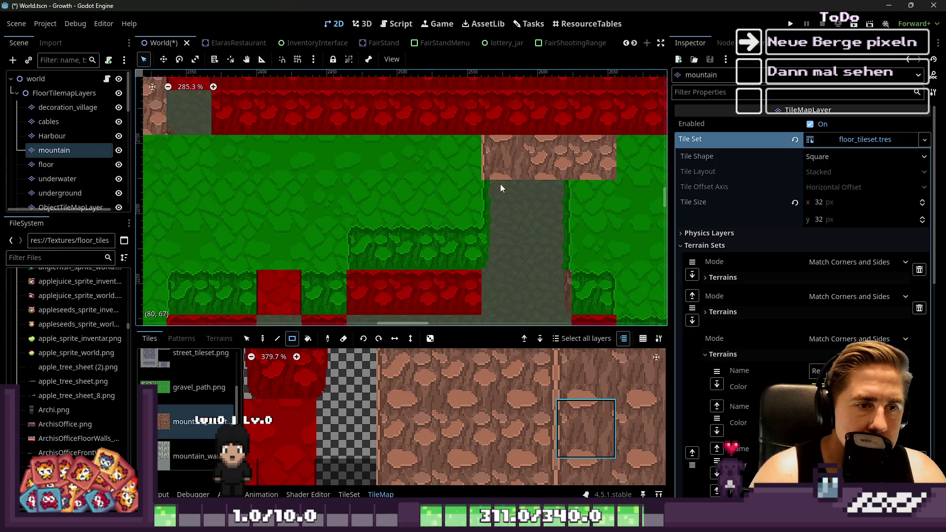
scroll(498, 406, down, 2)
scroll(509, 237, down, 3)
scroll(493, 222, down, 1)
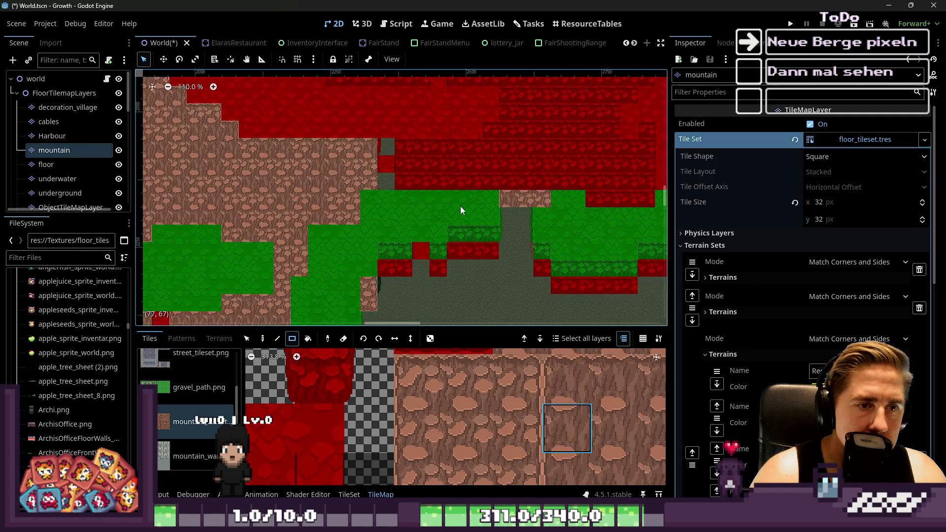
scroll(439, 202, down, 1)
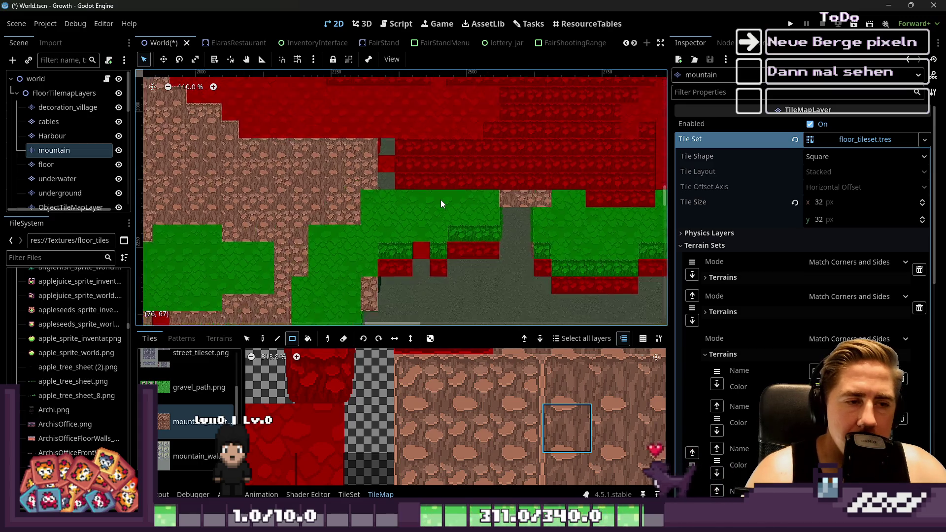
scroll(442, 202, down, 17)
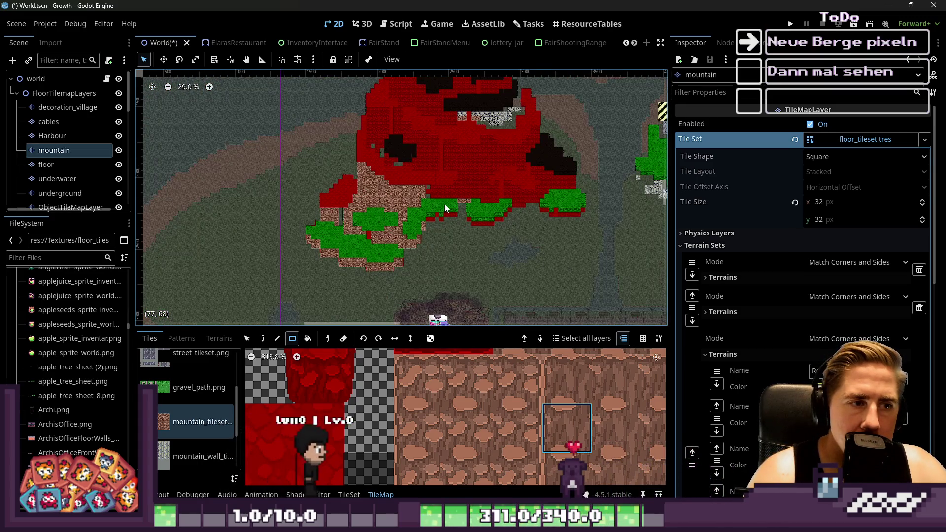
scroll(445, 204, down, 1)
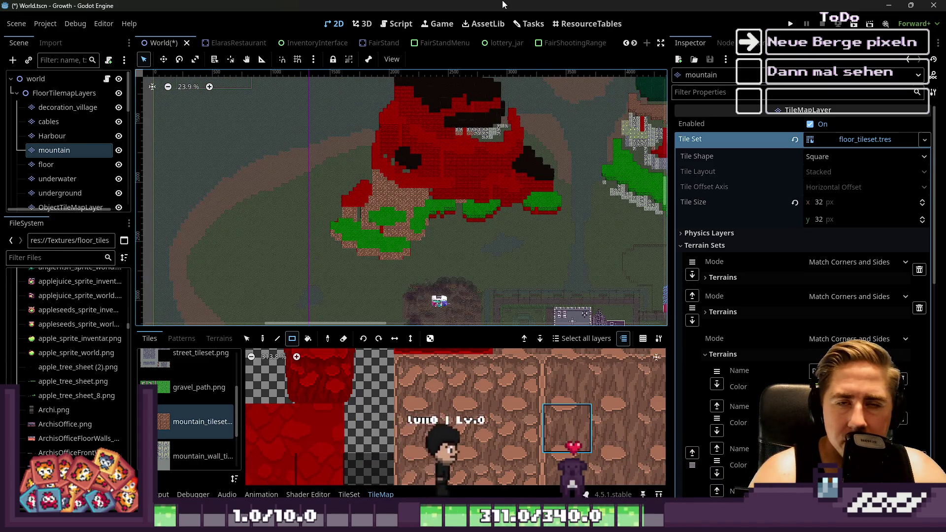
key(ctrl+s)
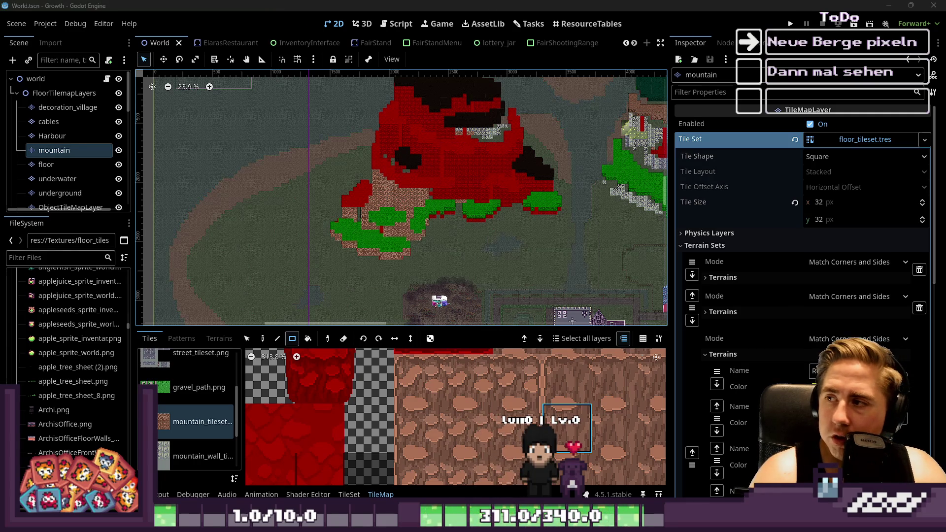